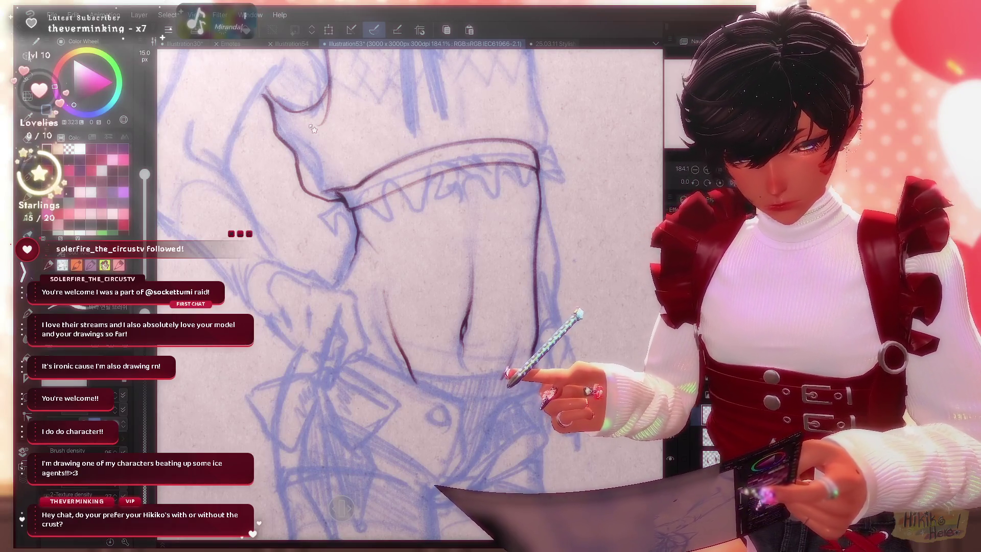
pyautogui.scroll(2, 313, 129)
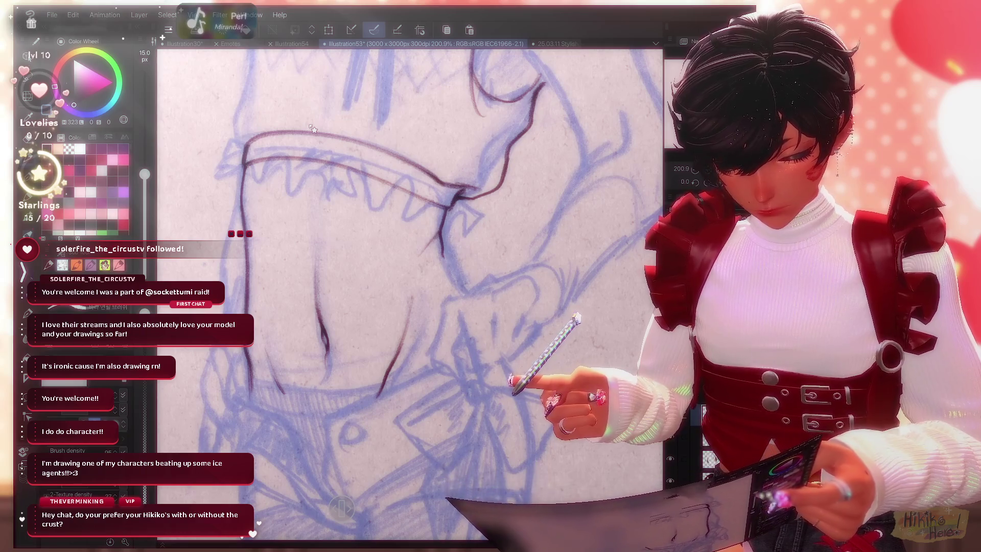
pyautogui.scroll(3, 314, 128)
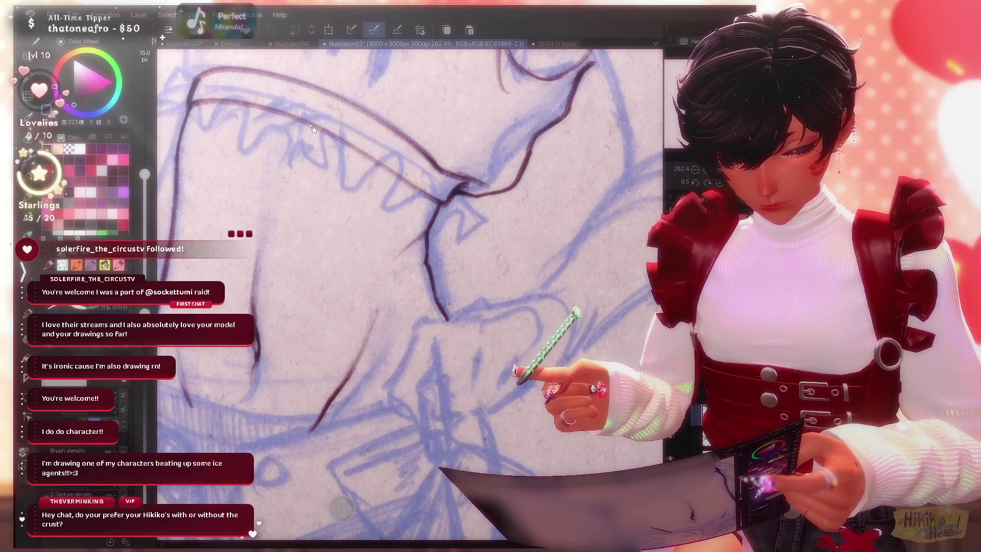
pyautogui.scroll(-3, 313, 128)
pyautogui.scroll(-2, 313, 129)
pyautogui.scroll(1, 313, 129)
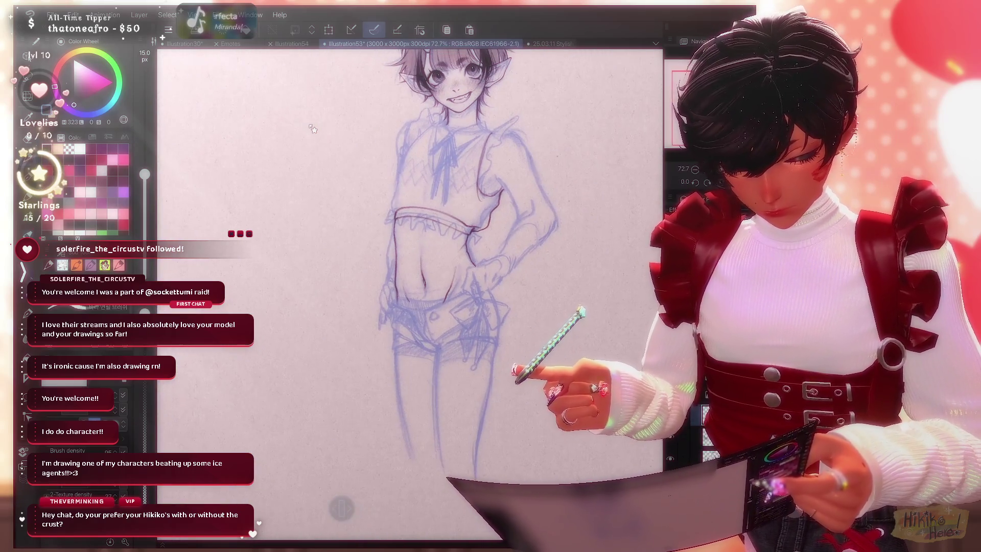
pyautogui.scroll(1, 313, 130)
pyautogui.scroll(1, 313, 129)
pyautogui.scroll(1, 313, 129)
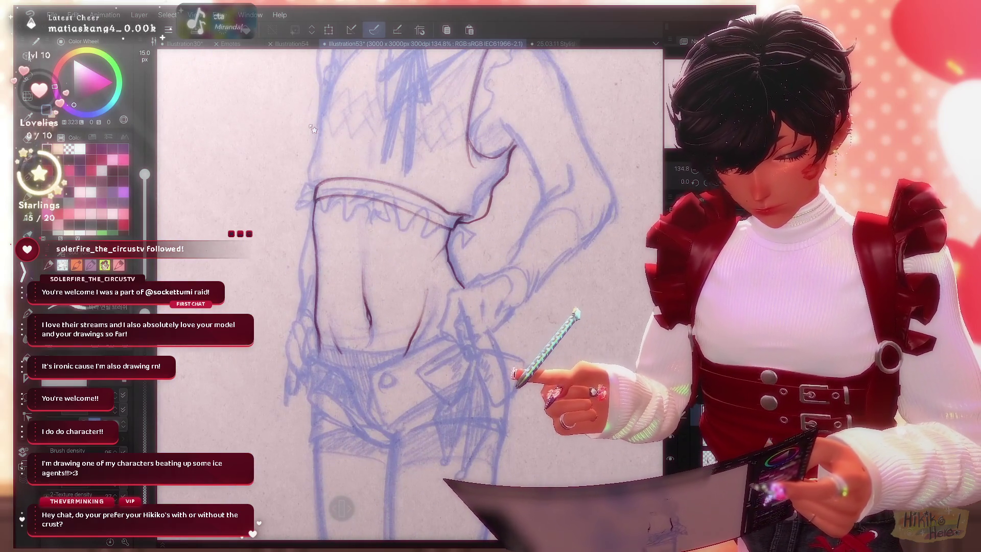
# Clean stray marks with the eraser and pen, then rotate and zoom the view onto the torso.
pyautogui.press('e')
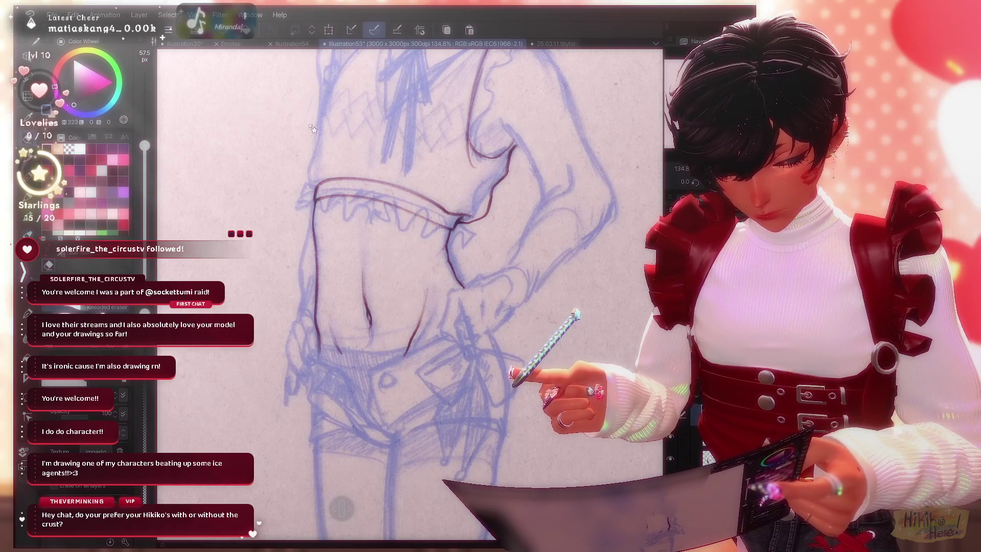
pyautogui.press('b')
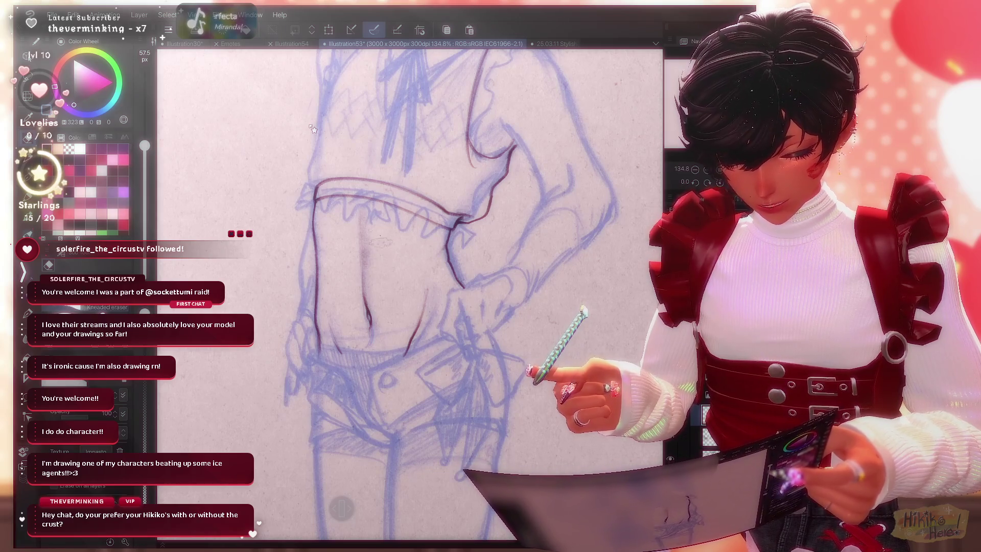
pyautogui.scroll(-3, 314, 129)
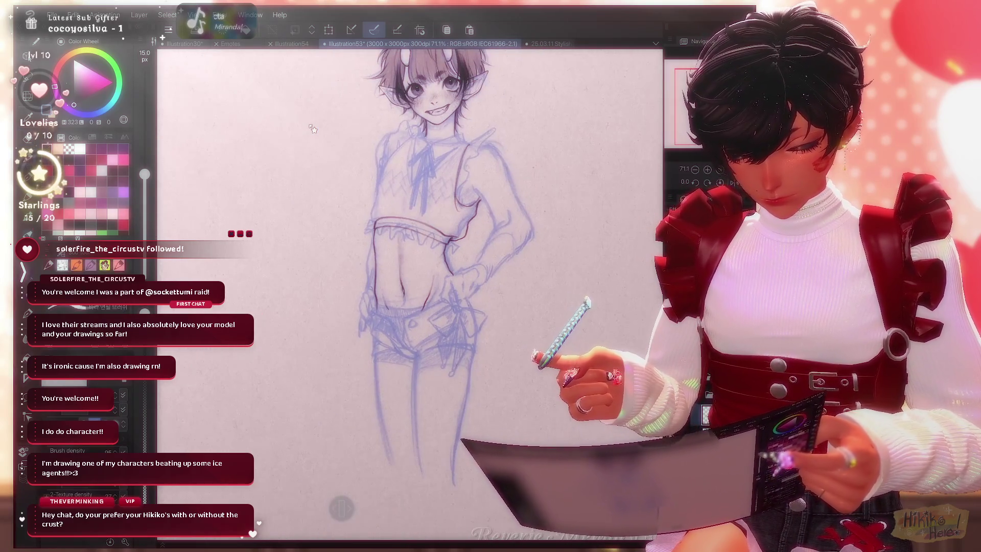
pyautogui.scroll(2, 313, 129)
pyautogui.scroll(2, 312, 130)
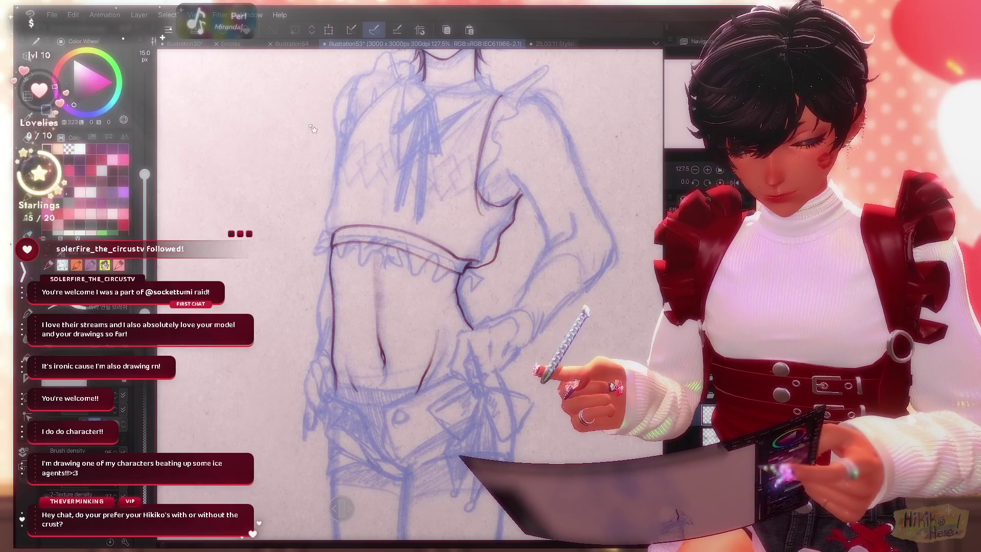
pyautogui.scroll(2, 314, 129)
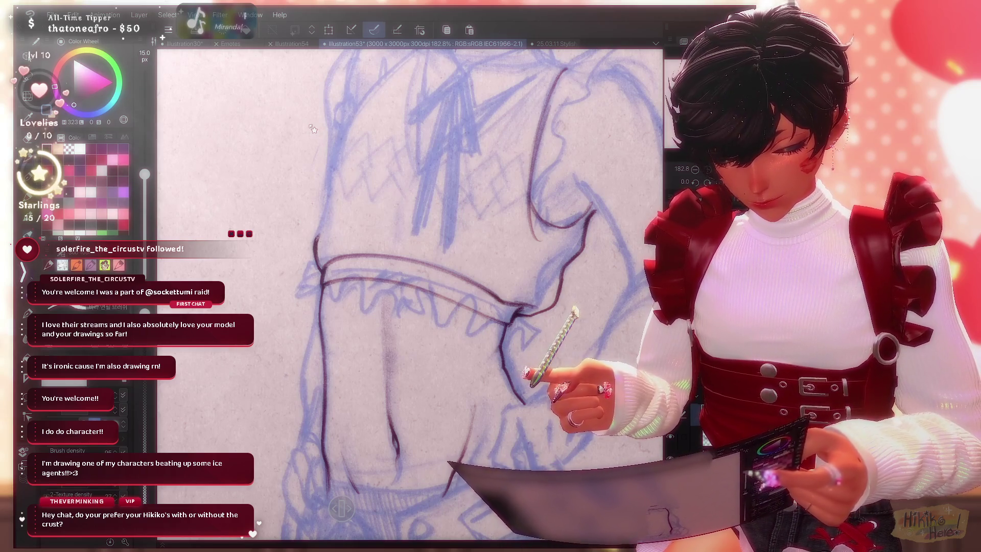
pyautogui.scroll(-4, 314, 128)
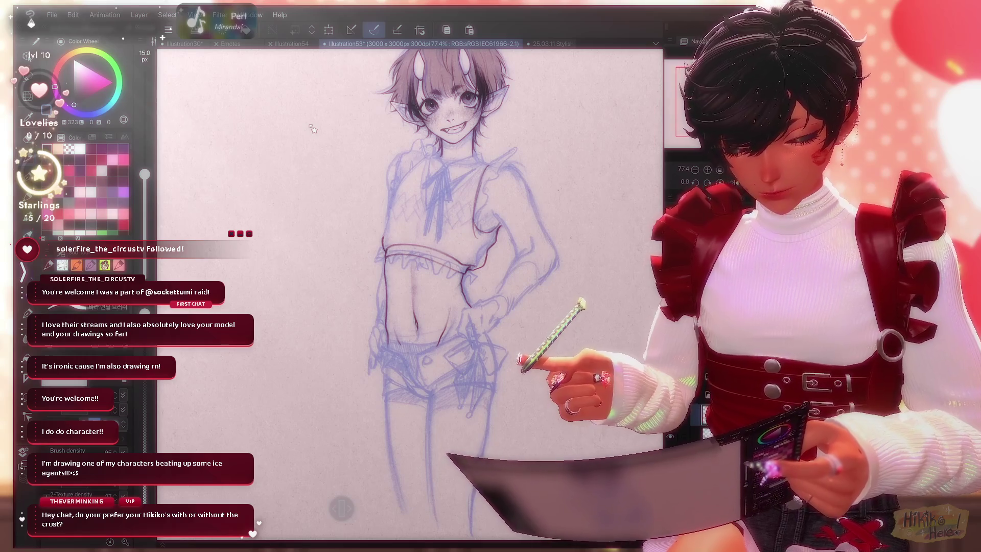
pyautogui.scroll(2, 312, 129)
pyautogui.scroll(2, 313, 129)
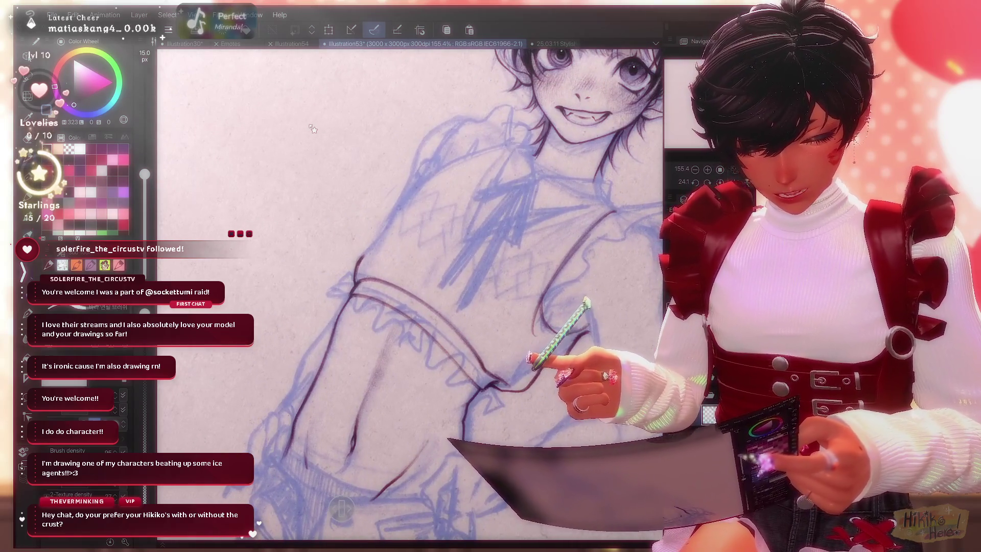
pyautogui.scroll(2, 313, 129)
pyautogui.scroll(2, 313, 128)
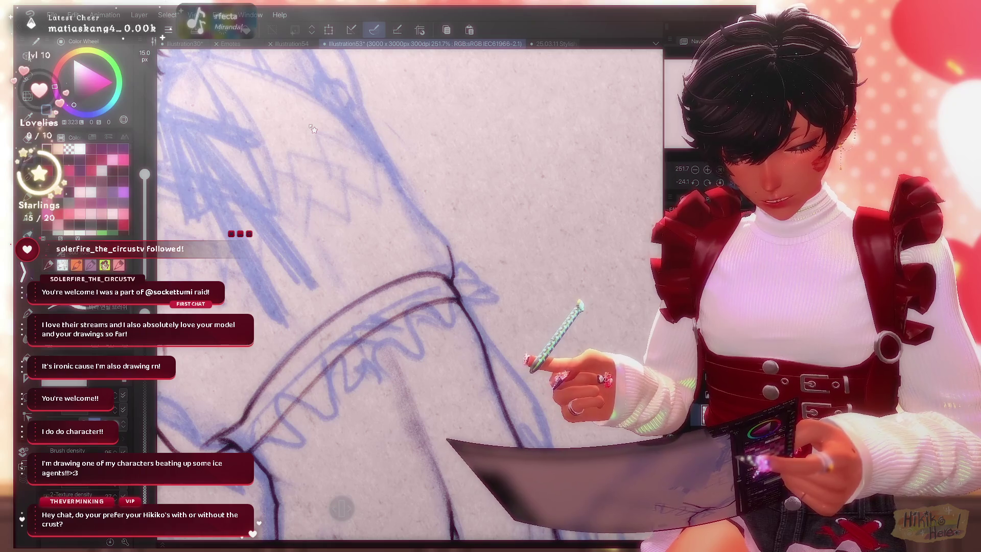
pyautogui.press('-')
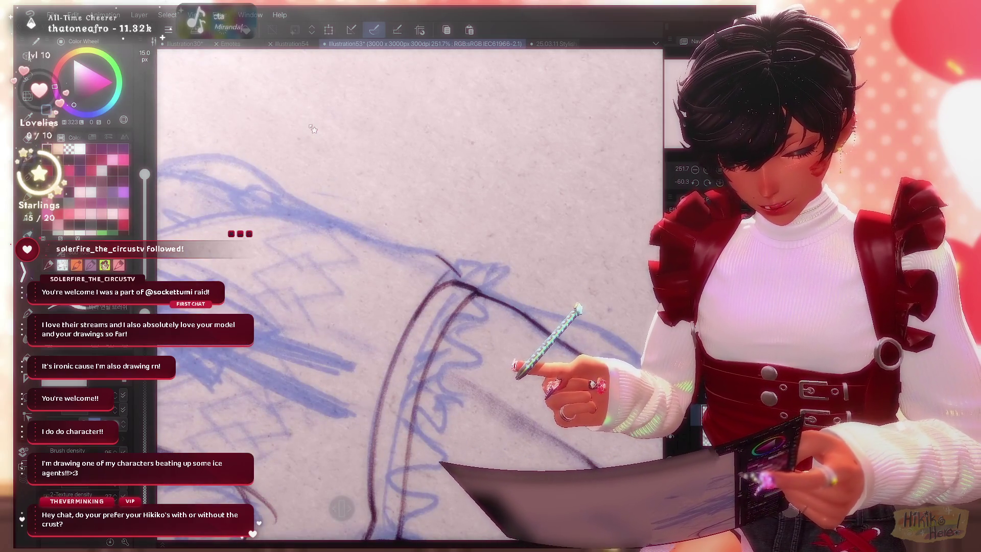
pyautogui.scroll(1, 313, 129)
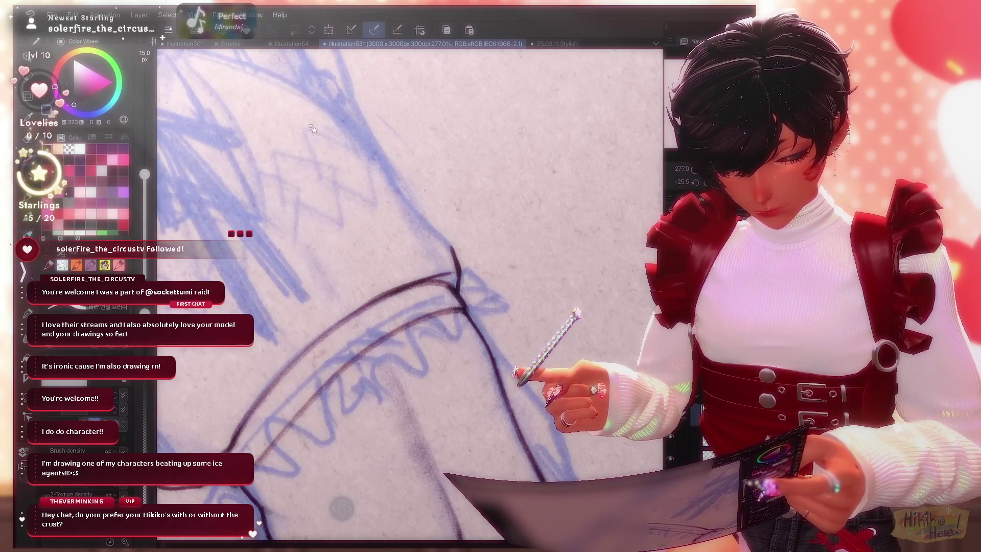
pyautogui.scroll(-5, 314, 129)
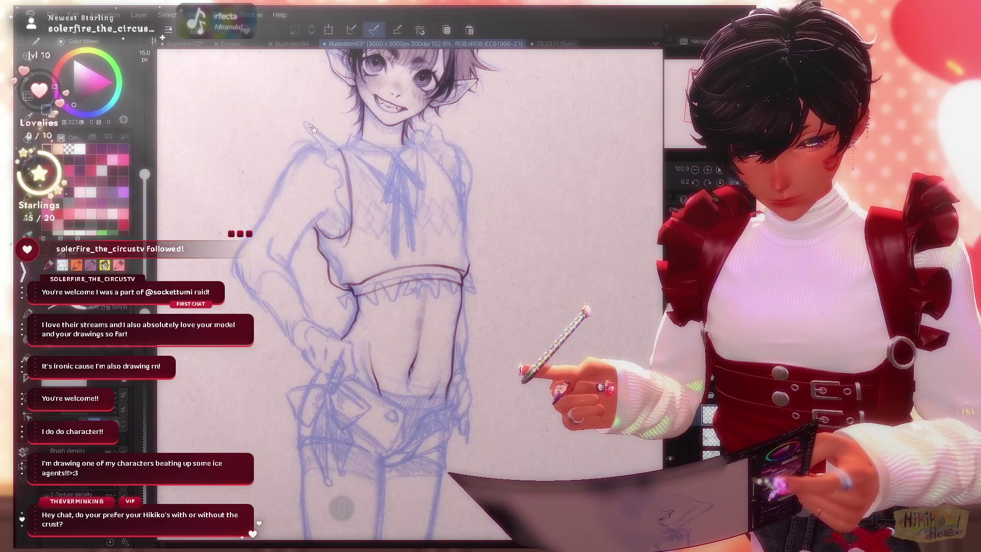
pyautogui.scroll(-1, 313, 129)
pyautogui.scroll(-1, 313, 129)
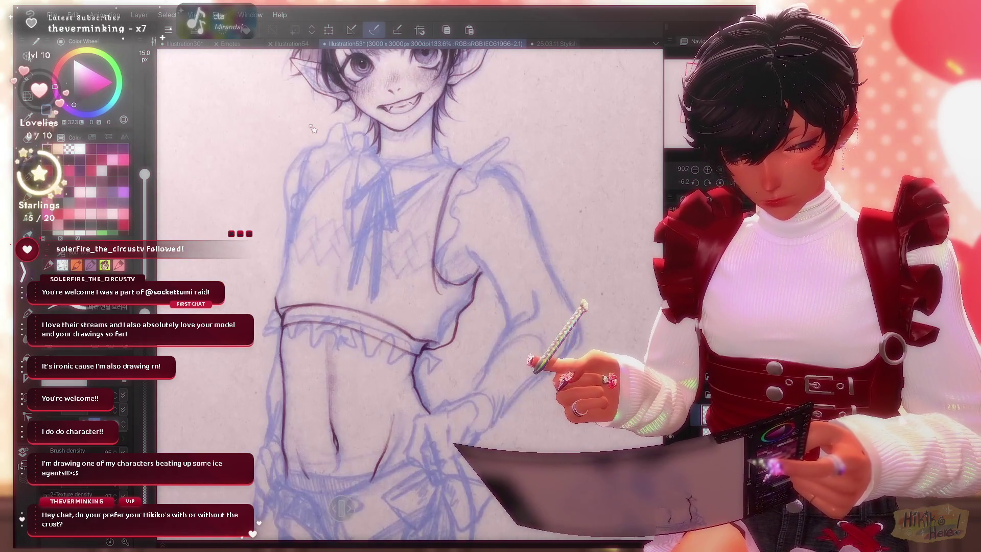
pyautogui.scroll(2, 313, 128)
pyautogui.press('e')
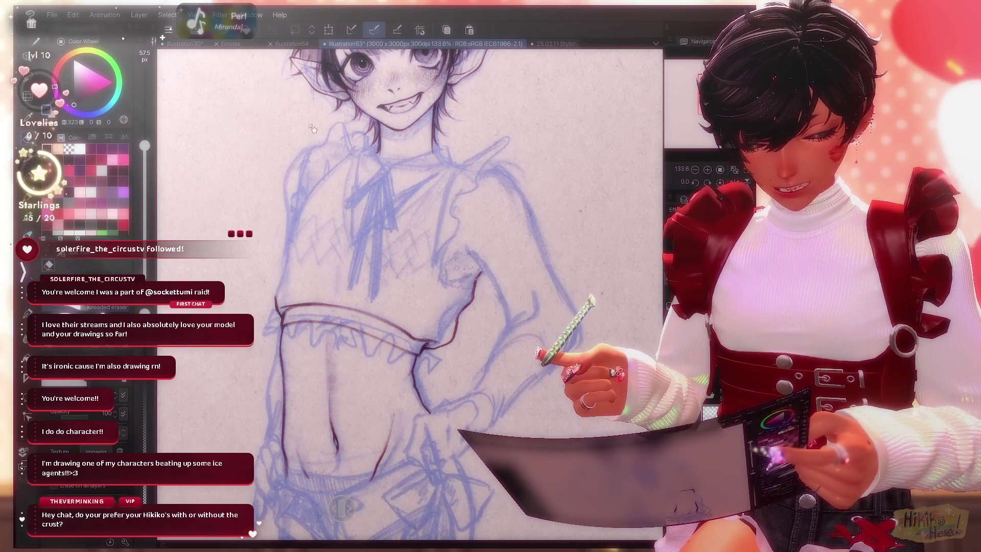
pyautogui.press('p')
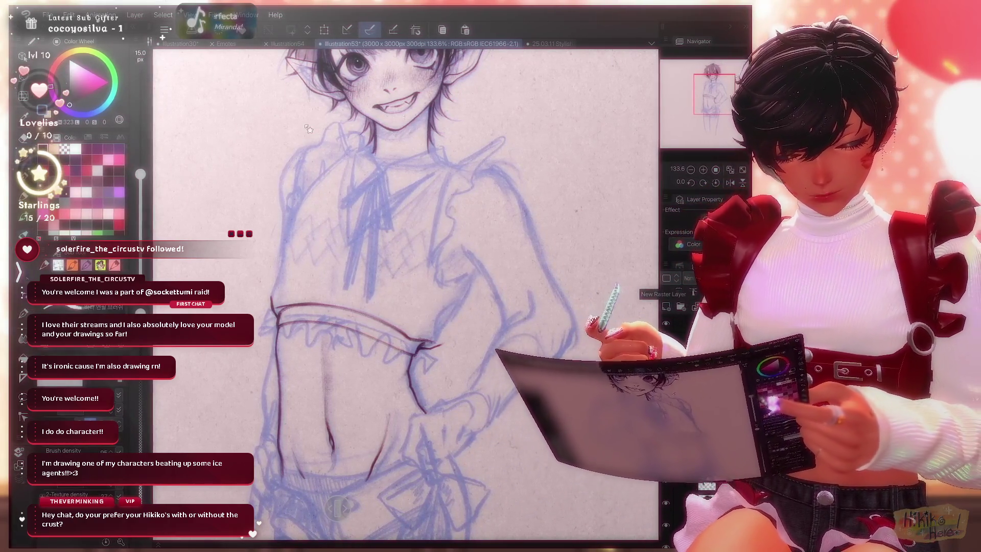
pyautogui.hotkey('ctrl', '-')
pyautogui.hotkey('ctrl', '+')
pyautogui.hotkey('ctrl', '+')
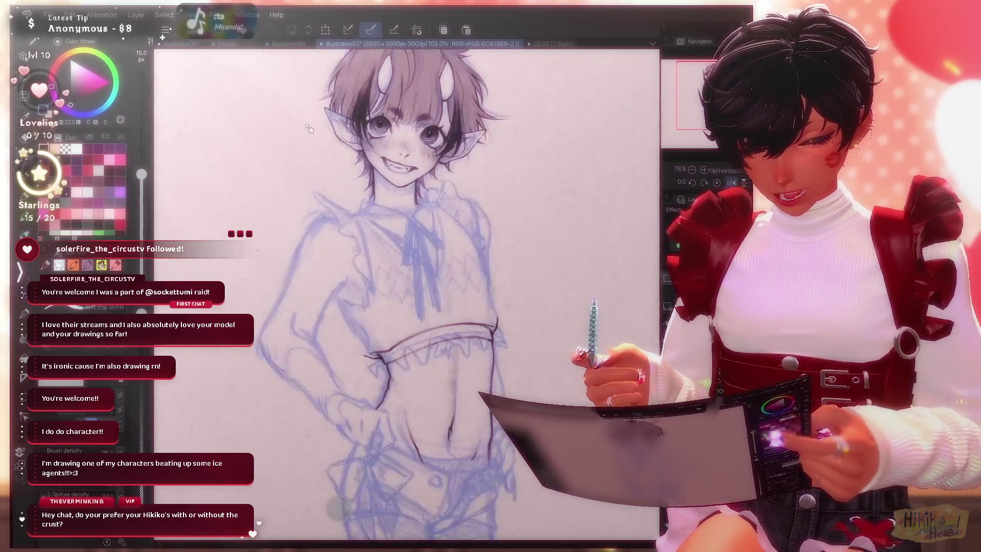
pyautogui.hotkey('ctrl', '+')
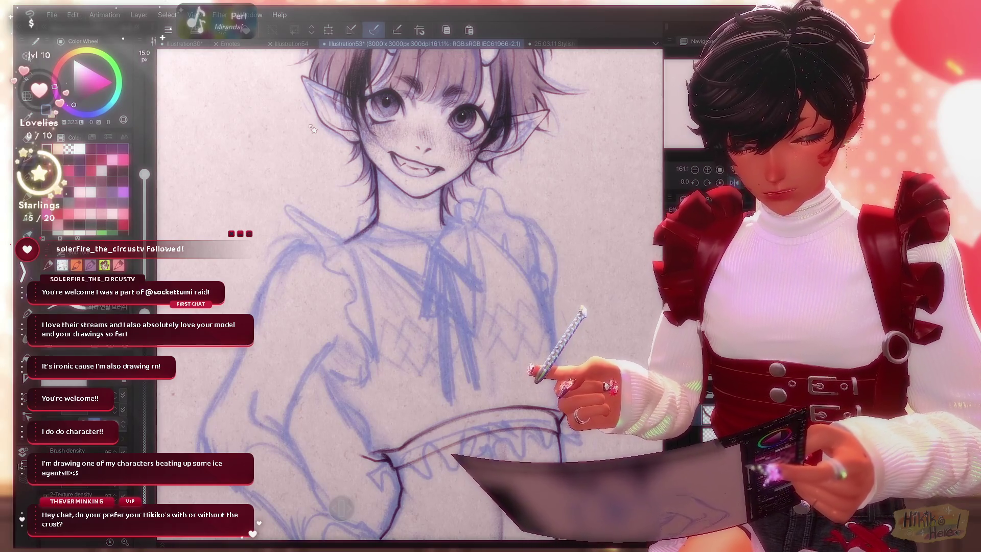
pyautogui.moveTo(312, 130); pyautogui.dragTo(313, 129)
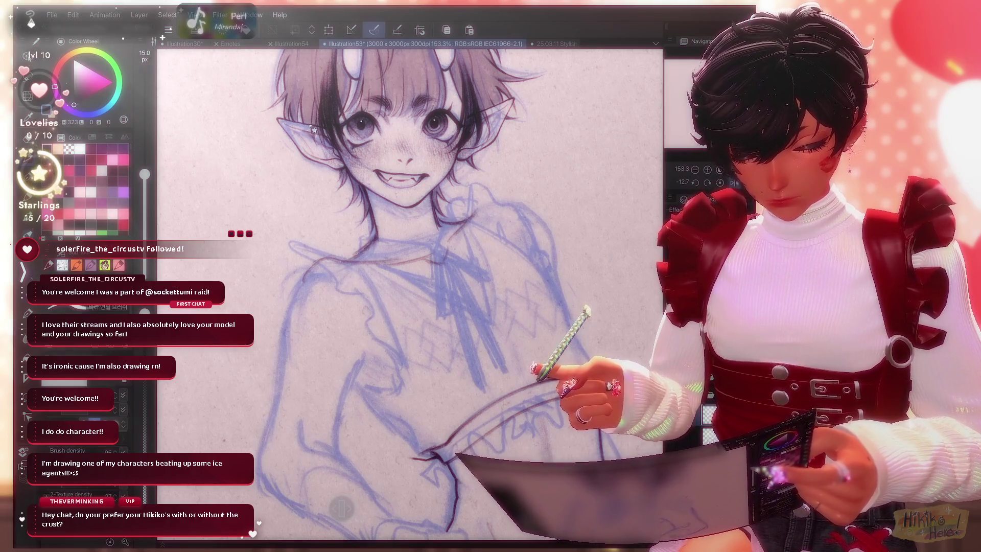
# Ink both shoulder outlines and short strokes along the arm and elbow, checking mirrored.
pyautogui.moveTo(293, 283); pyautogui.dragTo(279, 339)
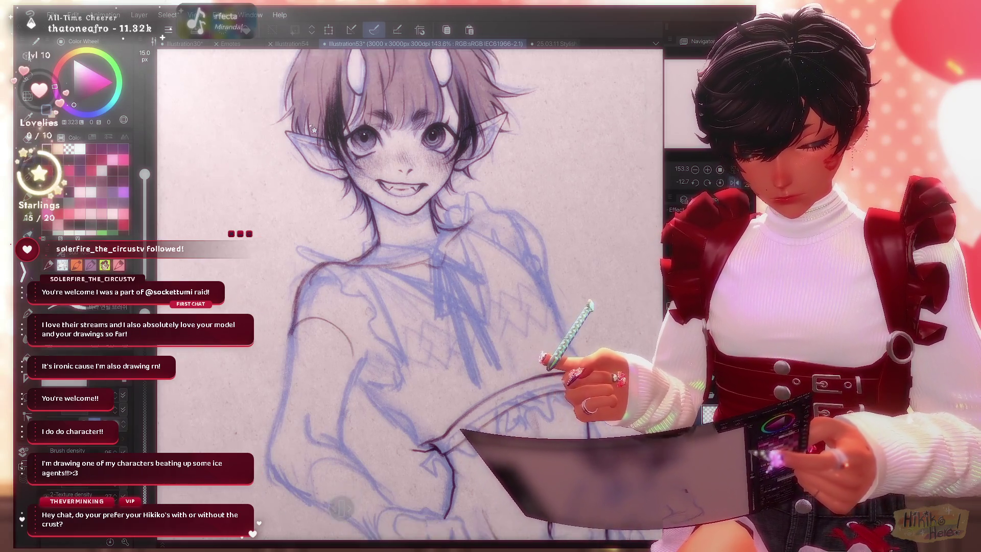
pyautogui.scroll(-3, 313, 130)
pyautogui.scroll(2, 313, 131)
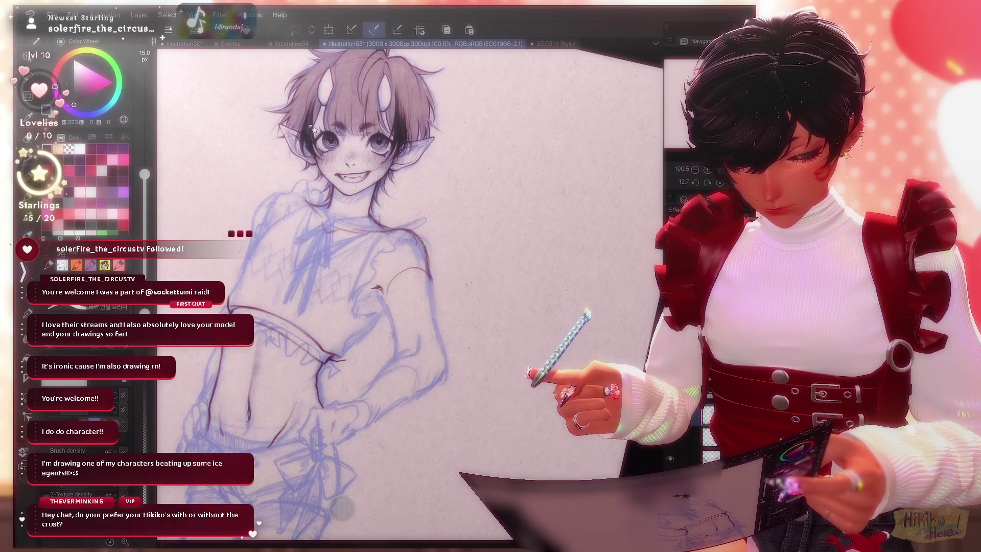
pyautogui.moveTo(430, 269); pyautogui.dragTo(443, 316)
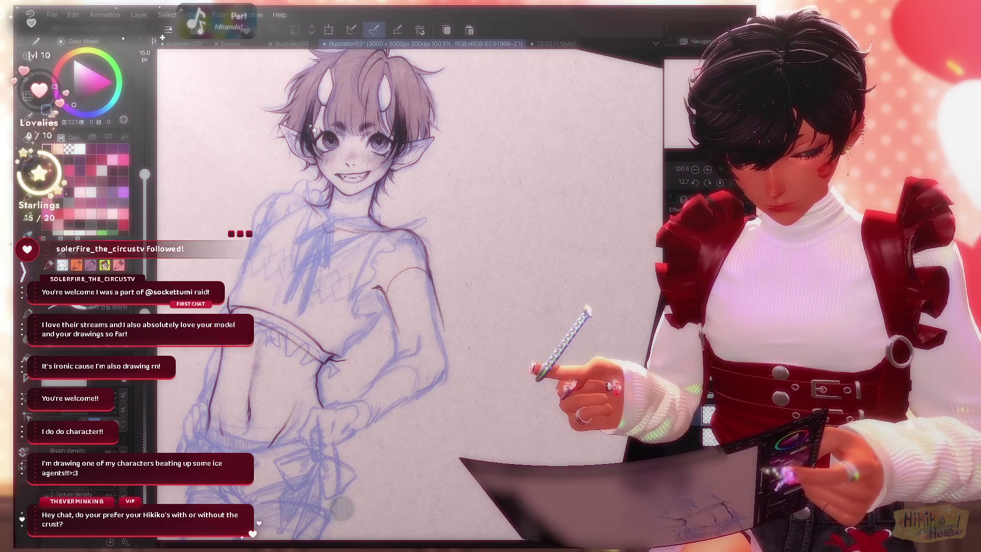
pyautogui.moveTo(402, 345)
pyautogui.mouseDown()
pyautogui.moveTo(435, 331)
pyautogui.moveTo(457, 362)
pyautogui.mouseUp()
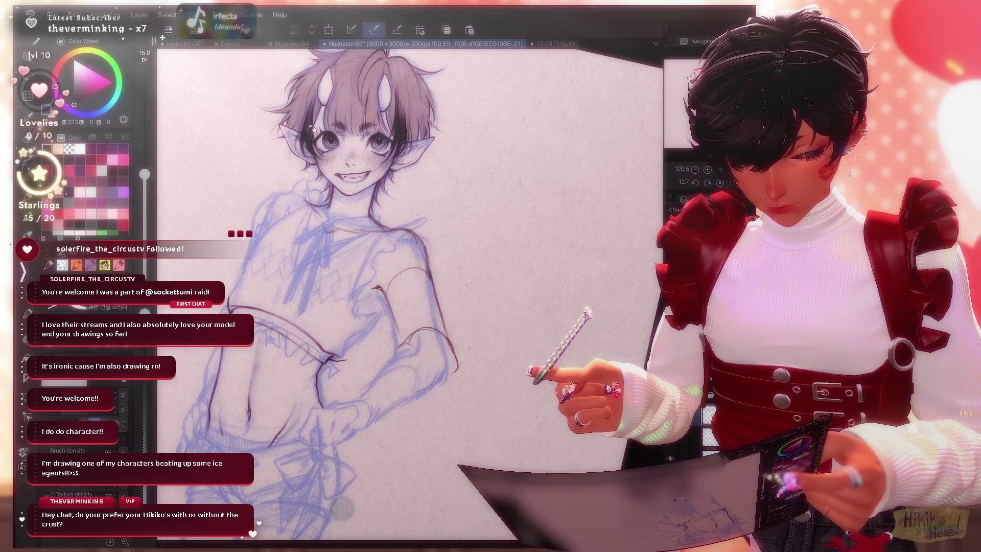
pyautogui.scroll(-1, 410, 291)
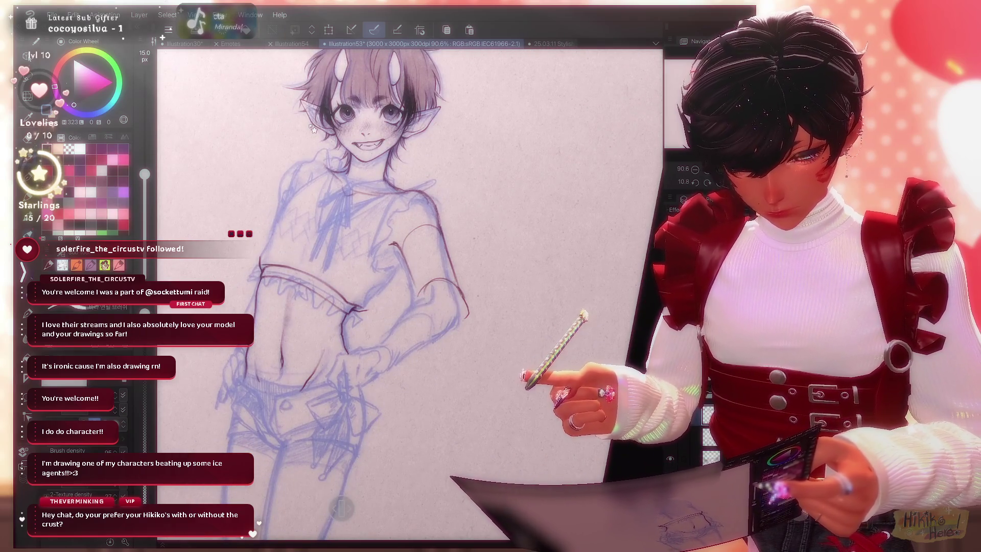
pyautogui.press('h')
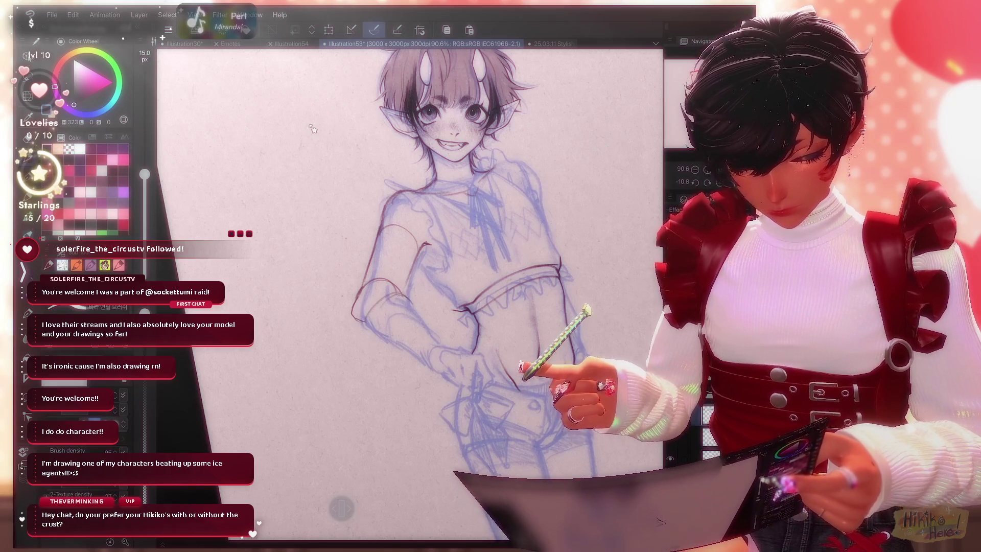
pyautogui.moveTo(410, 338); pyautogui.dragTo(431, 321)
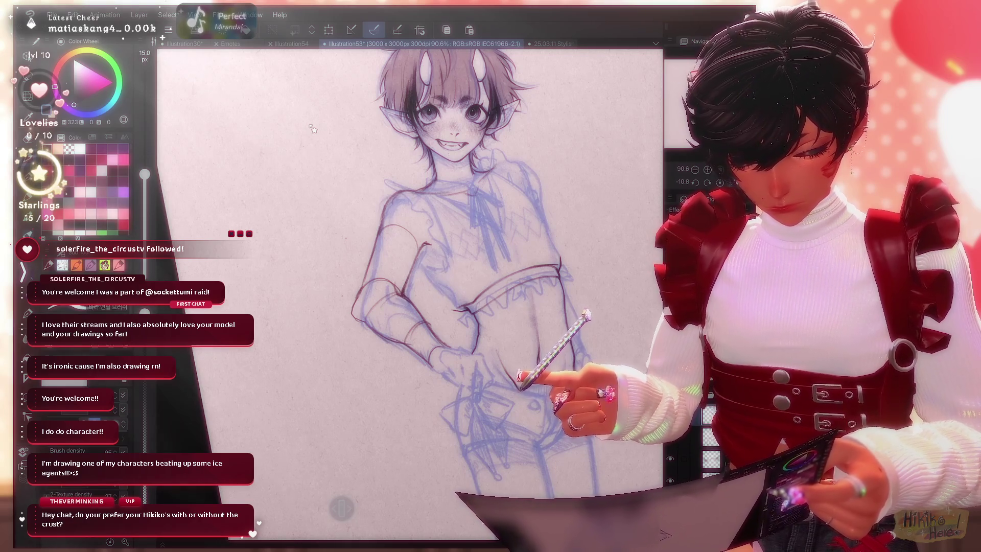
pyautogui.scroll(-2, 313, 129)
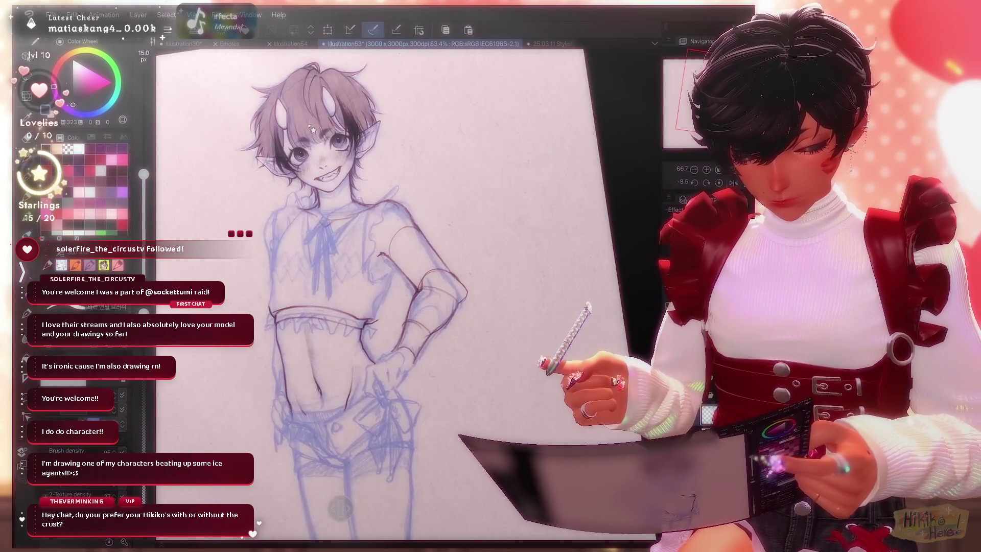
pyautogui.scroll(3, 312, 129)
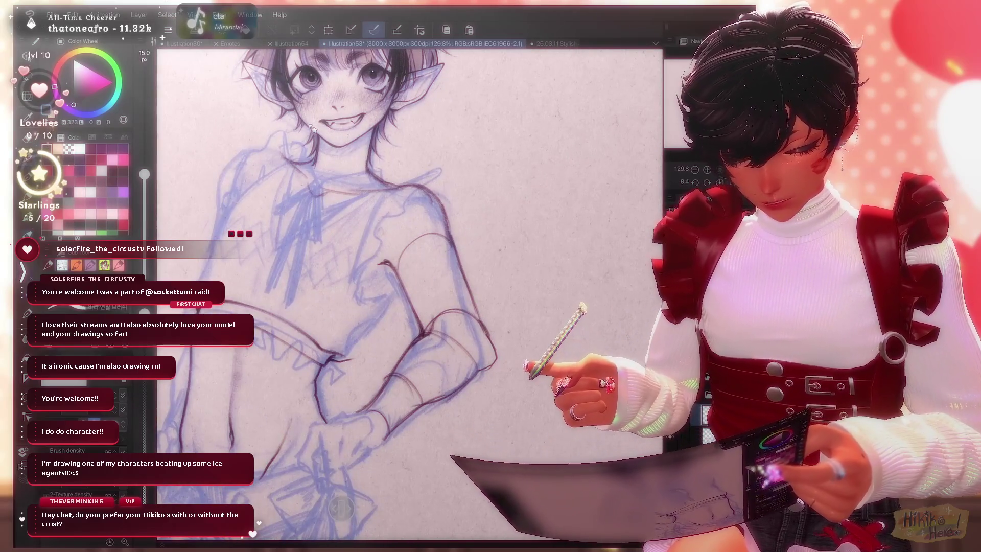
# Ink the crop top's ruffled hem and arm lines, cleaning edges with a smaller kneaded and soft eraser.
pyautogui.press('e')
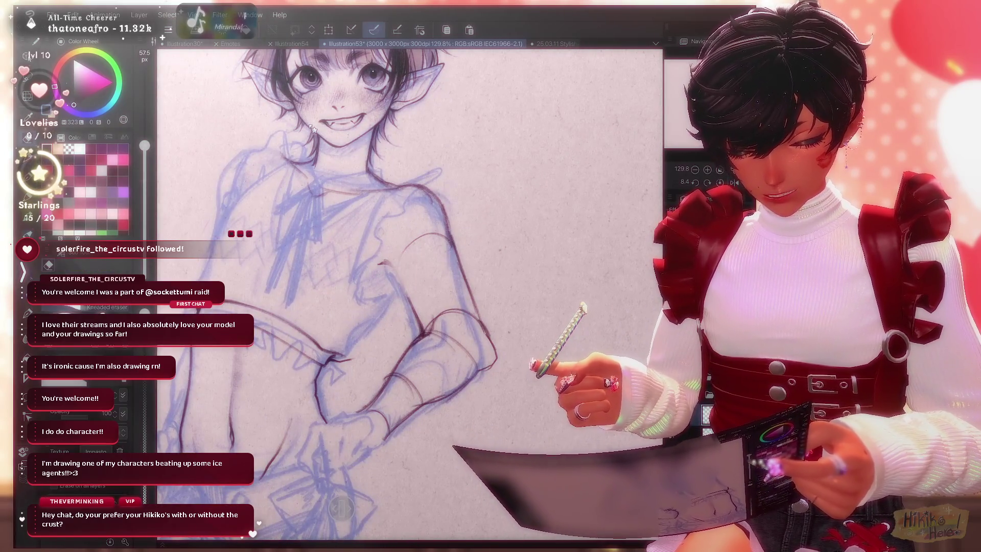
pyautogui.press('[')
pyautogui.press('[')
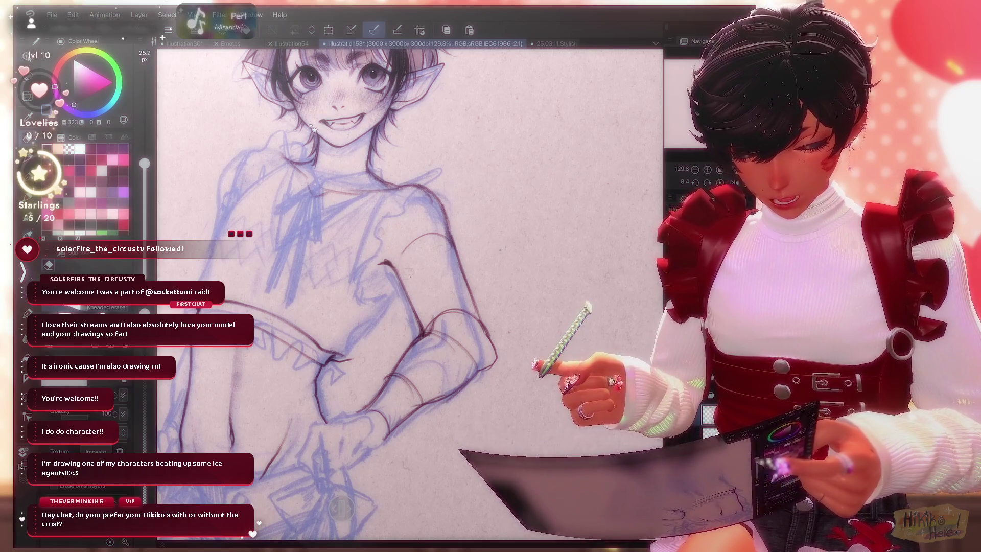
pyautogui.press('[')
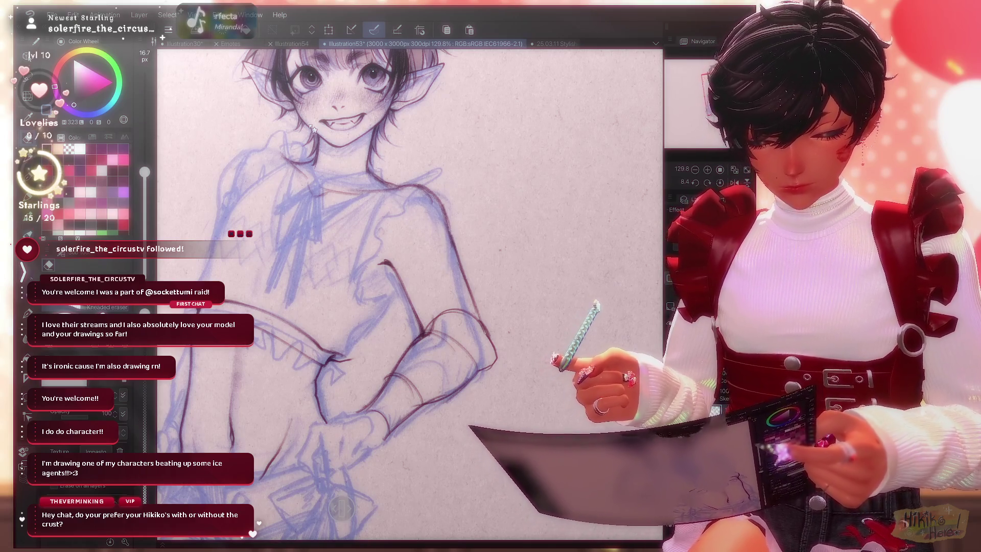
pyautogui.press('[')
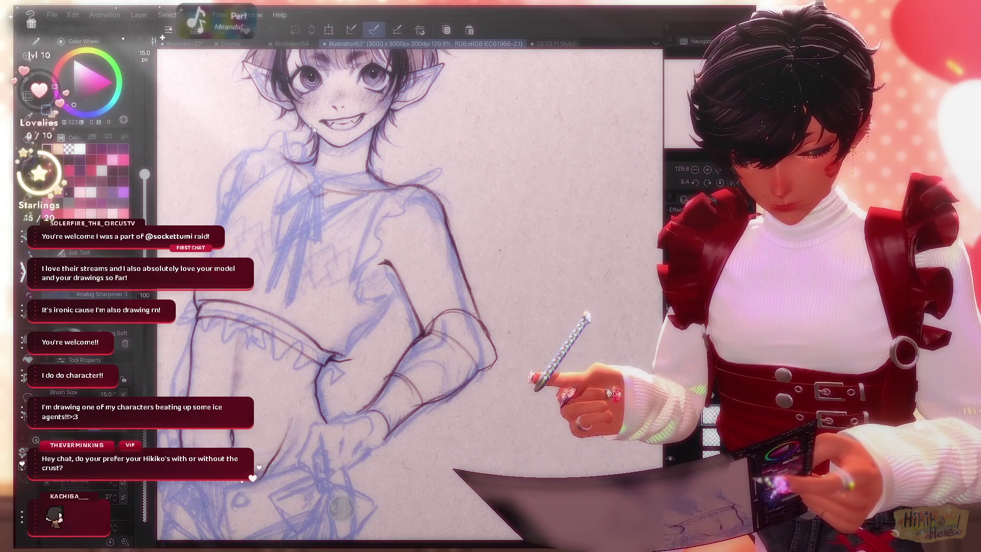
pyautogui.press('e')
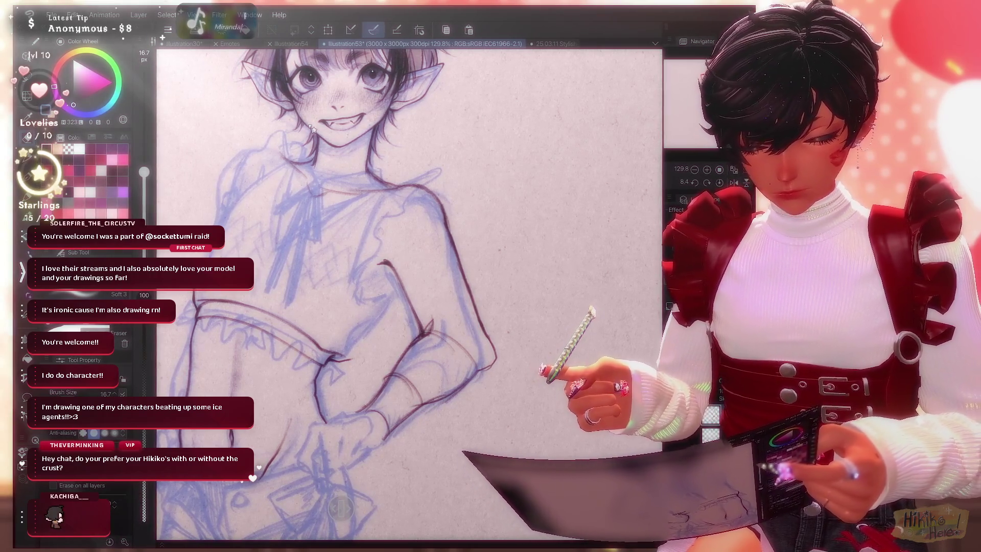
pyautogui.press('p')
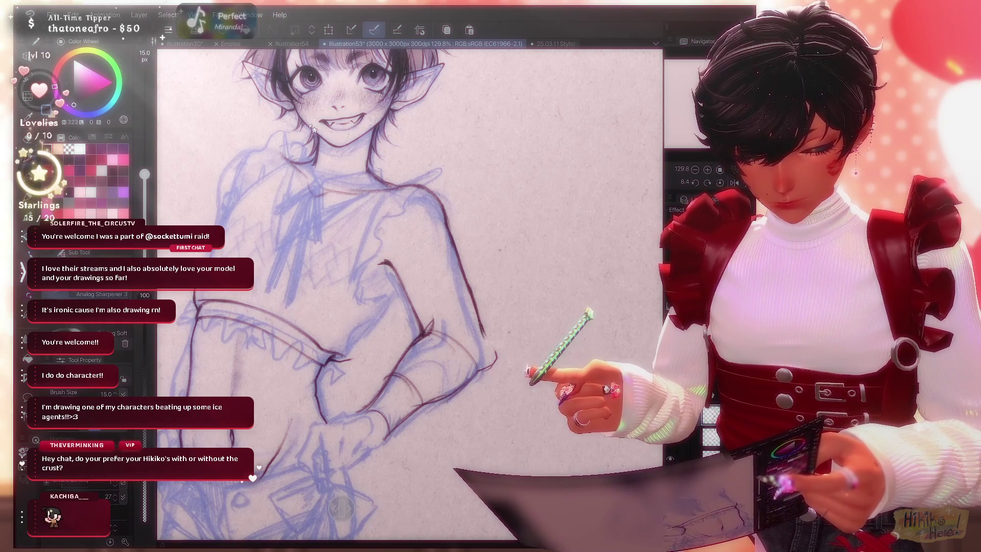
pyautogui.scroll(-3, 313, 129)
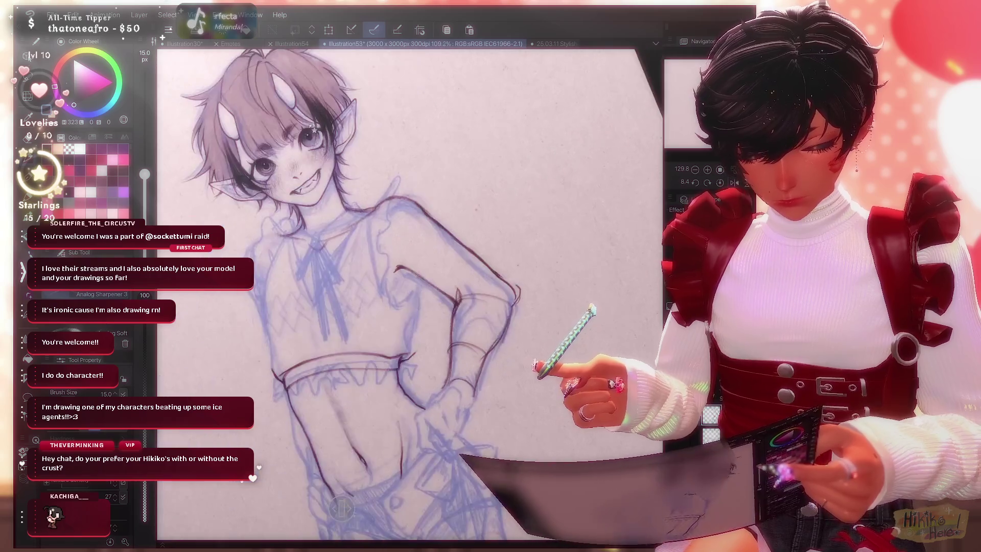
pyautogui.scroll(3, 312, 129)
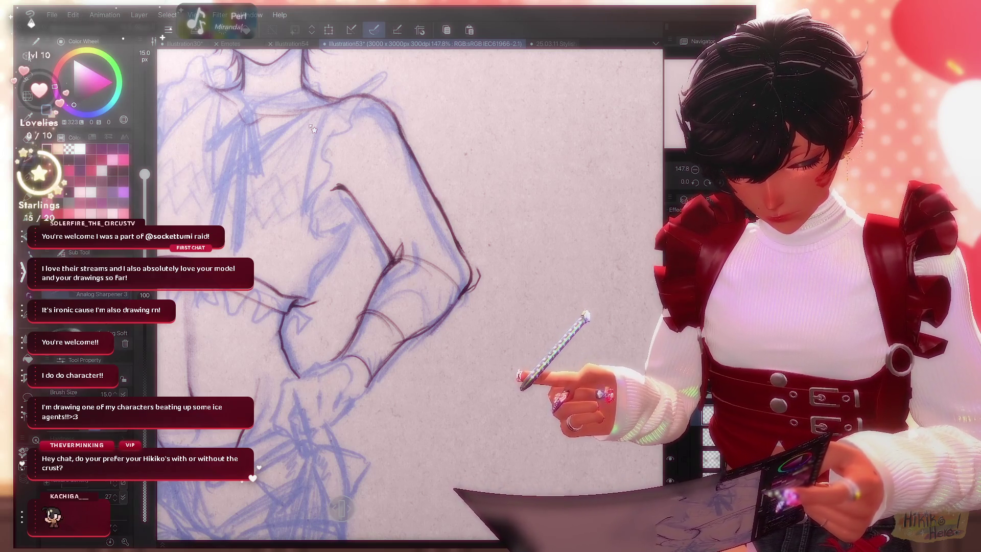
pyautogui.press('e')
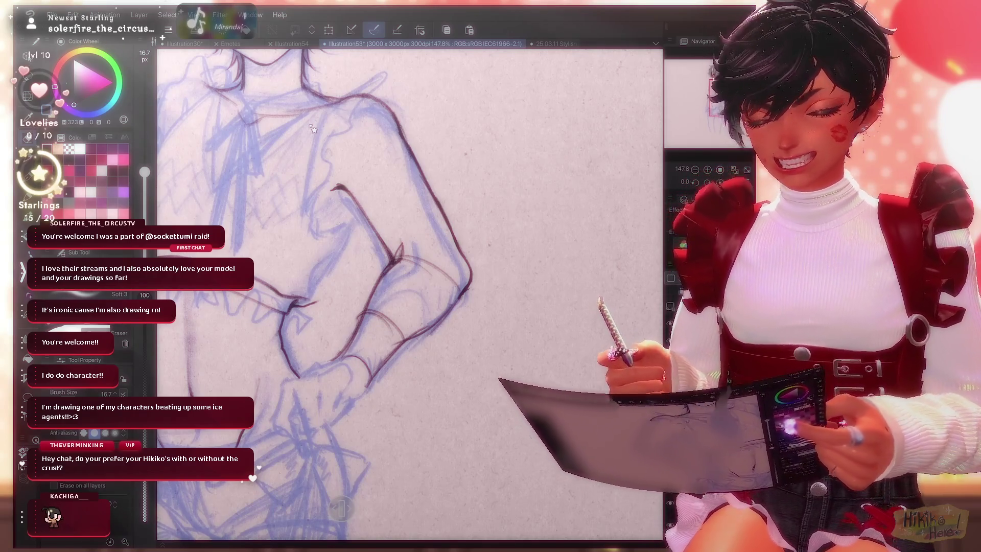
pyautogui.scroll(3, 312, 129)
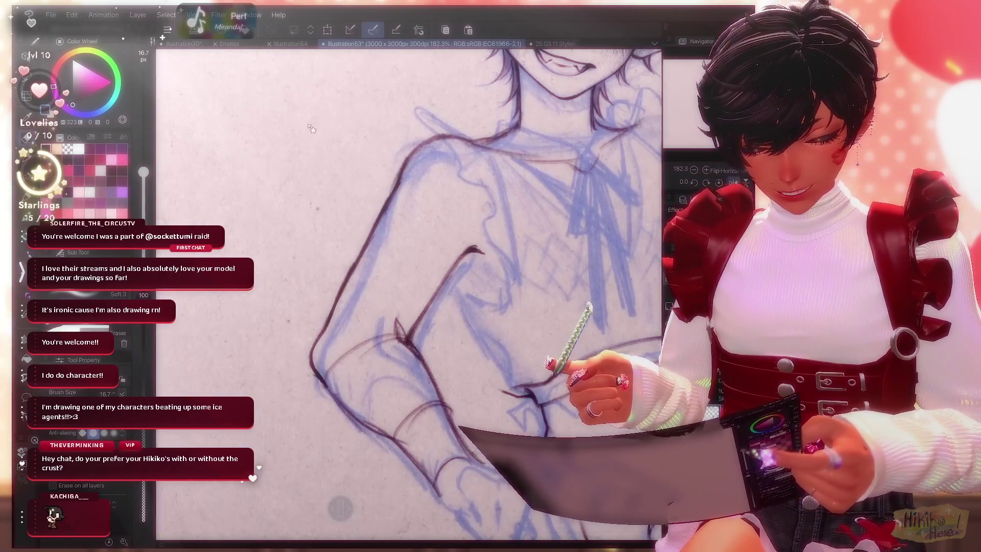
pyautogui.scroll(-3, 312, 129)
# Ink the shoulder and raised arm contour, erase strays, then reset the canvas view upright.
pyautogui.press('p')
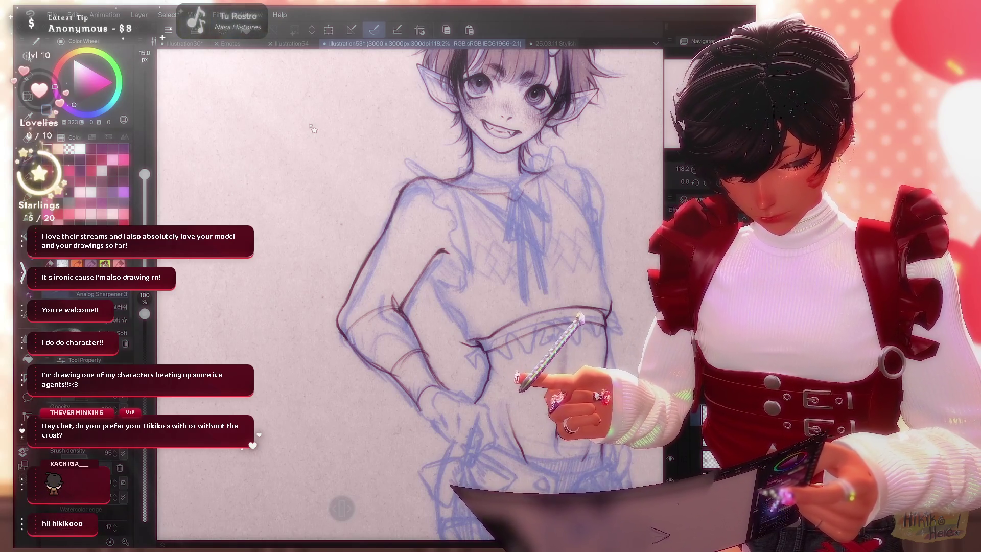
pyautogui.press('e')
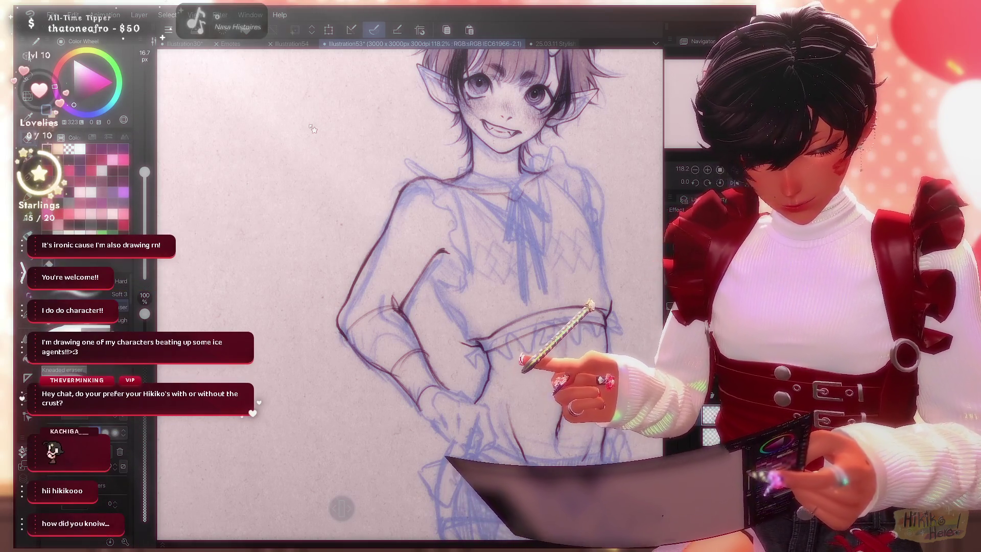
pyautogui.scroll(2, 312, 129)
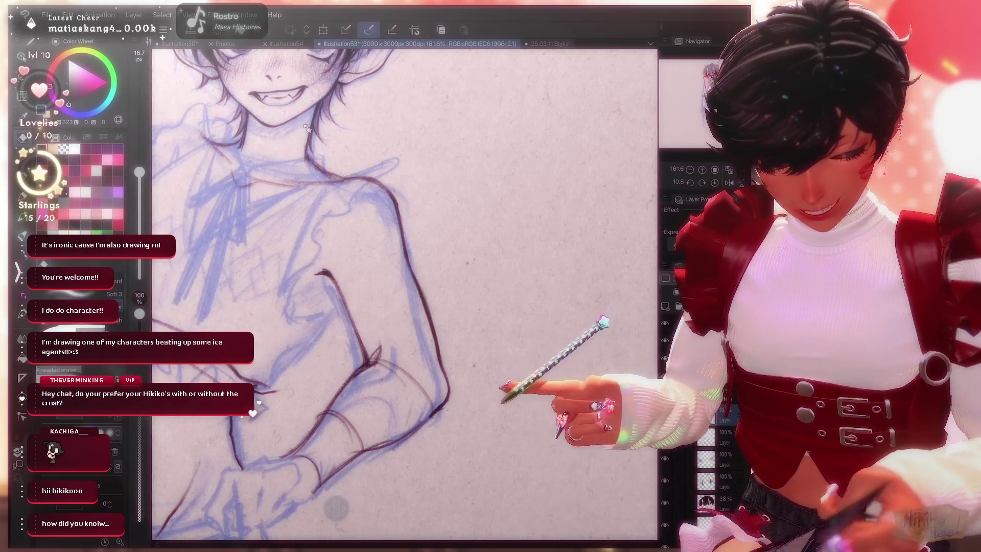
pyautogui.hotkey('ctrl', '0')
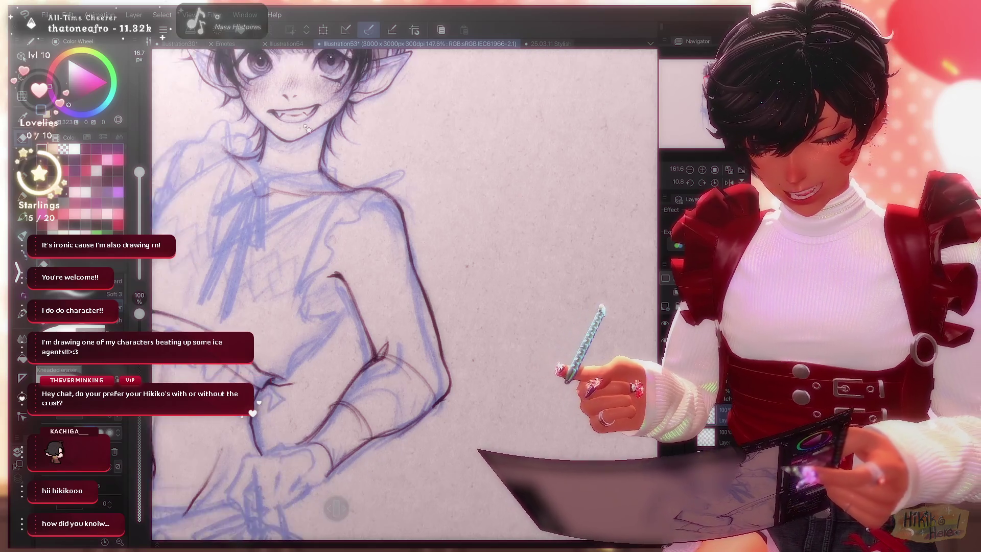
pyautogui.scroll(2, 307, 128)
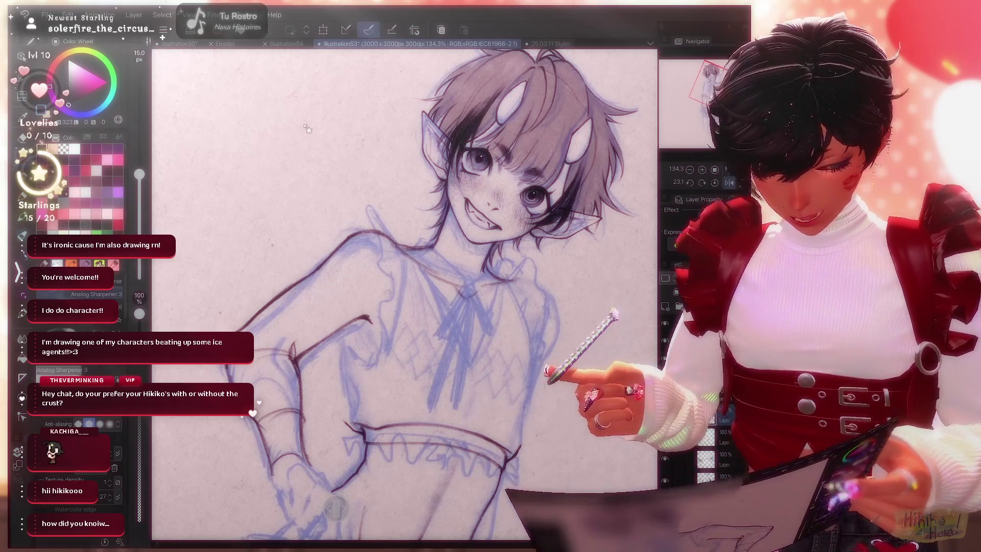
pyautogui.scroll(2, 306, 128)
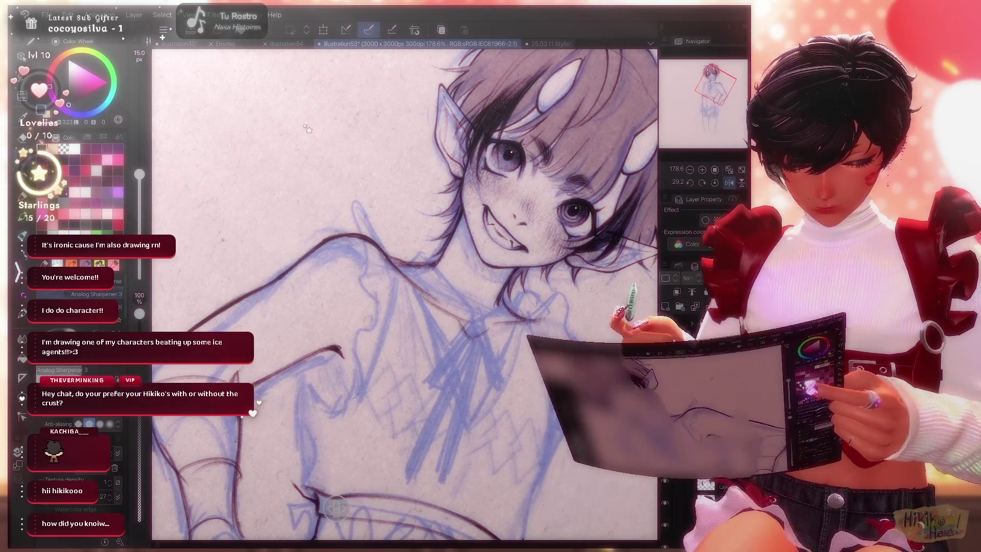
pyautogui.scroll(-5, 306, 128)
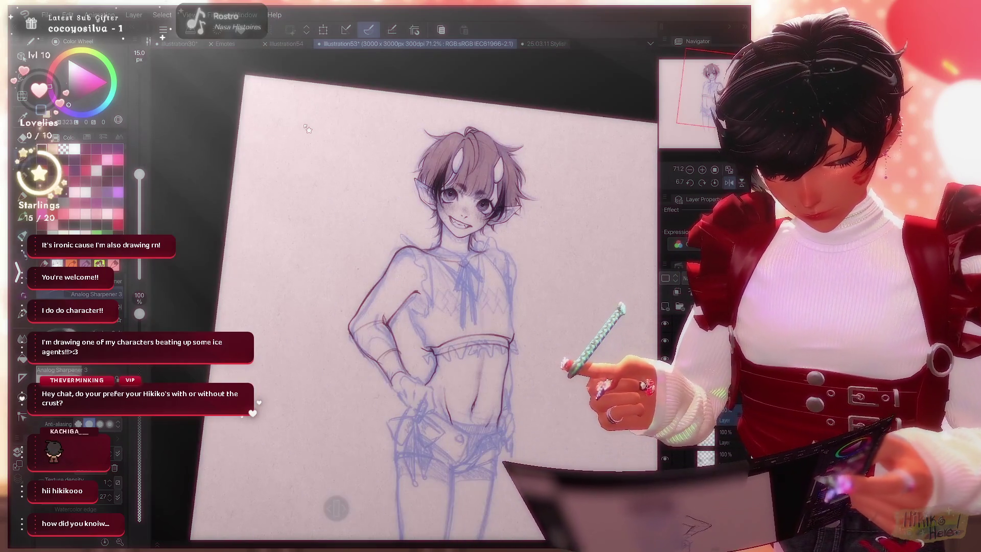
# Mirror and zoom the view, then ink the side of the torso below the crop top.
pyautogui.press('h')
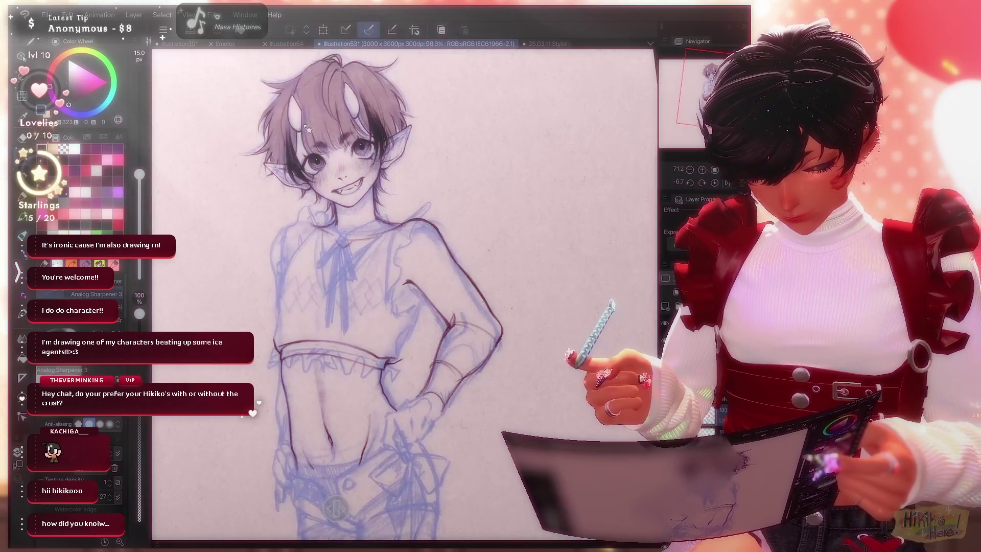
pyautogui.scroll(2, 306, 128)
pyautogui.scroll(-1, 310, 128)
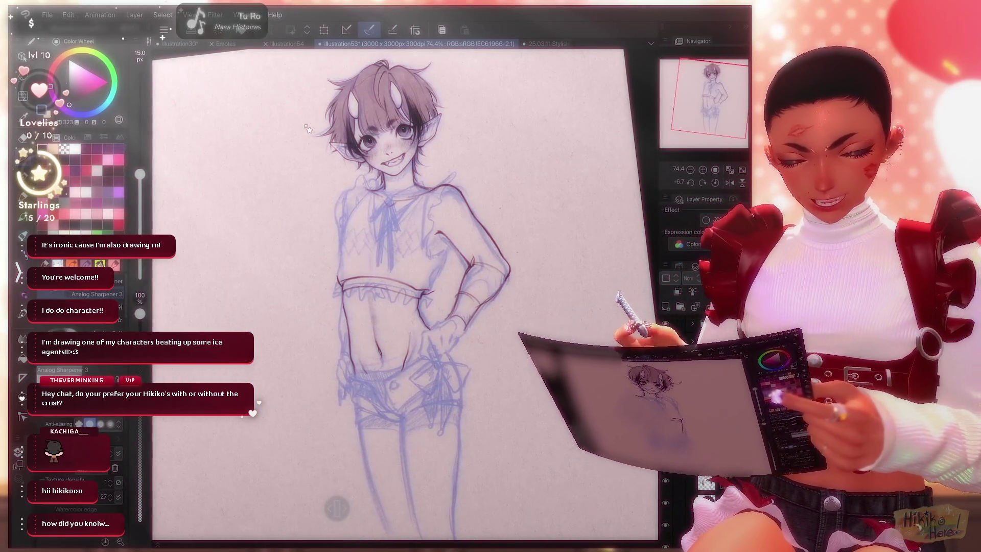
pyautogui.hotkey('ctrl', '+')
pyautogui.hotkey('ctrl', '+')
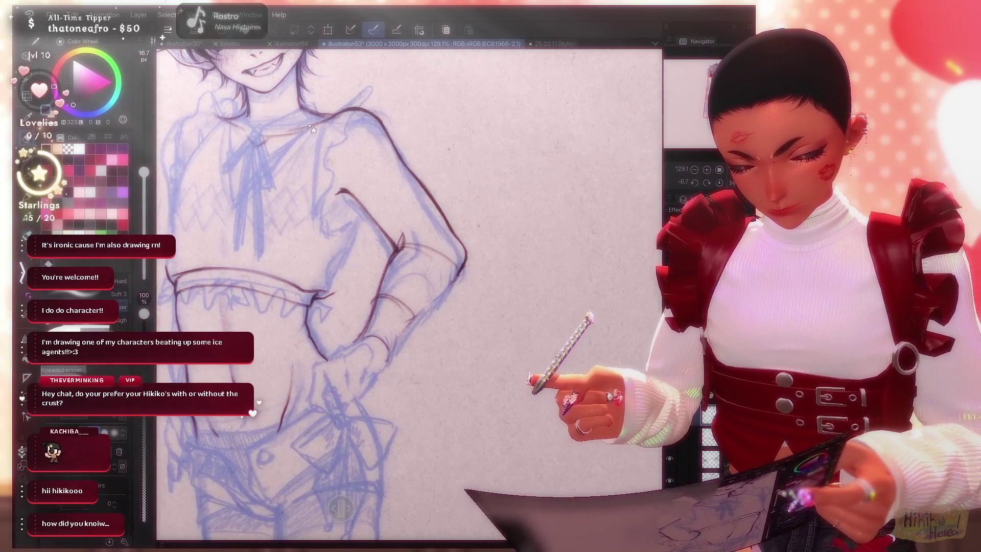
pyautogui.press('p')
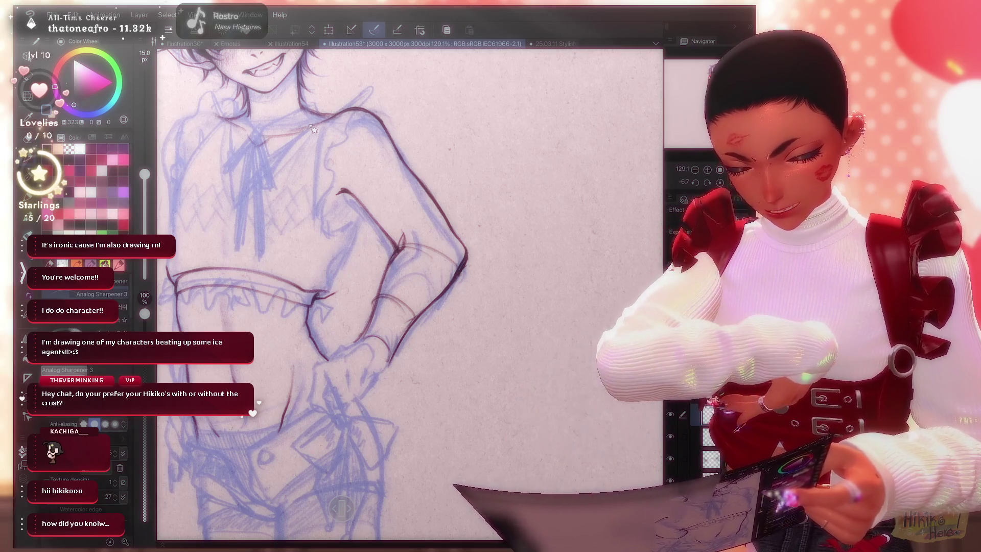
pyautogui.press(']')
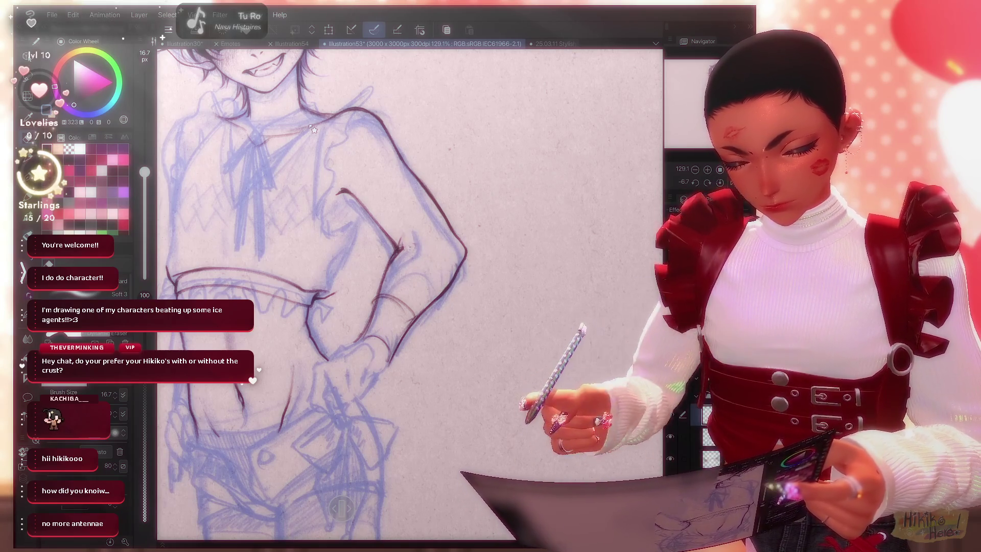
# Ink the stomach contours with the pencil brush, tidy with the kneaded eraser, and zoom out.
pyautogui.press('b')
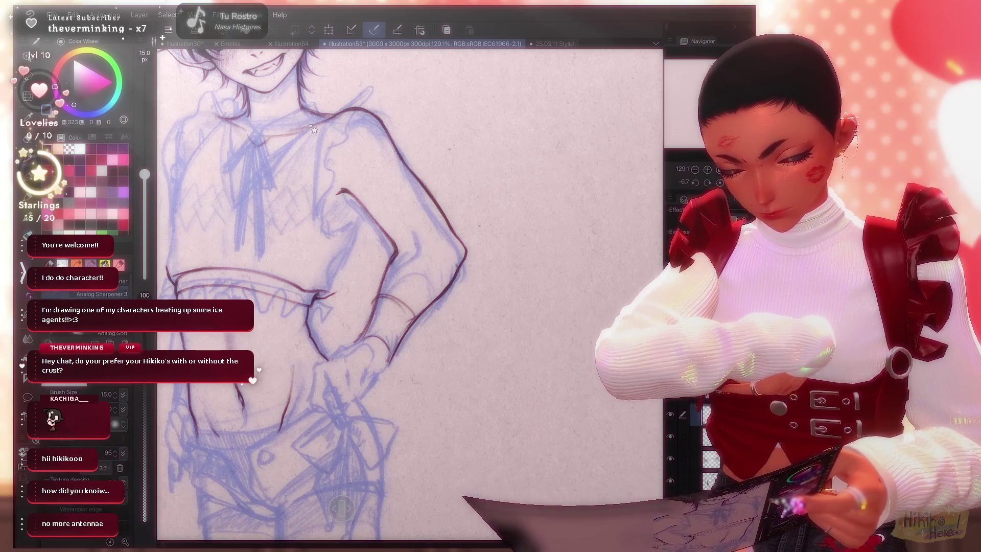
pyautogui.press('p')
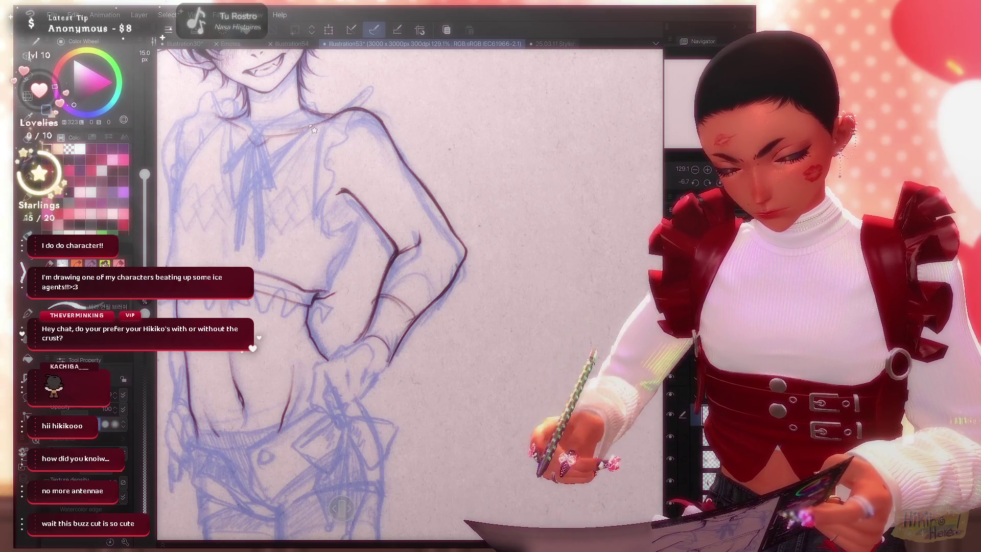
pyautogui.press('e')
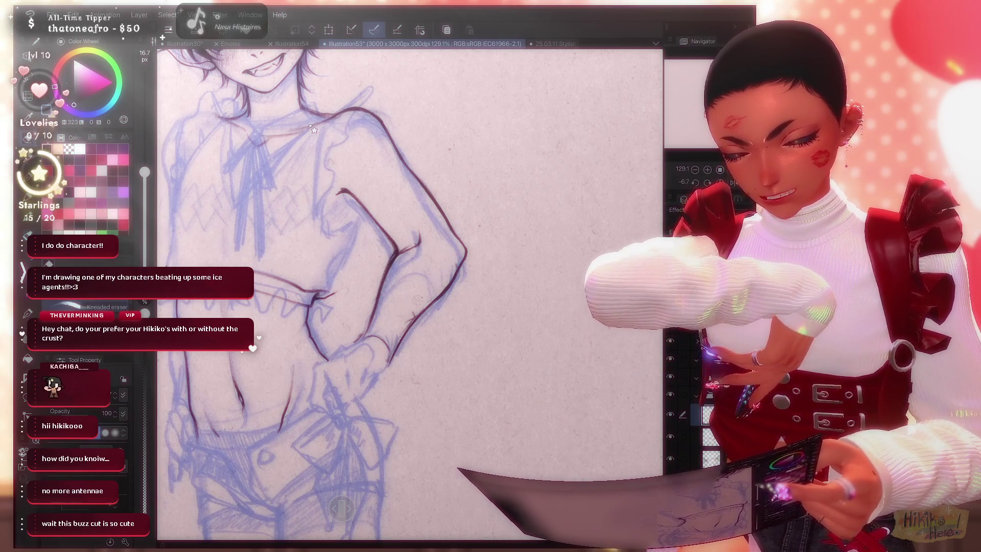
pyautogui.hotkey('ctrl', '0')
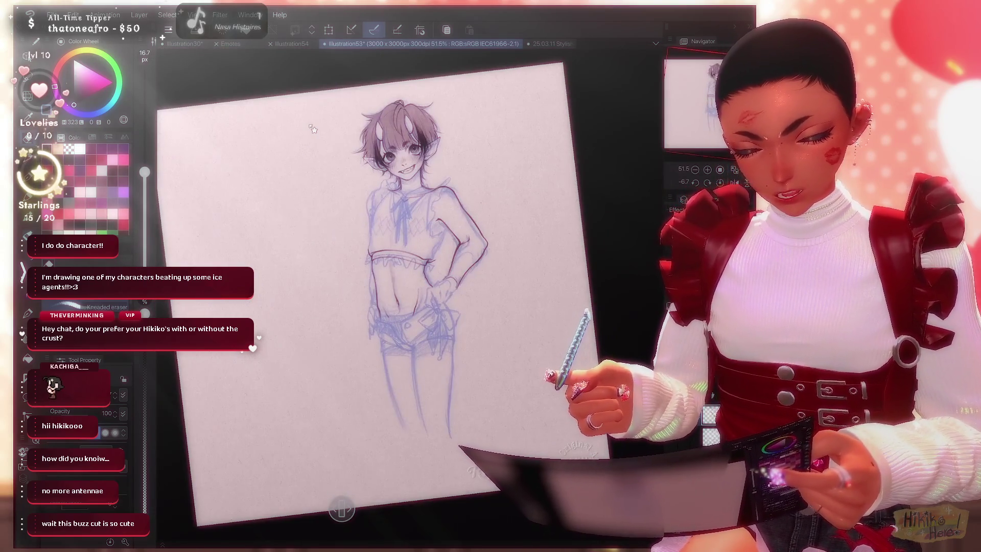
pyautogui.press('h')
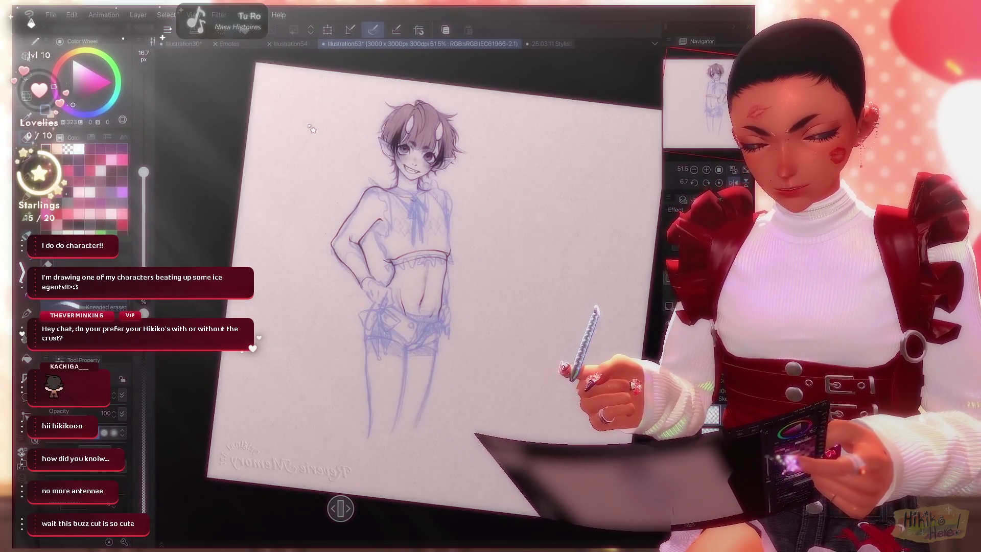
pyautogui.hotkey('ctrl', '+')
pyautogui.press('h')
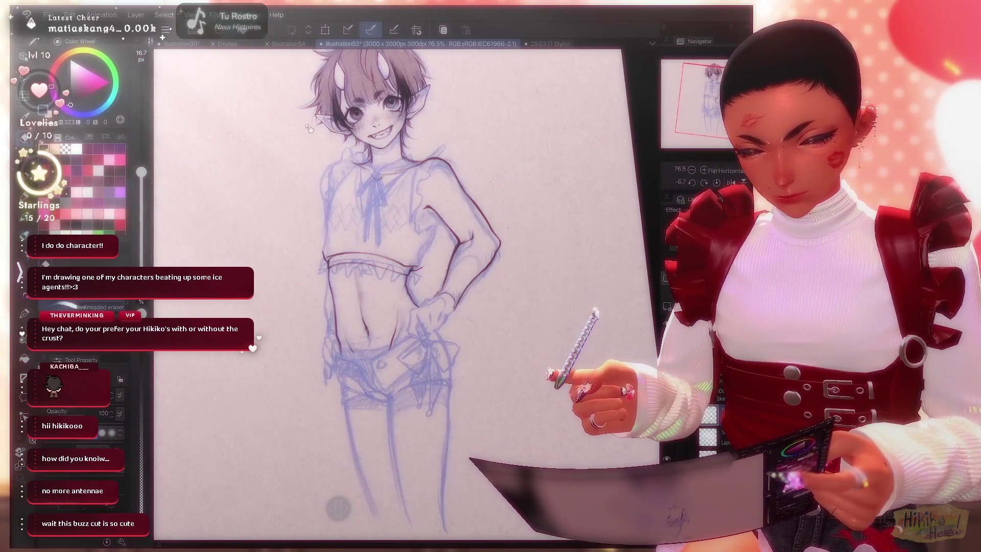
pyautogui.hotkey('ctrl', '-')
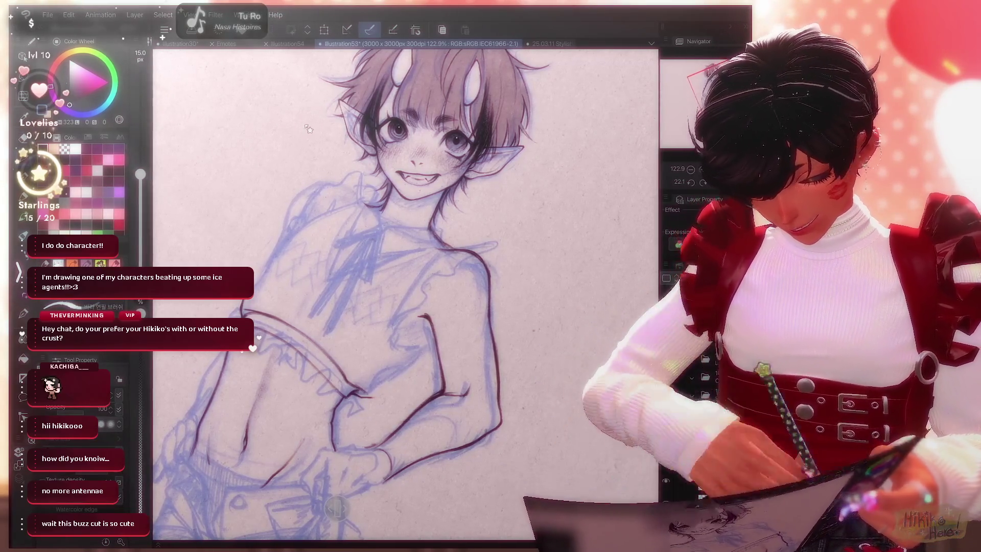
# Ink the right arm outline and lower-left body edge, checking them in a mirrored view.
pyautogui.moveTo(491, 257); pyautogui.dragTo(503, 429)
pyautogui.moveTo(230, 353); pyautogui.dragTo(196, 452)
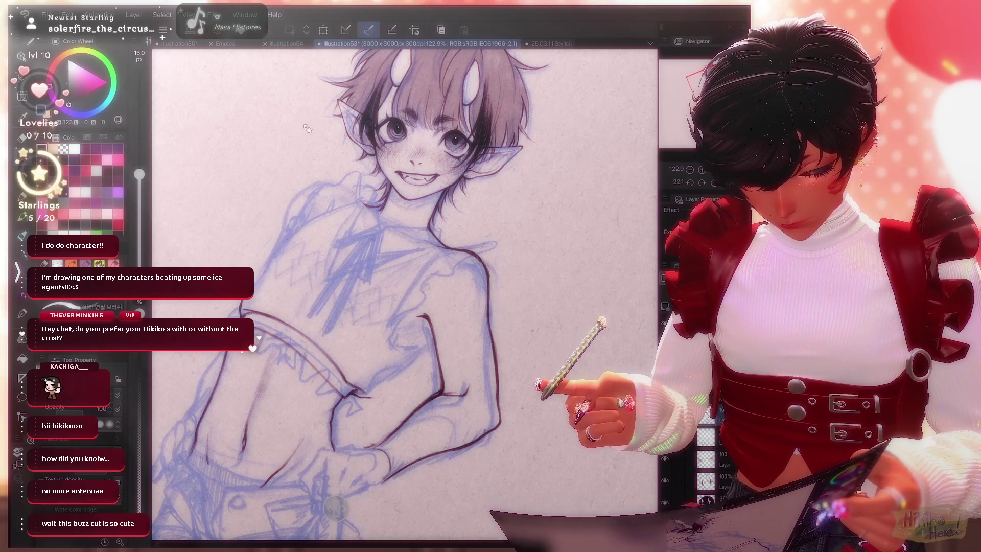
pyautogui.scroll(-4, 307, 128)
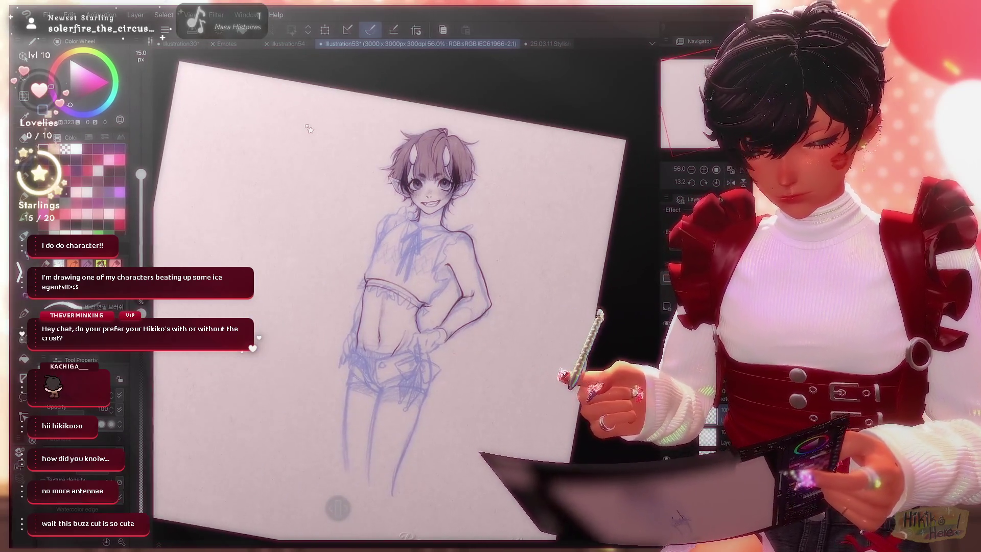
pyautogui.press('h')
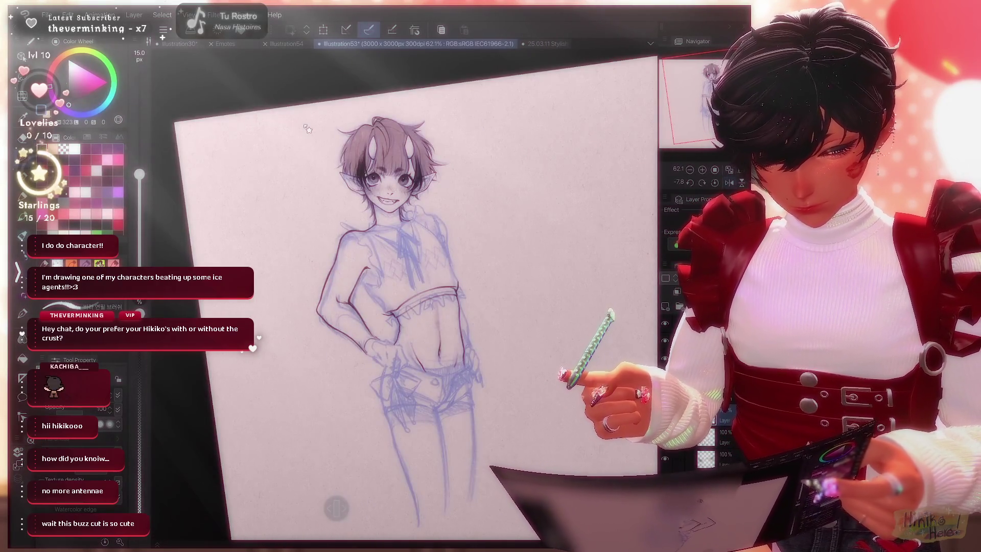
pyautogui.press('h')
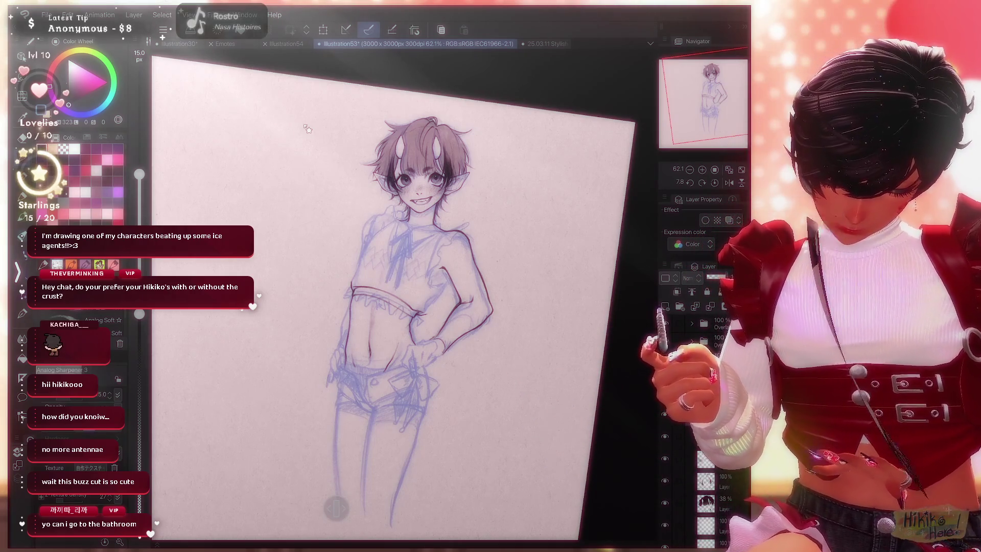
# Undo then restore the arm stroke, keeping it, and tilt the canvas slightly.
pyautogui.hotkey('ctrl', 'z')
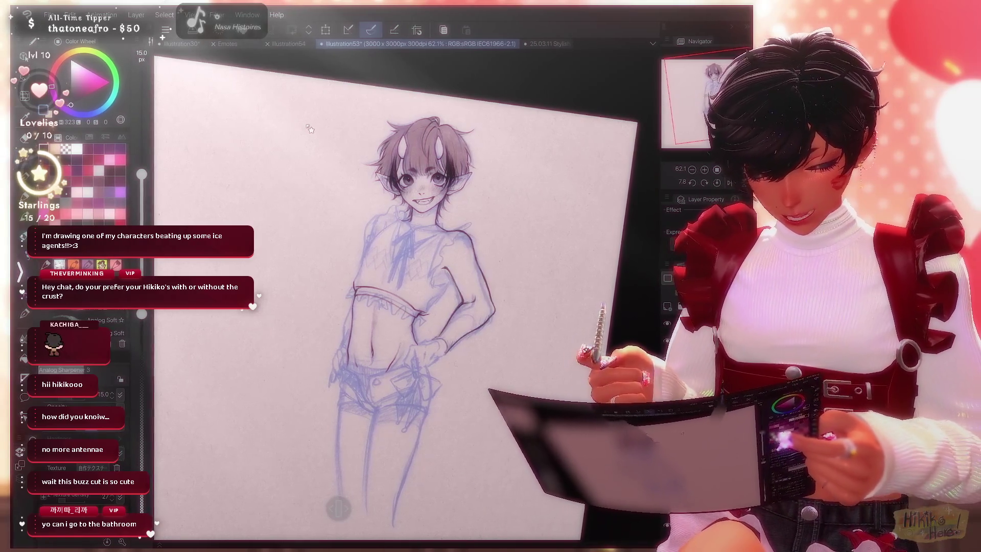
pyautogui.scroll(3, 308, 130)
pyautogui.hotkey('ctrl', 'y')
pyautogui.press('-')
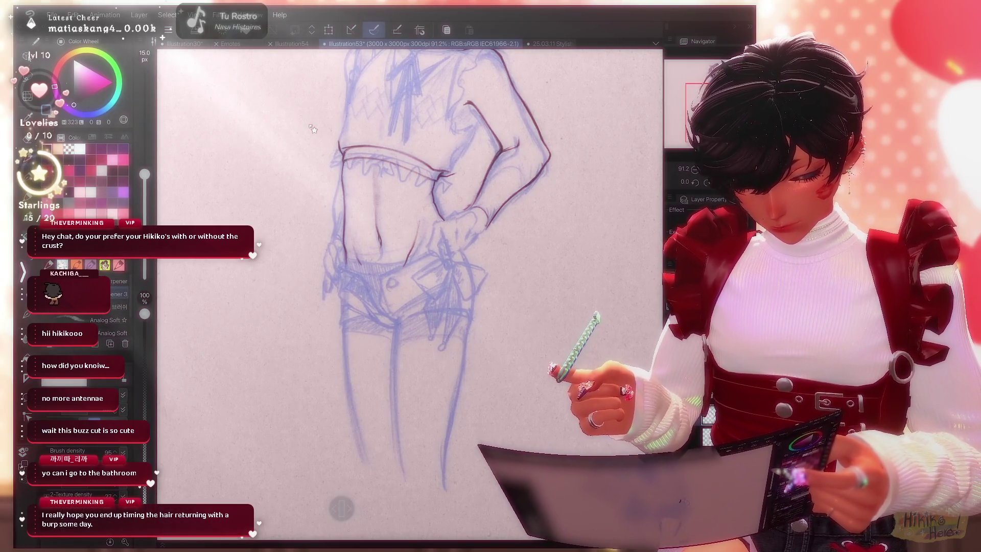
pyautogui.scroll(-1, 312, 129)
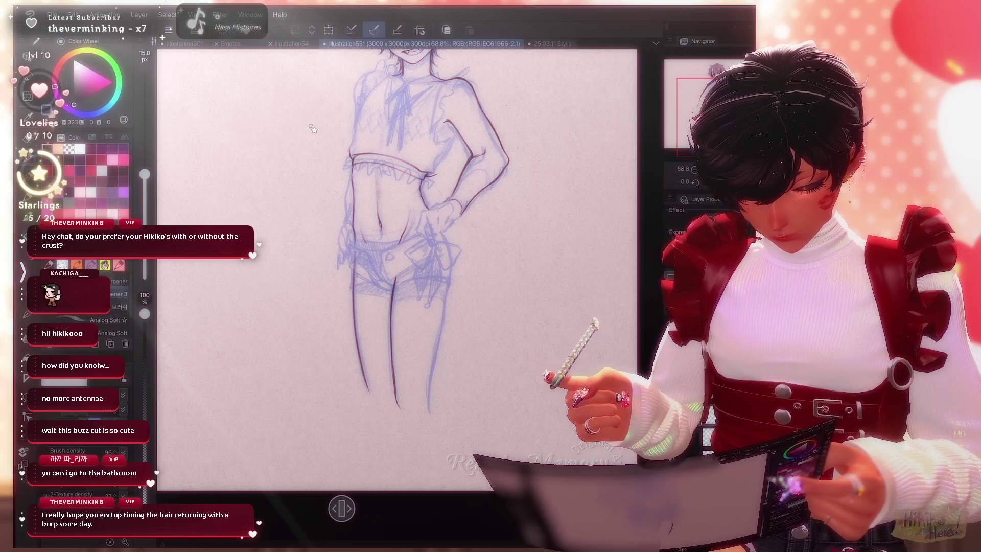
pyautogui.scroll(1, 313, 129)
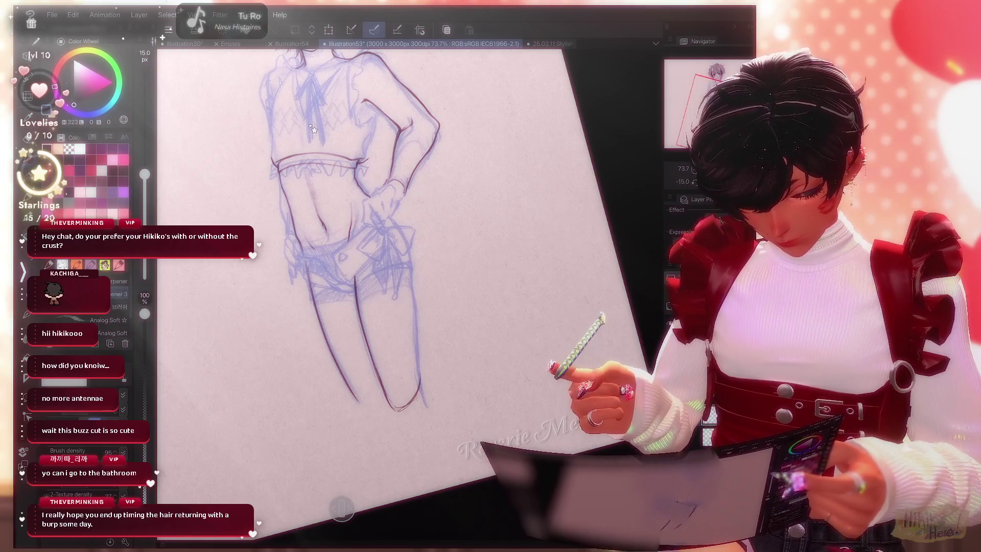
pyautogui.scroll(1, 314, 128)
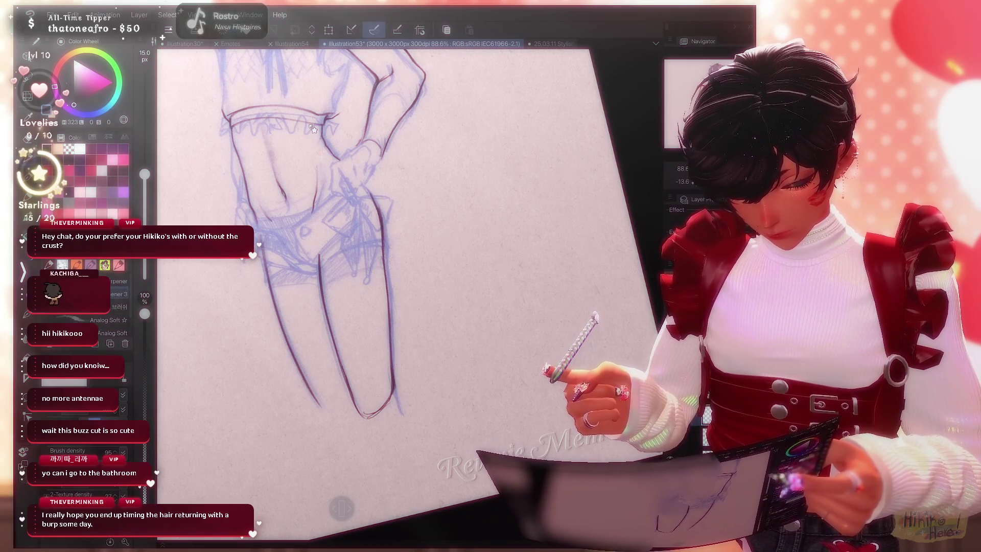
# Trace dark ink outlines down both legs past the knees, zooming out to see the figure.
pyautogui.hotkey('ctrl', '-')
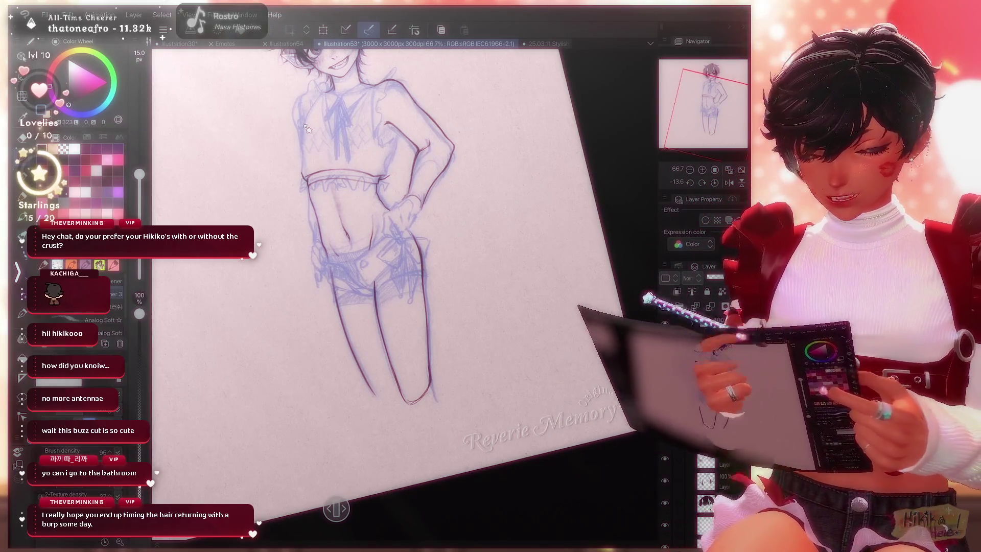
pyautogui.scroll(5, 308, 130)
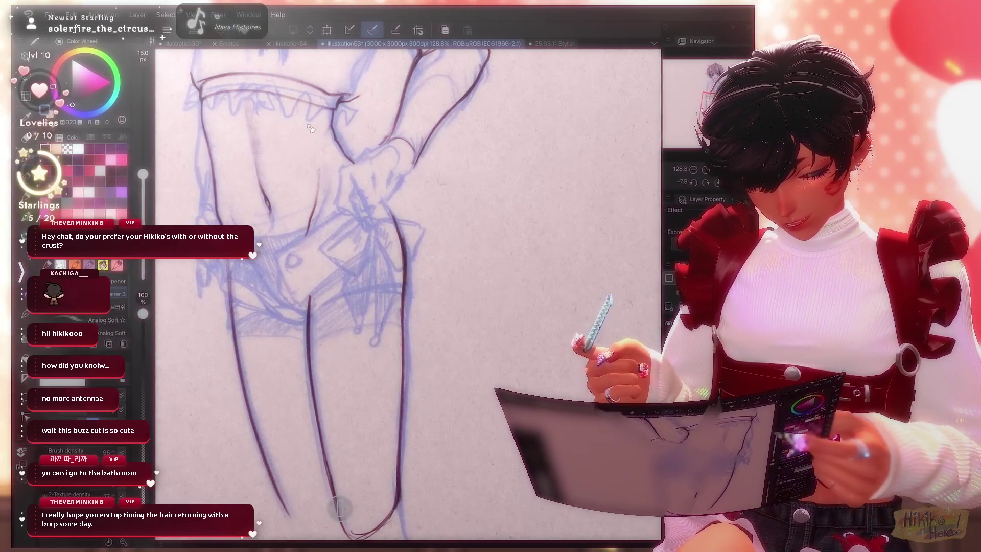
# Reframe on the hip and ink the hand, the bow's knot and its first loop.
pyautogui.press('e')
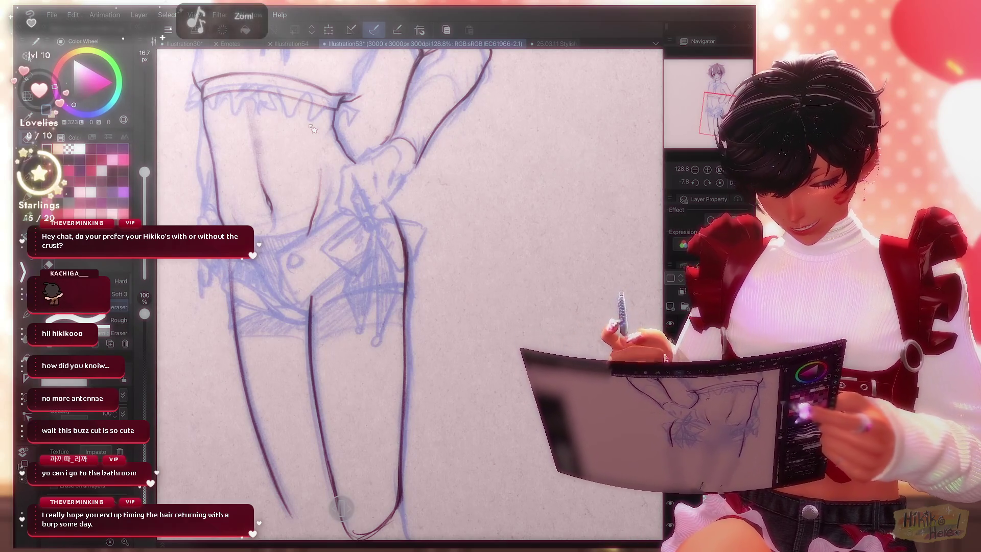
pyautogui.press('b')
pyautogui.scroll(-3, 312, 129)
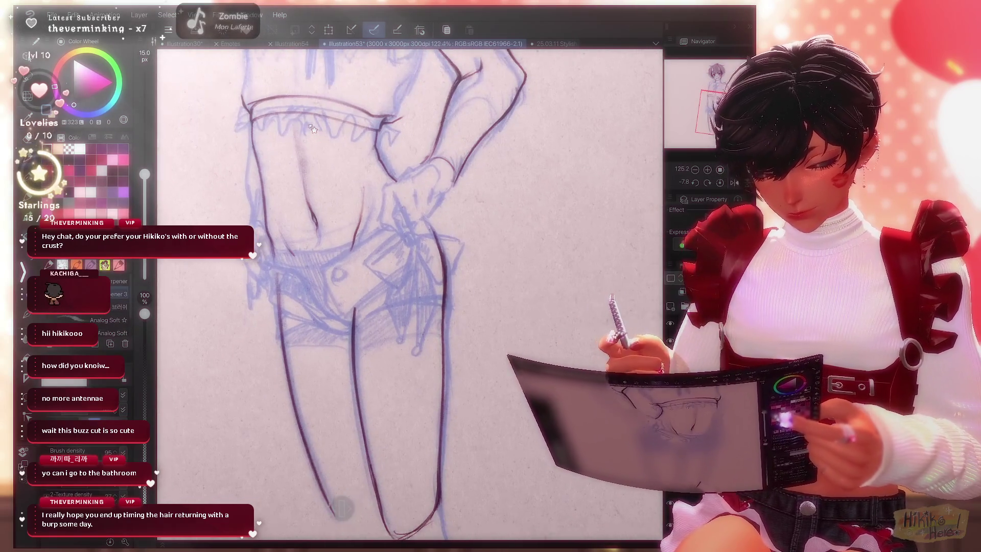
pyautogui.moveTo(313, 129); pyautogui.dragTo(352, 159)
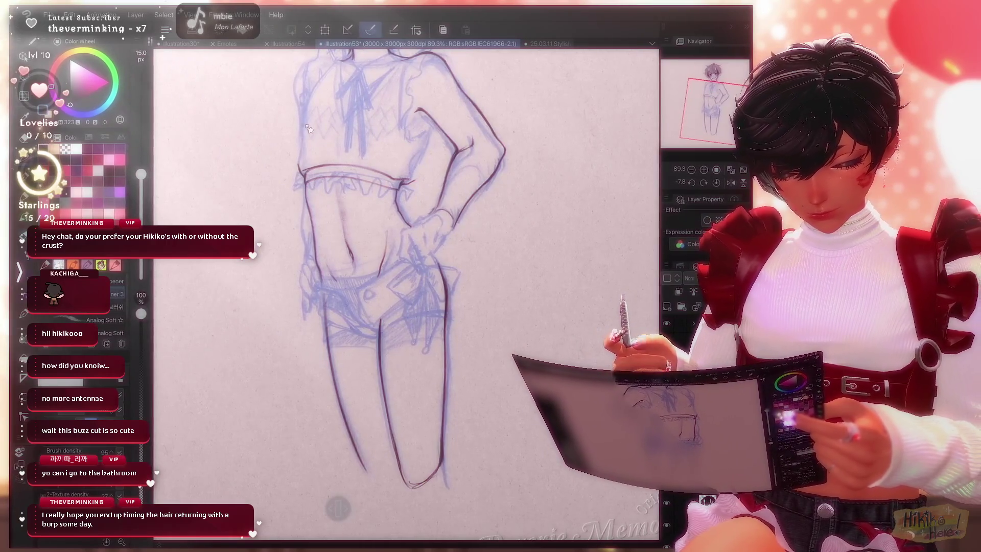
pyautogui.scroll(3, 311, 129)
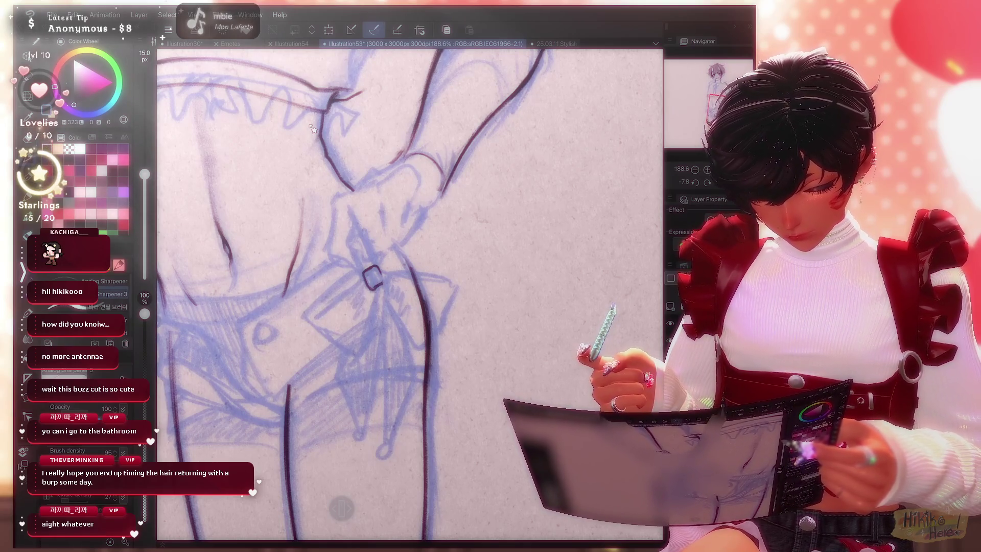
pyautogui.scroll(2, 313, 129)
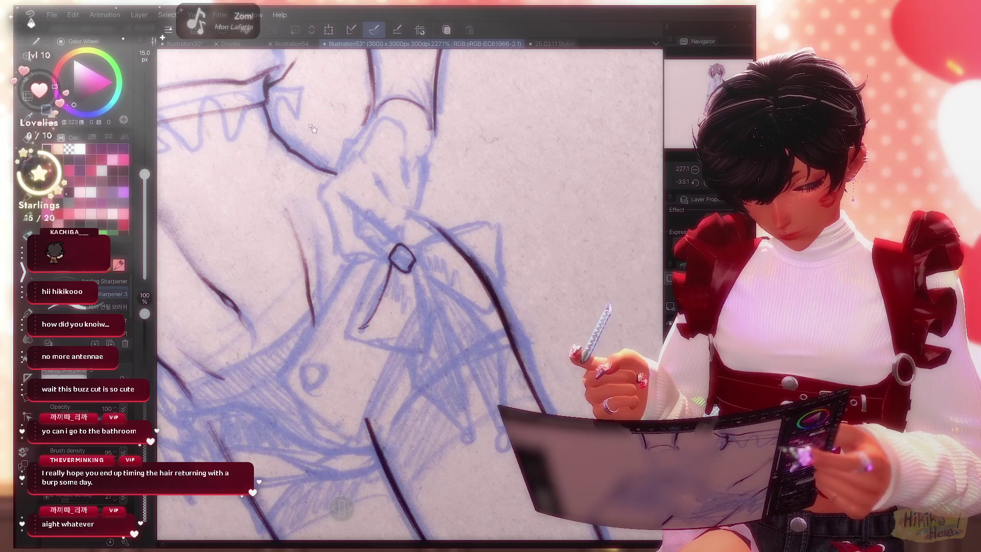
pyautogui.scroll(1, 313, 130)
pyautogui.scroll(1, 312, 130)
pyautogui.scroll(1, 313, 130)
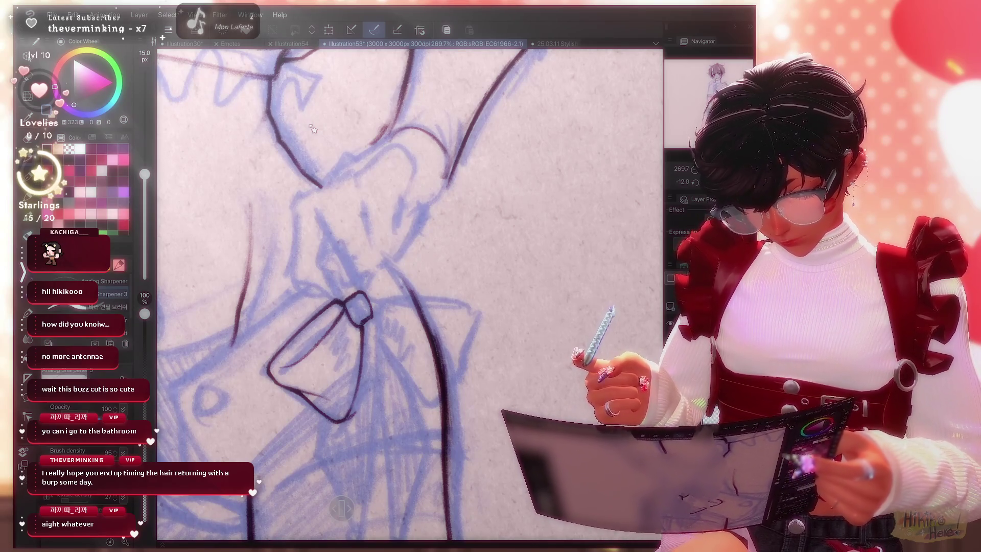
pyautogui.scroll(-2, 313, 129)
pyautogui.scroll(2, 313, 129)
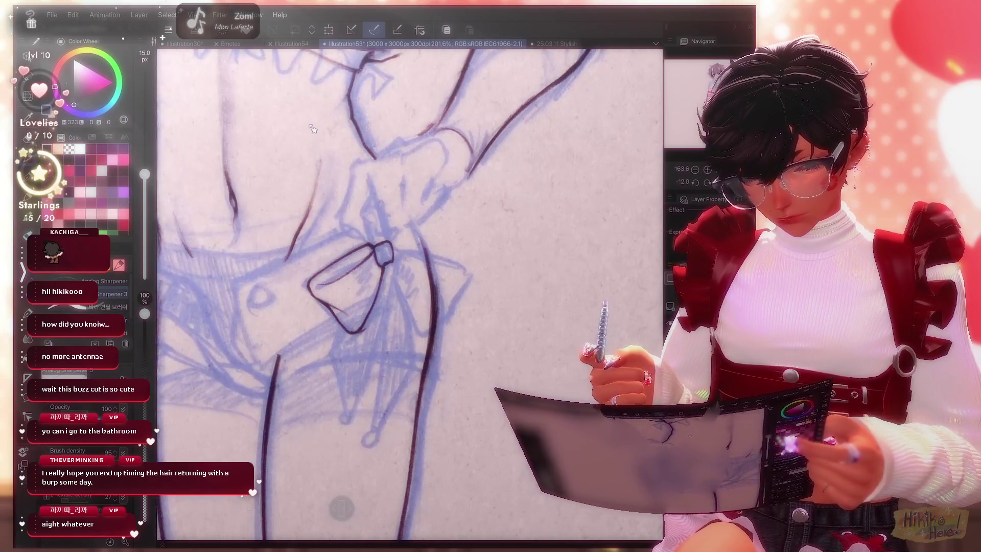
pyautogui.scroll(2, 313, 129)
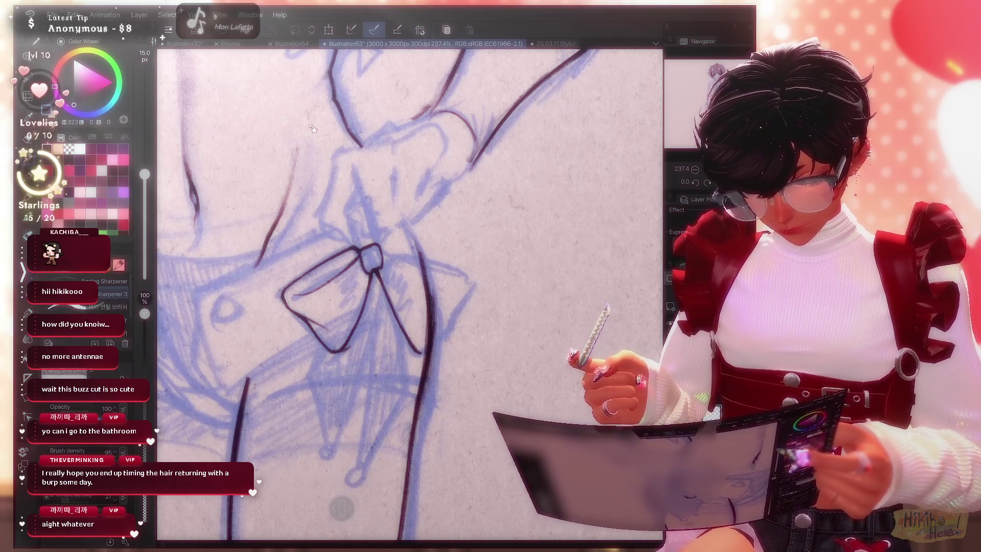
pyautogui.scroll(-1, 313, 129)
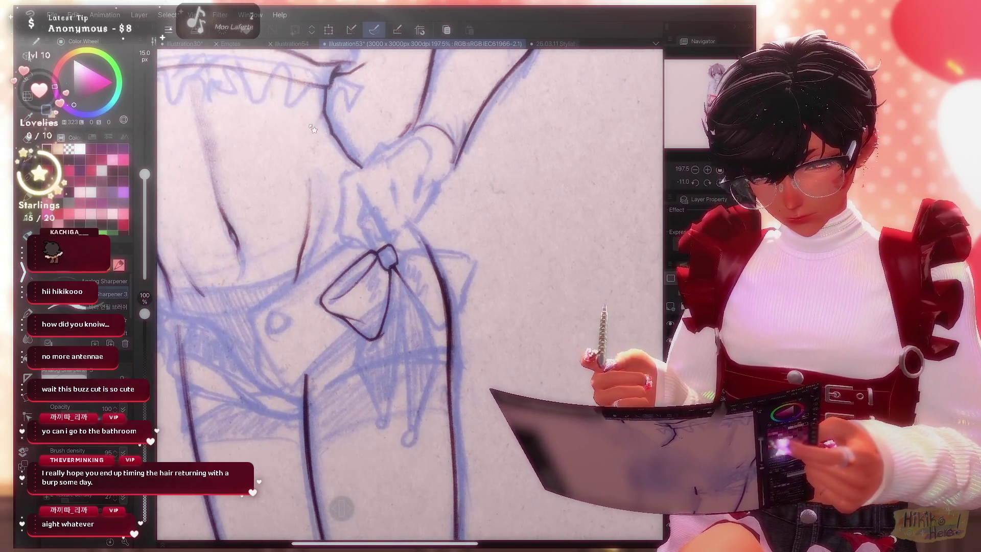
pyautogui.scroll(1, 313, 129)
pyautogui.scroll(2, 313, 129)
pyautogui.scroll(1, 312, 129)
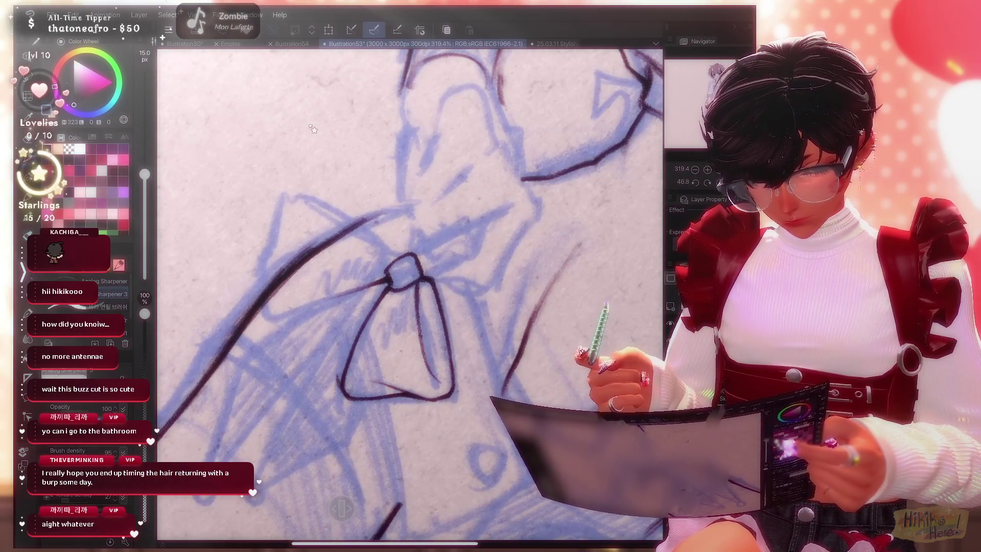
pyautogui.scroll(-2, 313, 129)
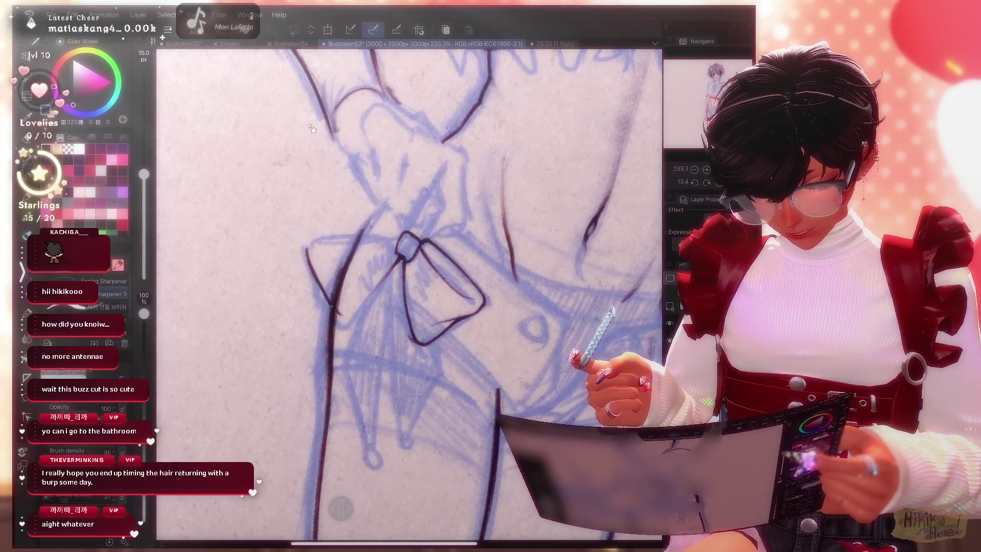
pyautogui.scroll(1, 313, 129)
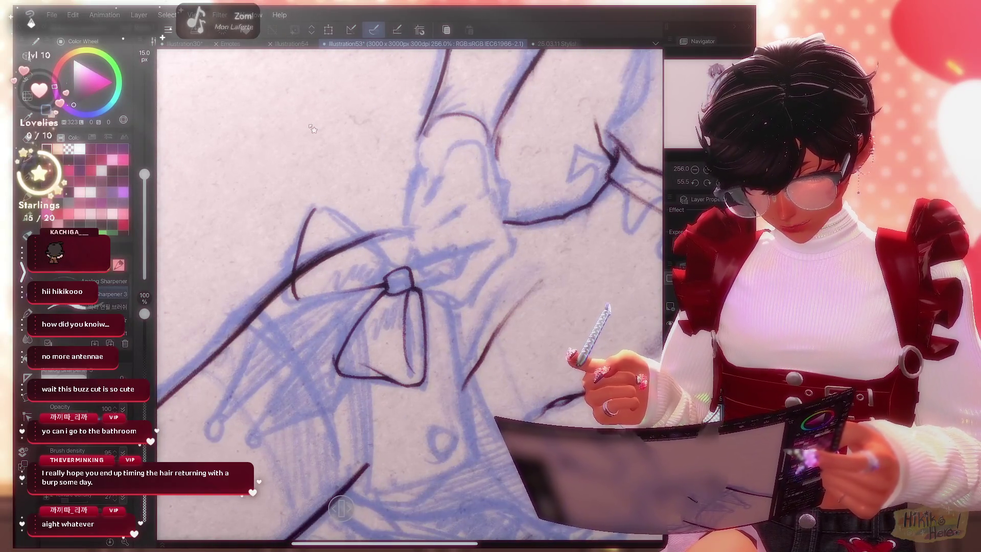
# Draw the bow's left loop, then nudge and reshape both loops with free transform.
pyautogui.moveTo(318, 205); pyautogui.dragTo(359, 229)
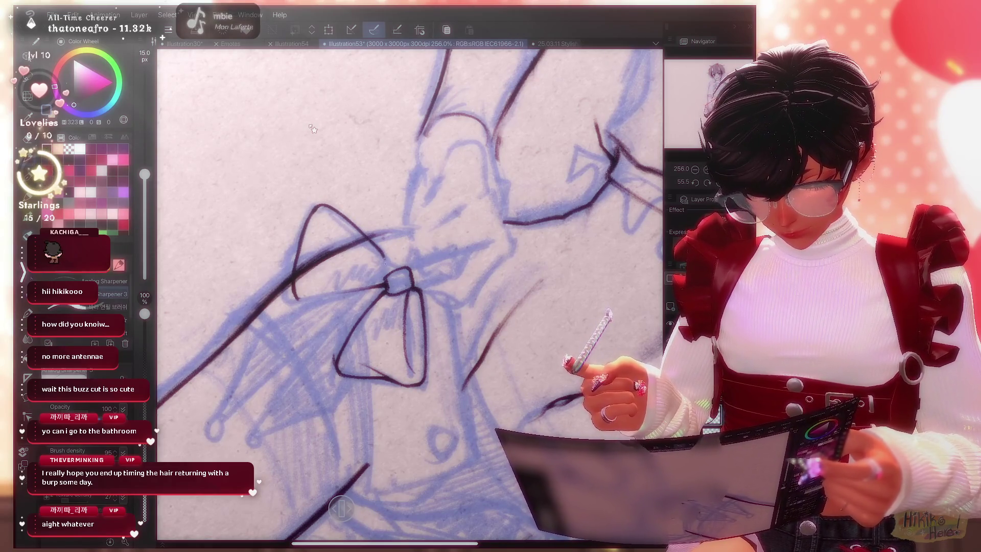
pyautogui.hotkey('ctrl', 't')
pyautogui.moveTo(323, 252); pyautogui.dragTo(386, 260)
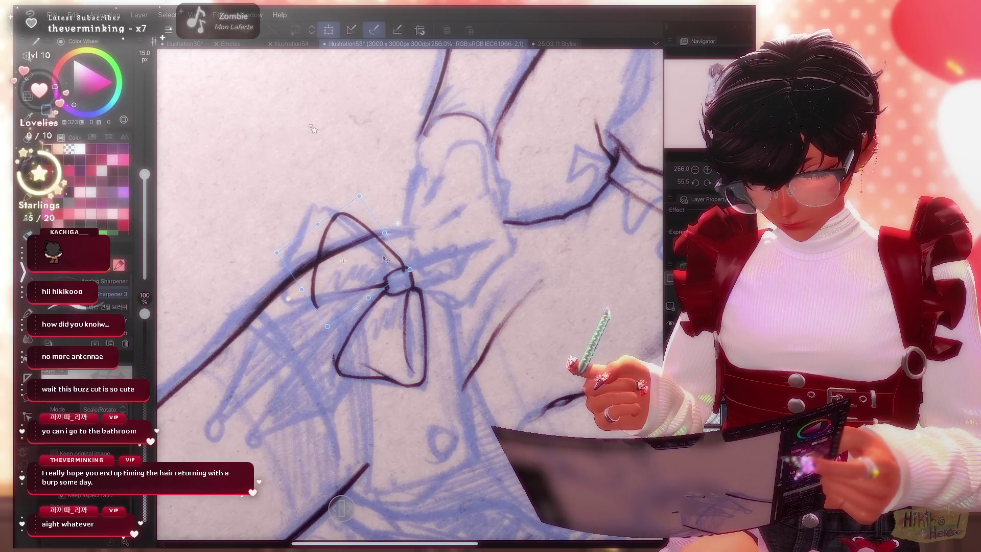
pyautogui.press('p')
pyautogui.press('Return')
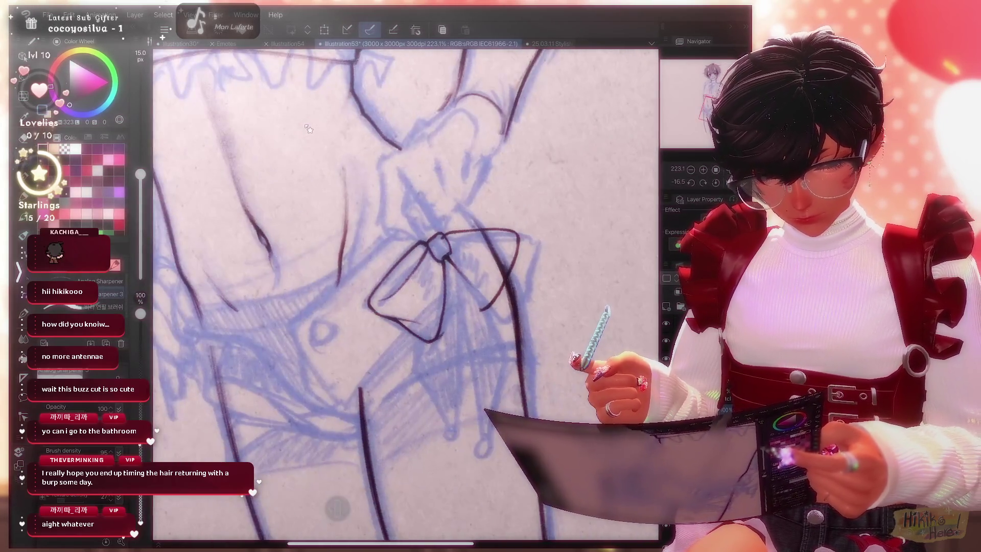
pyautogui.hotkey('ctrl', 't')
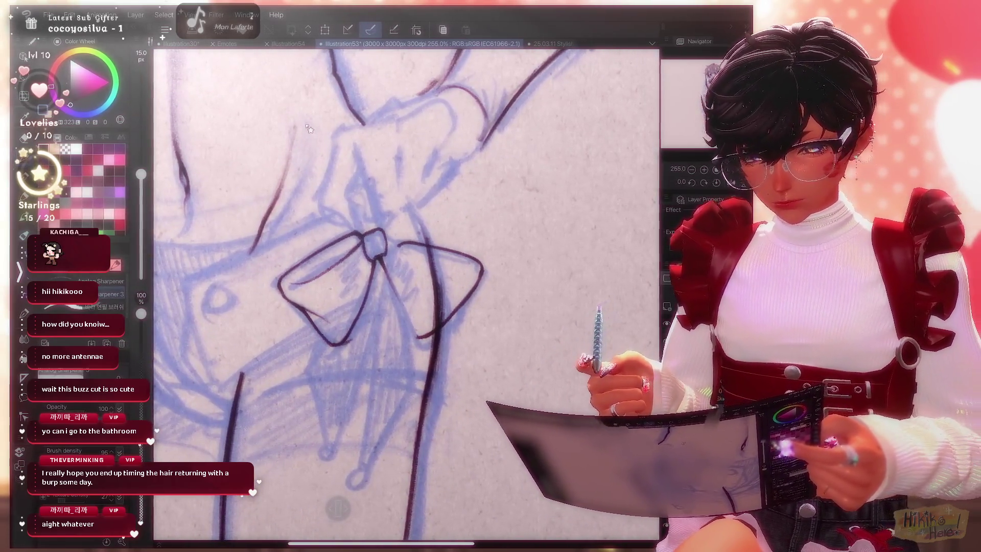
pyautogui.moveTo(442, 291); pyautogui.dragTo(428, 277)
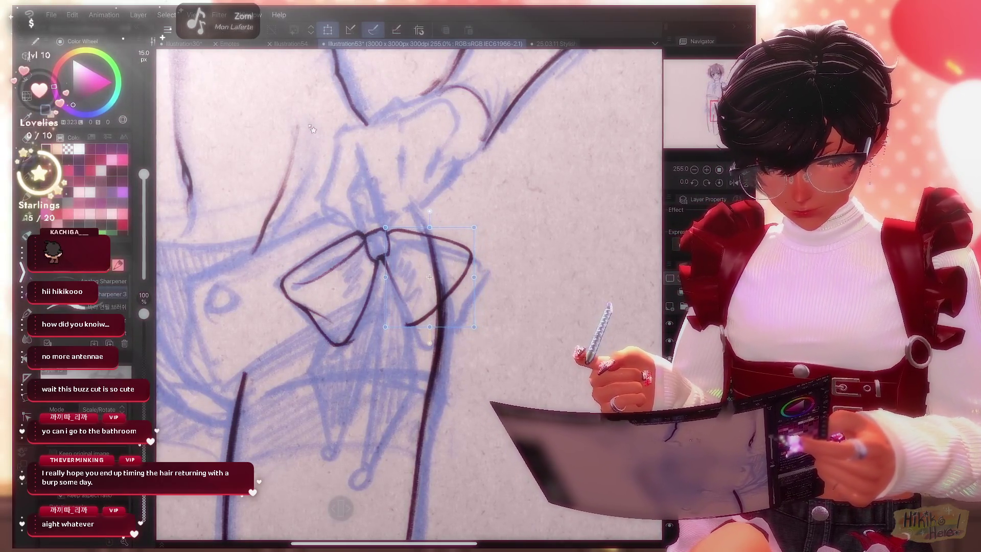
pyautogui.press('p')
pyautogui.press('Return')
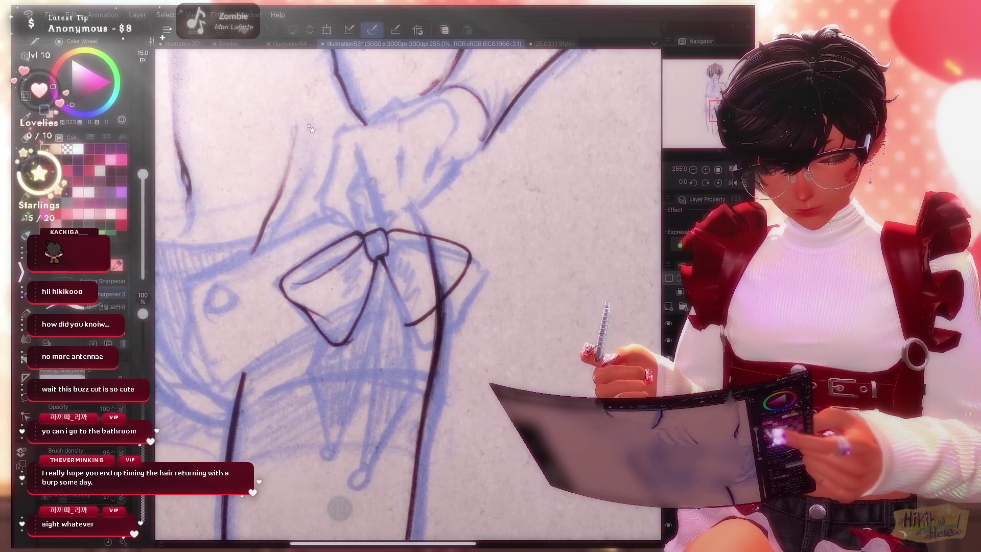
# Clean stray ink around the bow with the eraser, re-inking at a rotated canvas angle.
pyautogui.press('e')
pyautogui.press('p')
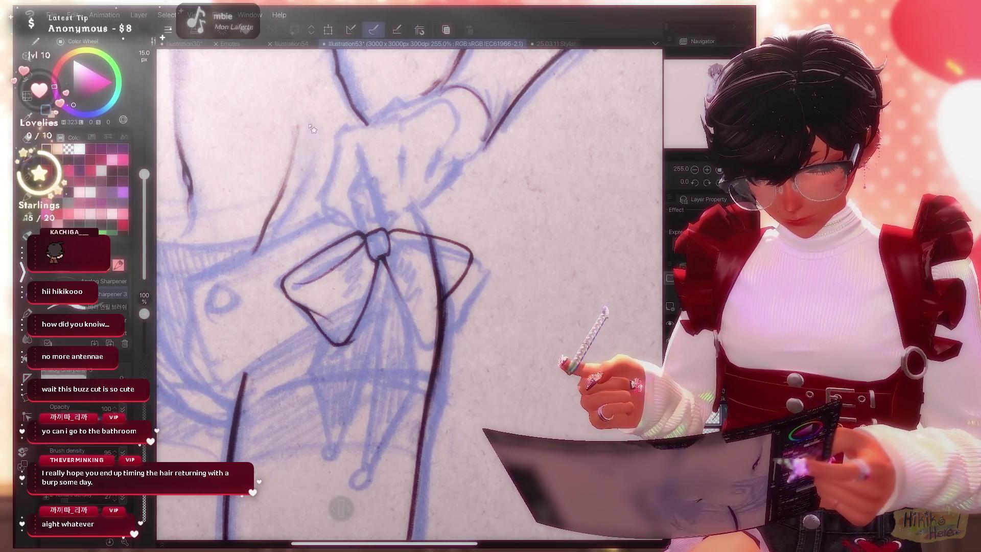
pyautogui.press('e')
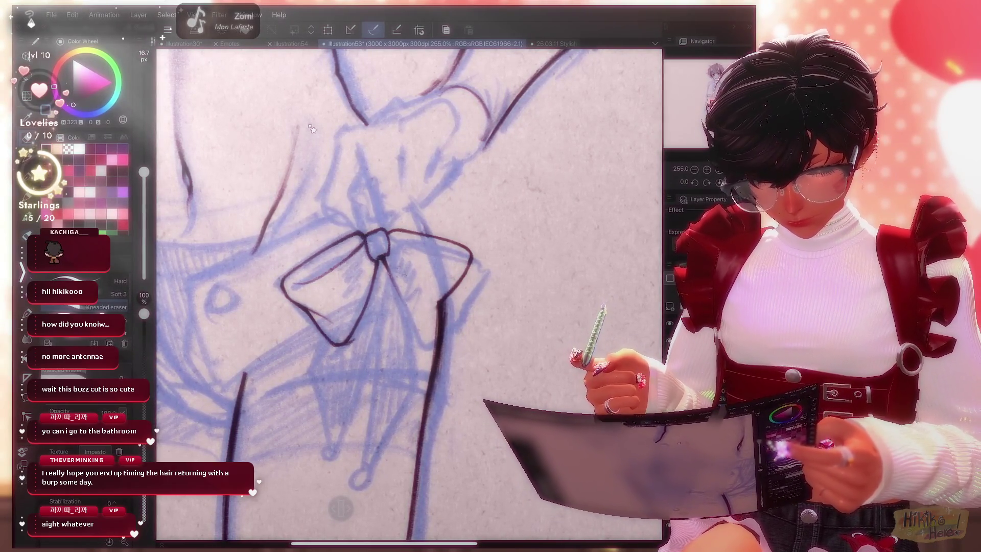
pyautogui.press('p')
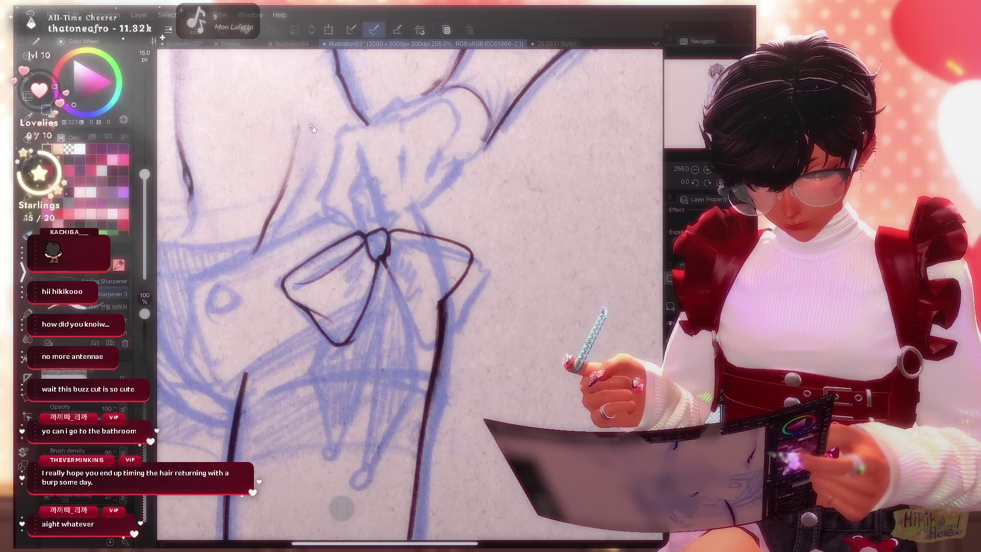
pyautogui.moveTo(312, 130); pyautogui.dragTo(313, 128)
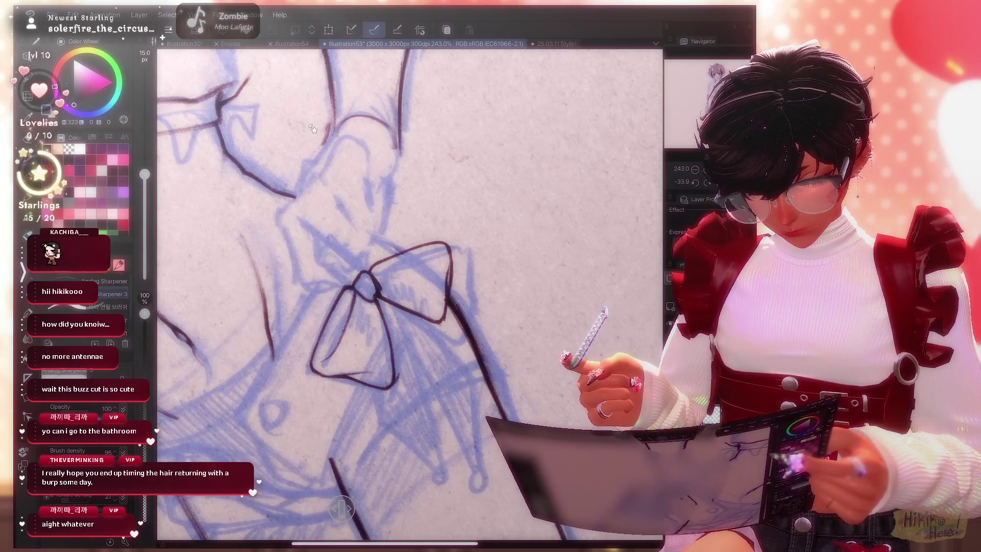
pyautogui.press('e')
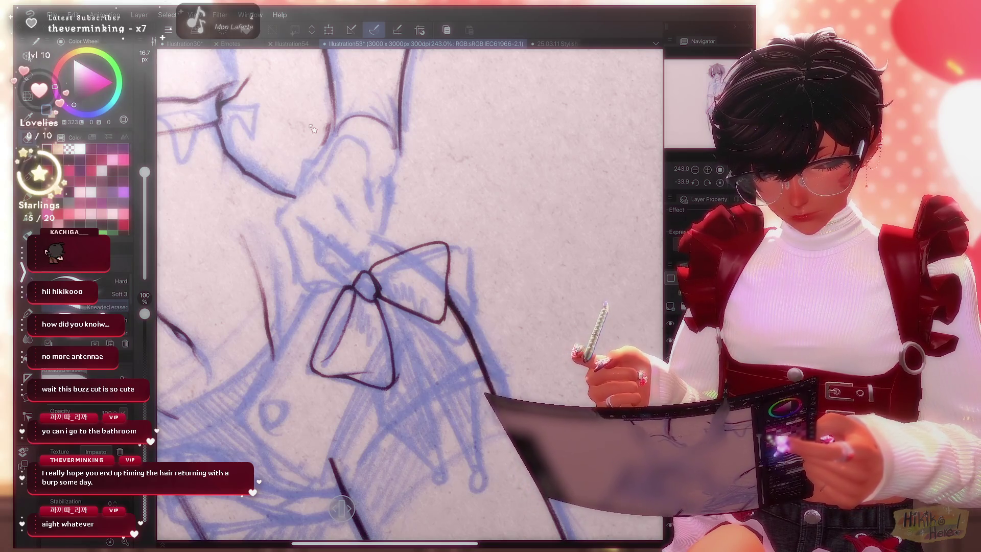
pyautogui.press('p')
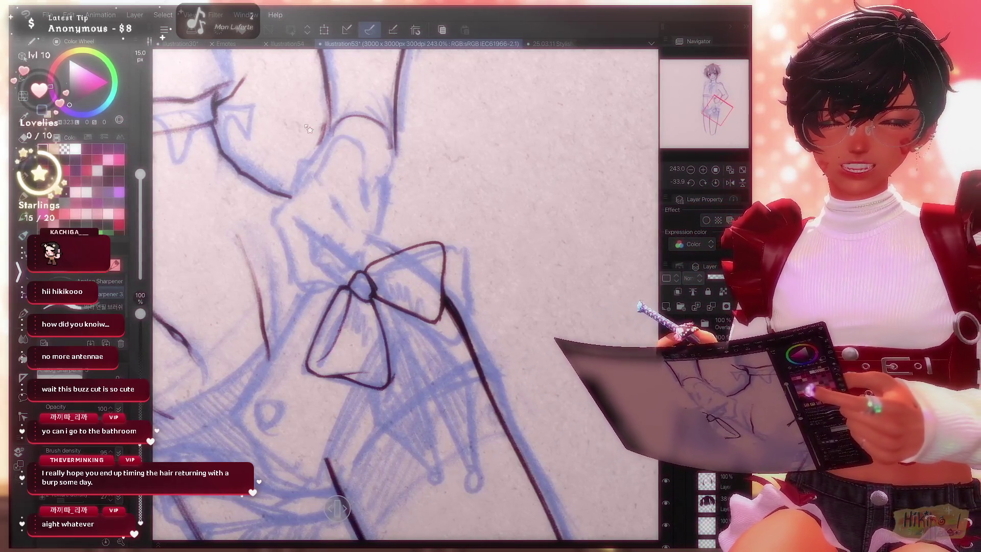
pyautogui.hotkey('ctrl', '-')
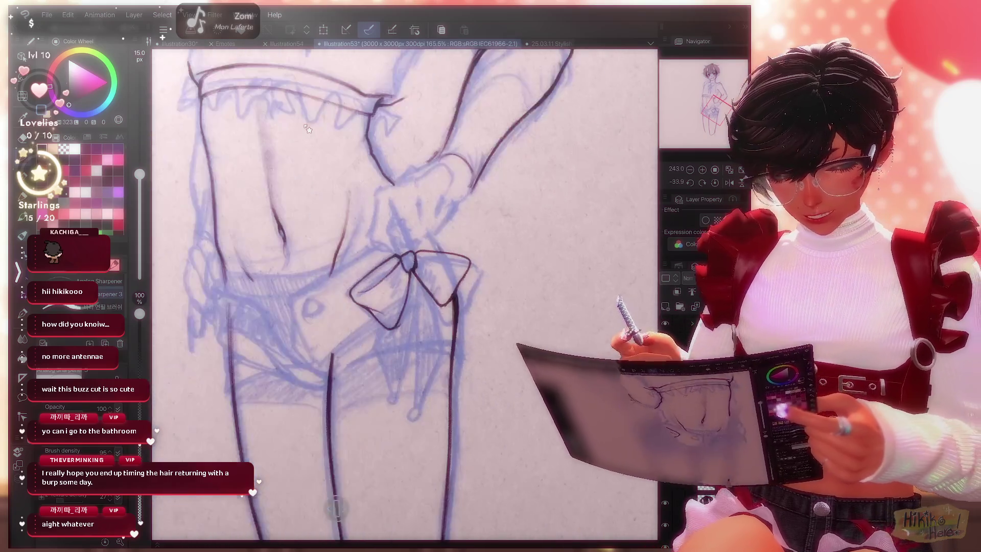
pyautogui.scroll(5, 308, 129)
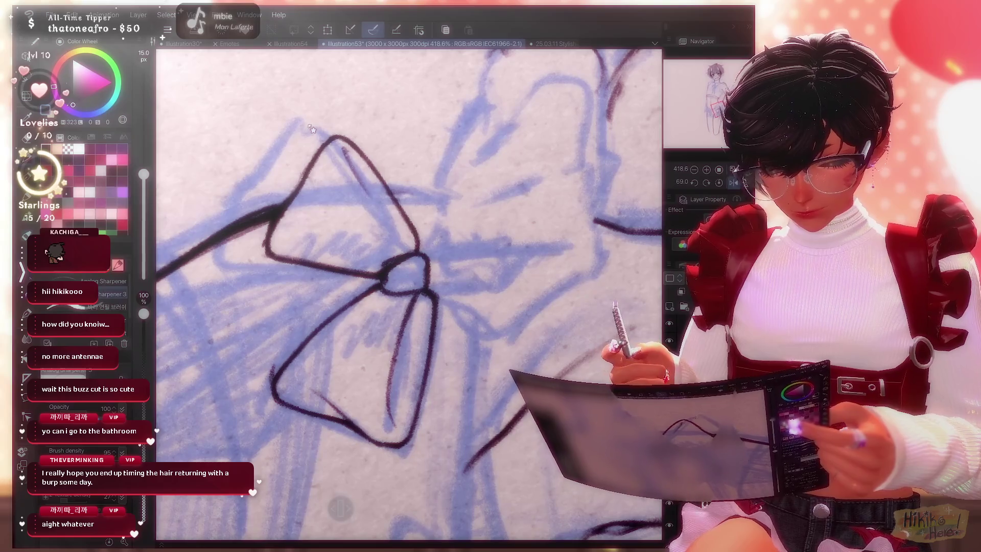
# Ink fold lines inside both bow loops, tidy with a smaller eraser, and check mirrored.
pyautogui.moveTo(341, 147); pyautogui.dragTo(406, 245)
pyautogui.moveTo(435, 297); pyautogui.dragTo(400, 445)
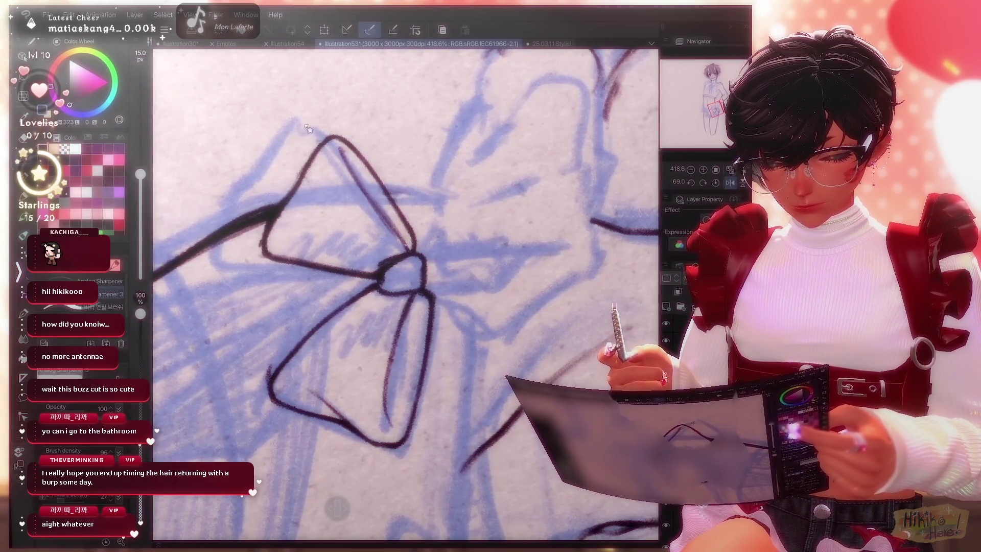
pyautogui.scroll(-4, 307, 129)
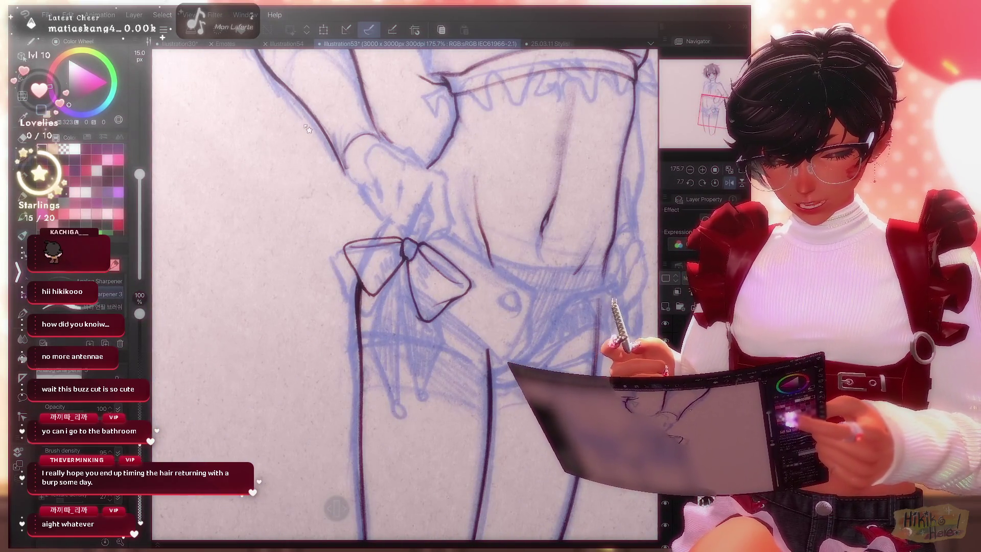
pyautogui.scroll(-2, 308, 129)
pyautogui.scroll(1, 308, 129)
pyautogui.scroll(2, 307, 128)
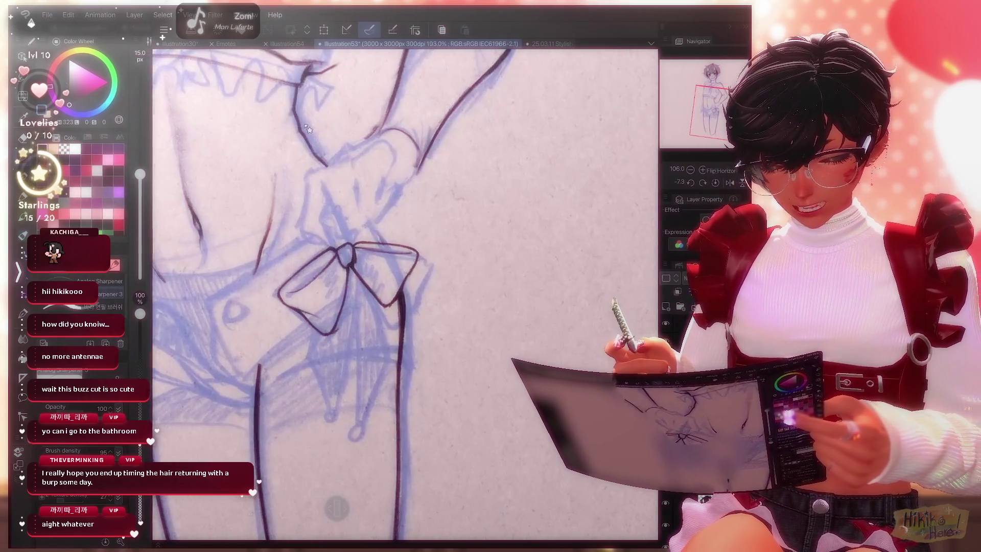
pyautogui.scroll(2, 309, 129)
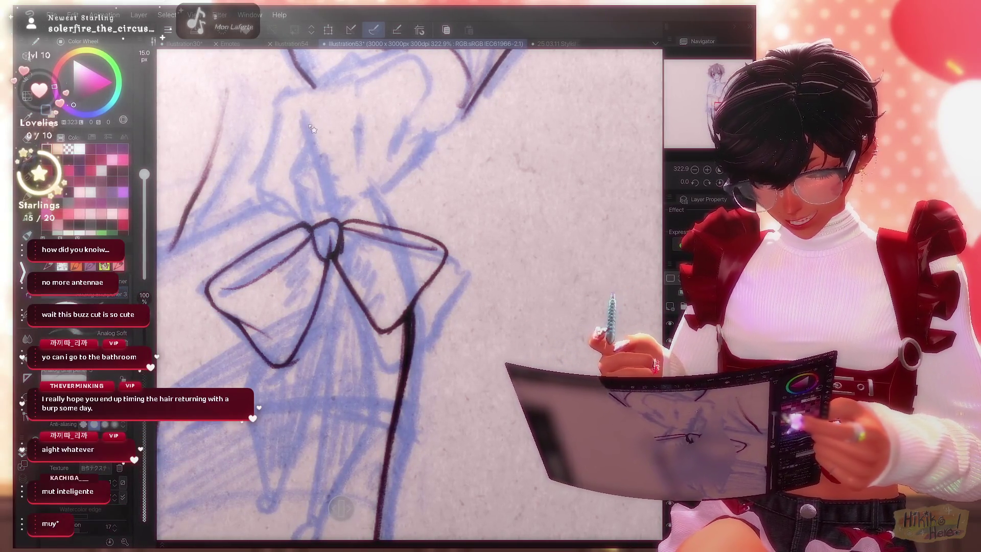
pyautogui.press('e')
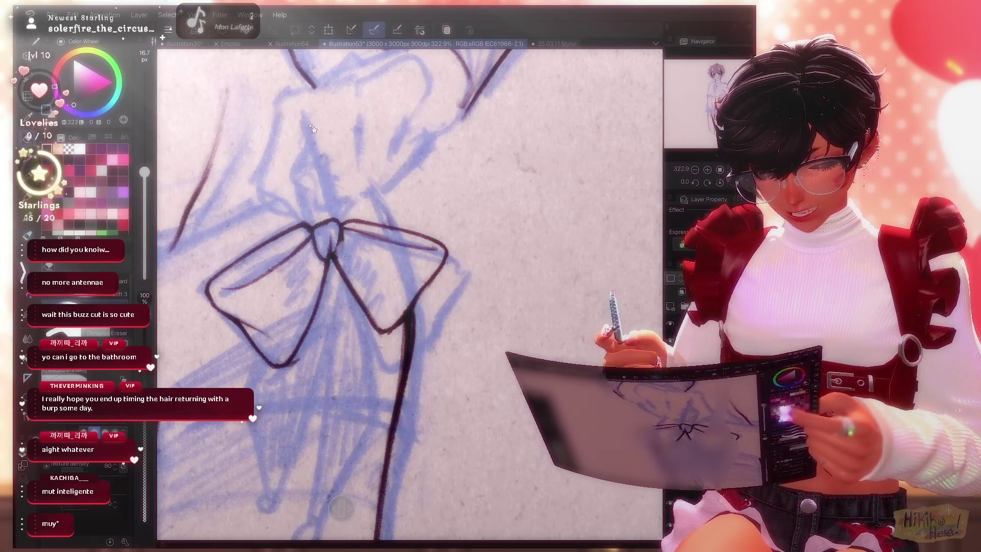
pyautogui.press('[')
pyautogui.press('[')
pyautogui.press('[')
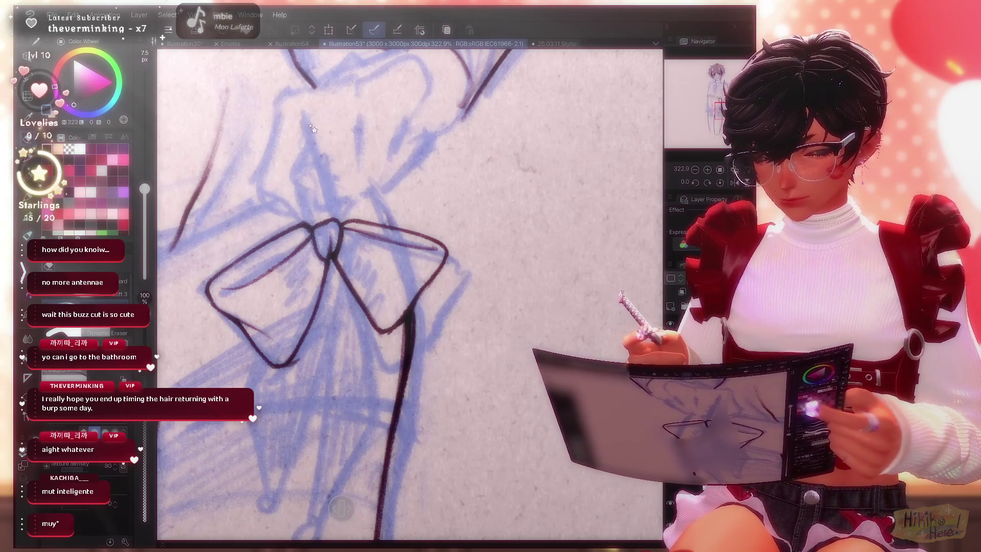
pyautogui.press('p')
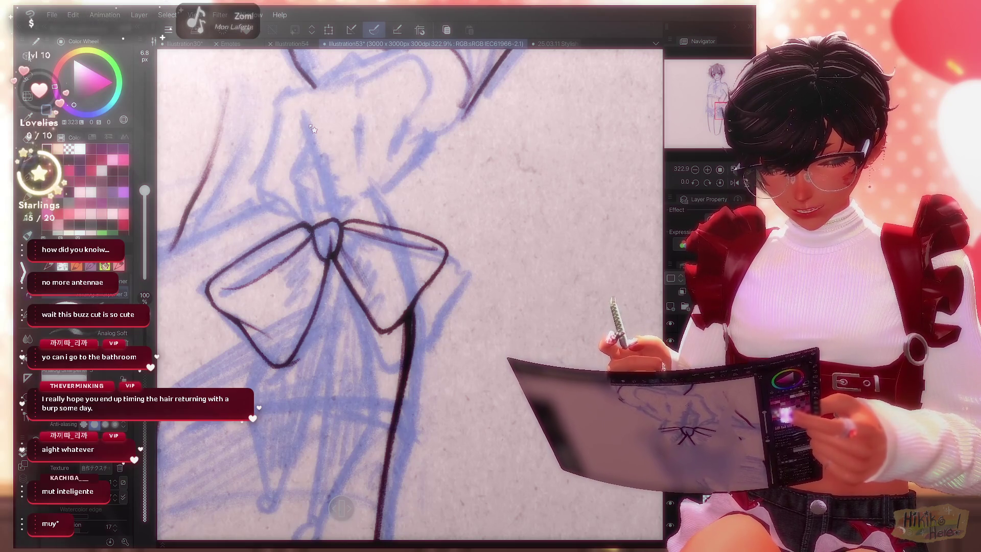
pyautogui.scroll(-2, 313, 130)
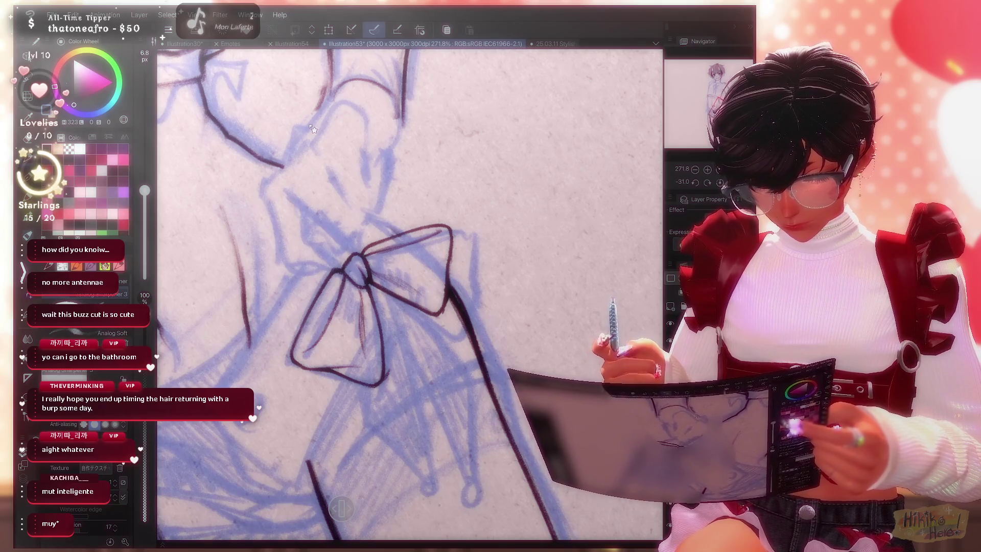
pyautogui.hotkey('ctrl', '@')
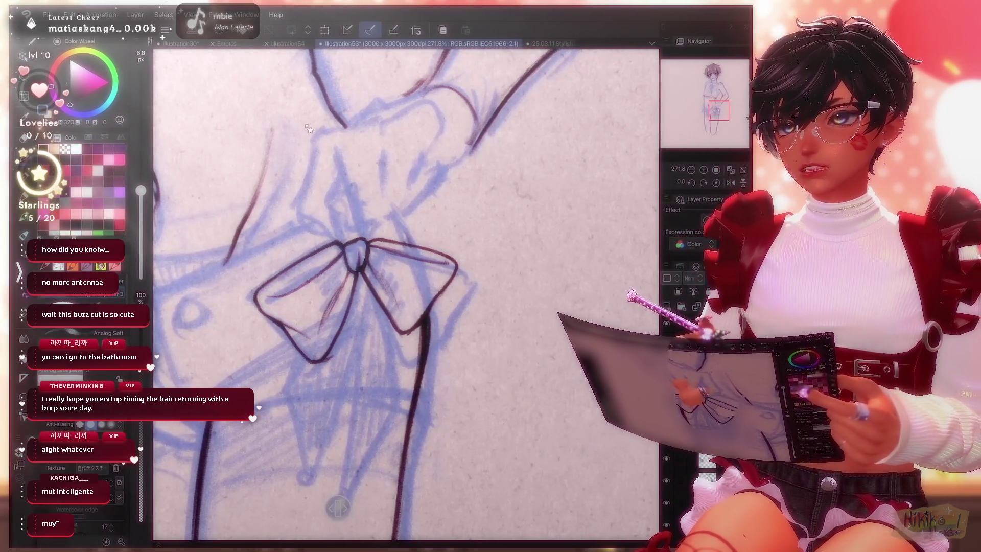
pyautogui.scroll(-2, 310, 129)
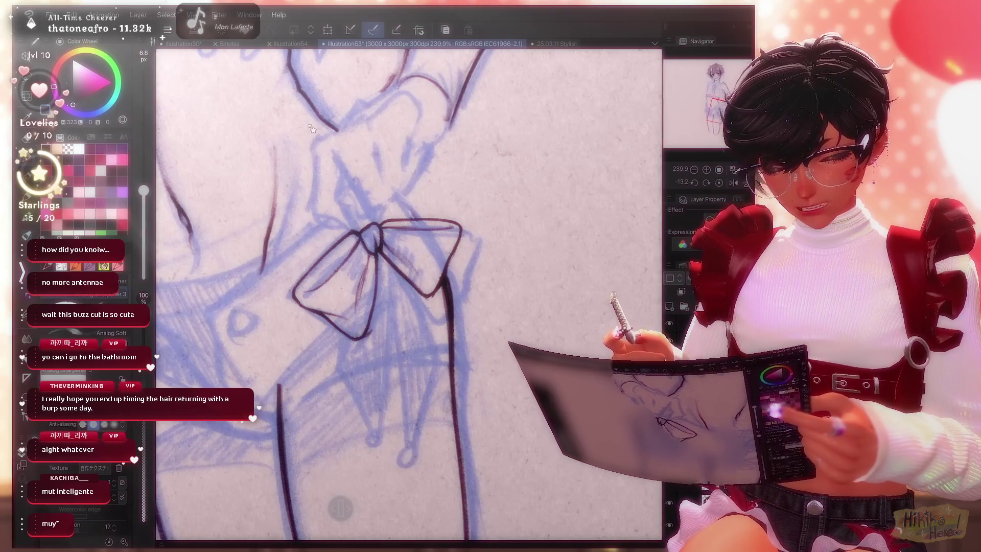
pyautogui.press('h')
pyautogui.press('h')
pyautogui.press('h')
pyautogui.scroll(1, 310, 129)
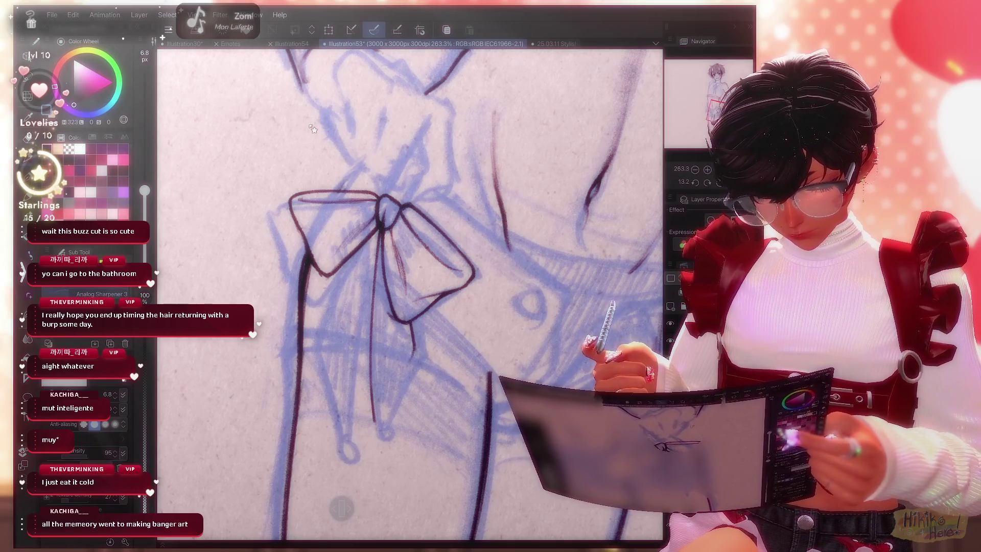
# Ink a leg contour line below the bow and clean it up with the eraser.
pyautogui.moveTo(414, 349); pyautogui.dragTo(386, 407)
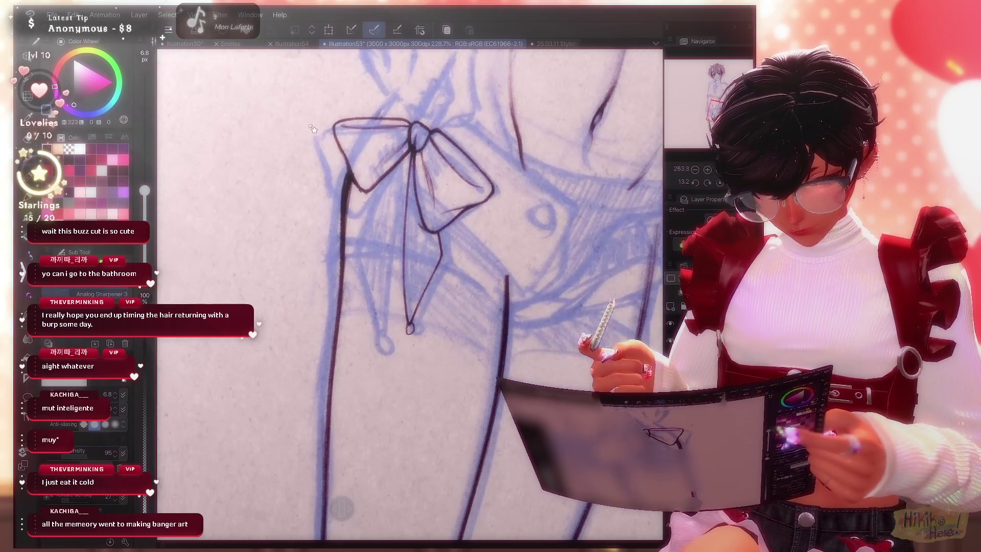
pyautogui.scroll(-5, 313, 130)
pyautogui.scroll(2, 313, 129)
pyautogui.press('b')
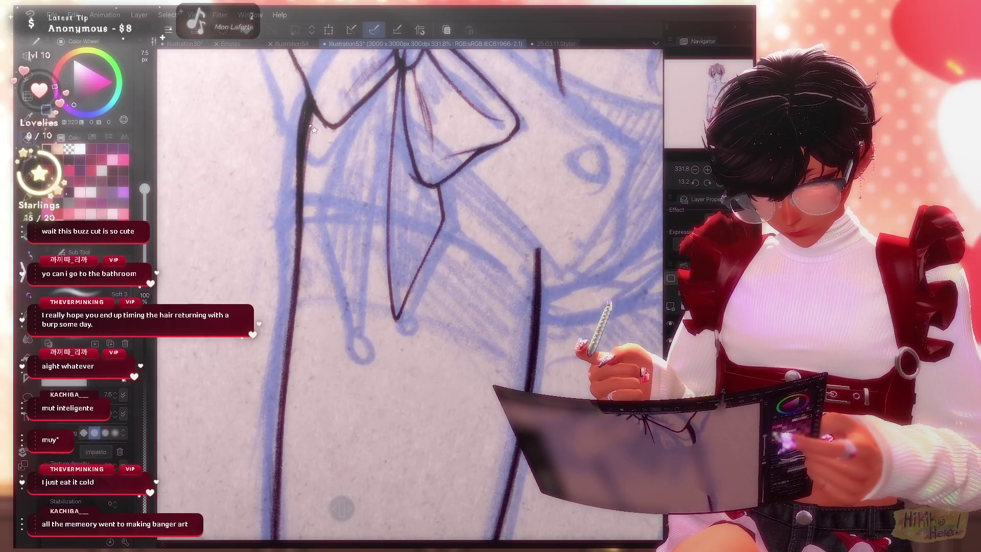
pyautogui.press('p')
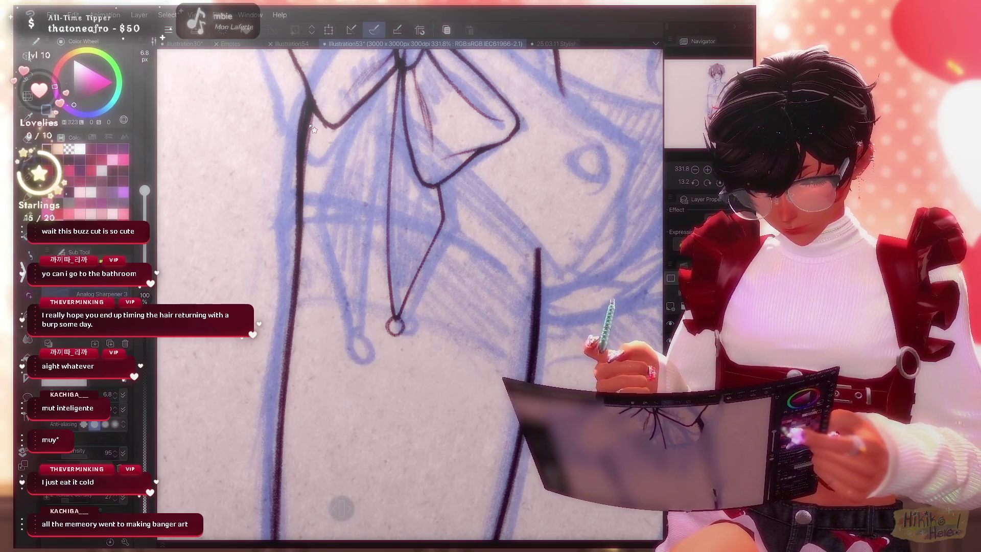
pyautogui.scroll(-3, 314, 129)
pyautogui.scroll(2, 313, 129)
pyautogui.scroll(1, 313, 129)
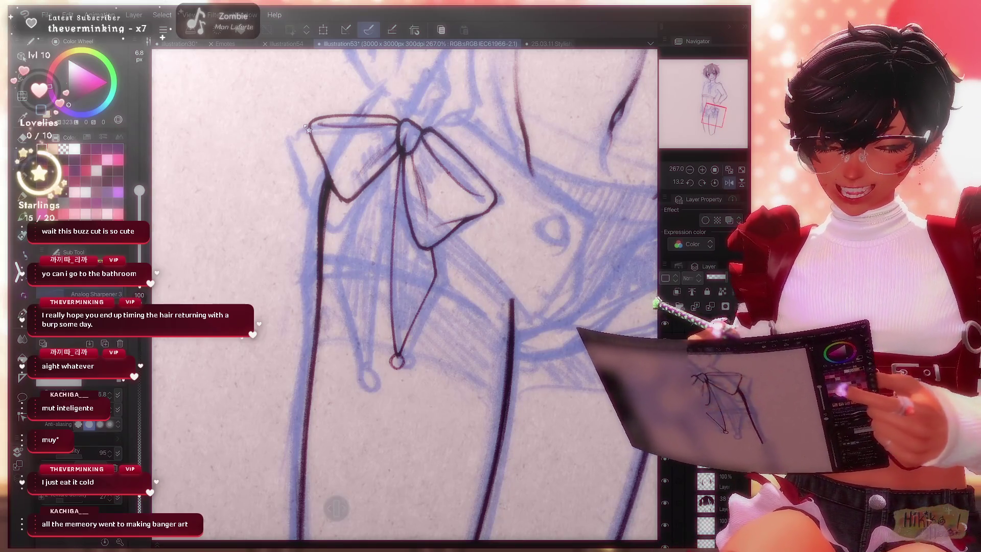
pyautogui.scroll(2, 308, 129)
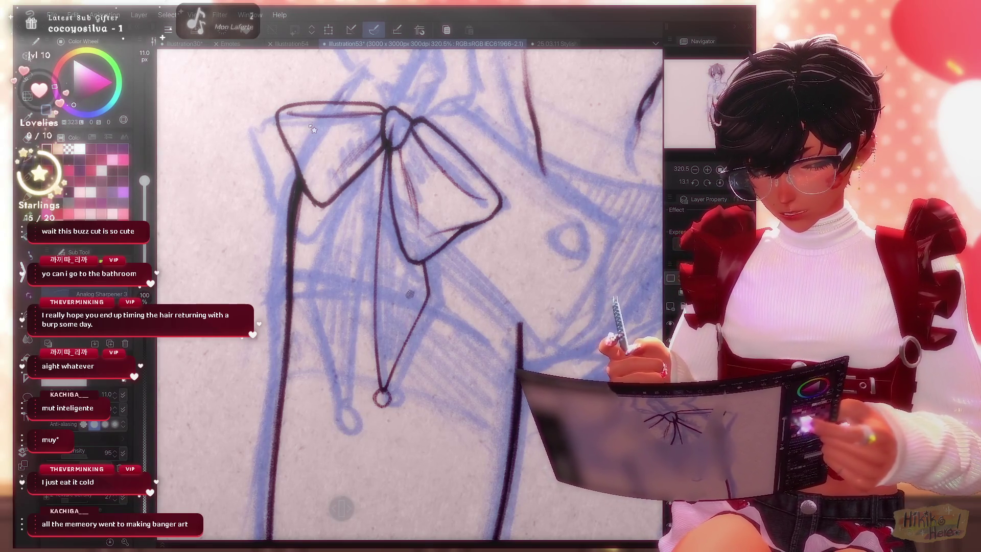
# Draw a ribbon tail down from the bow knot with a larger brush, undoing the misplaced stroke.
pyautogui.press(']')
pyautogui.moveTo(386, 160); pyautogui.dragTo(350, 376)
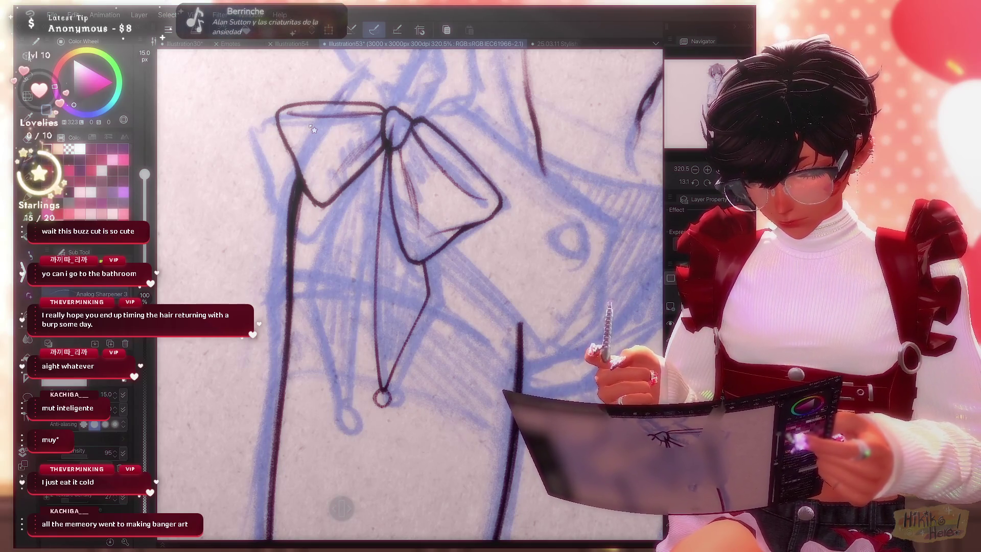
pyautogui.hotkey('ctrl', 'z')
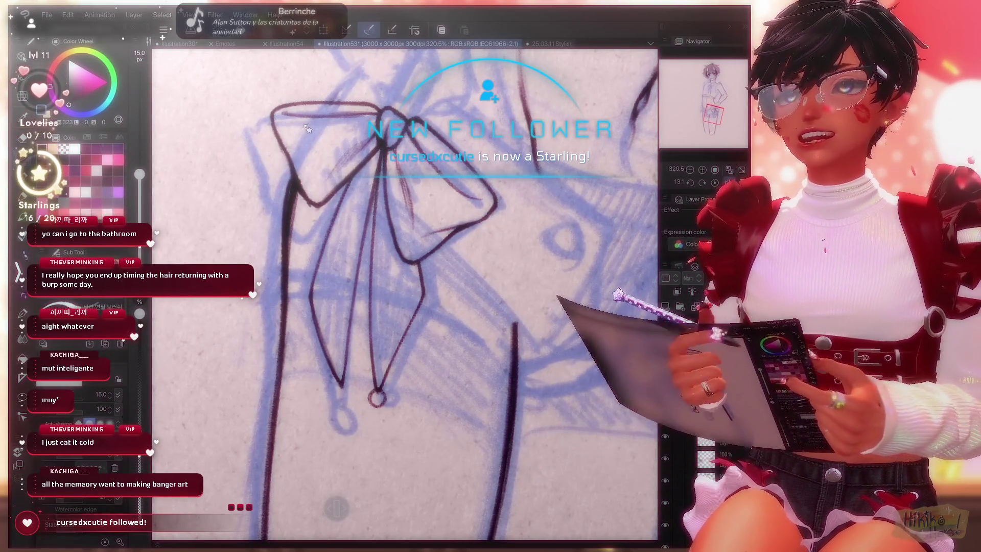
pyautogui.hscroll(-5, 309, 128)
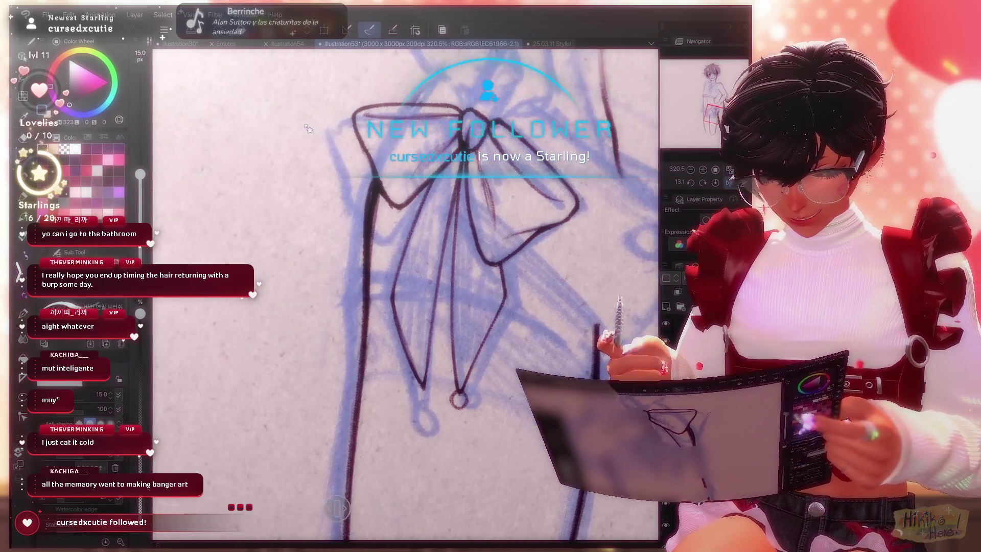
pyautogui.scroll(-3, 308, 129)
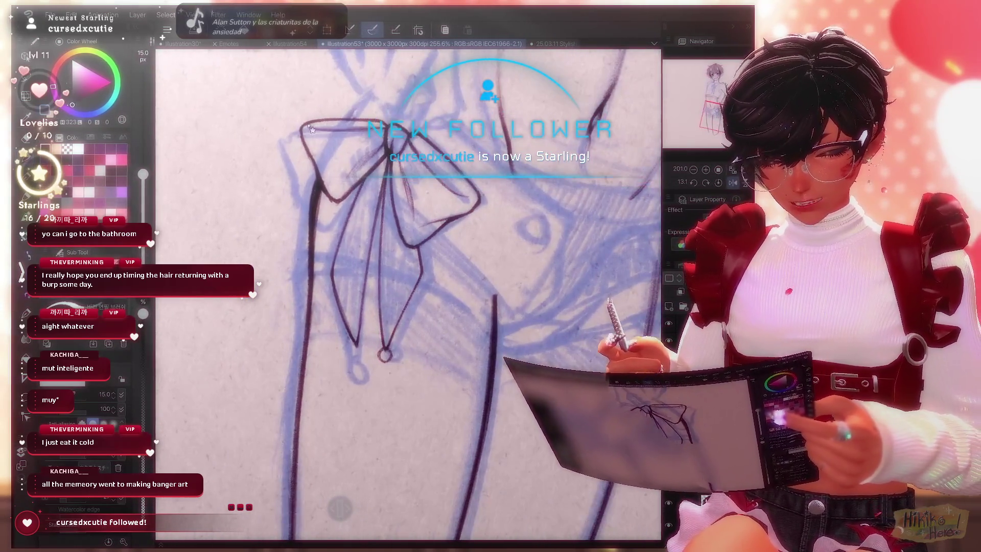
pyautogui.scroll(-1, 311, 128)
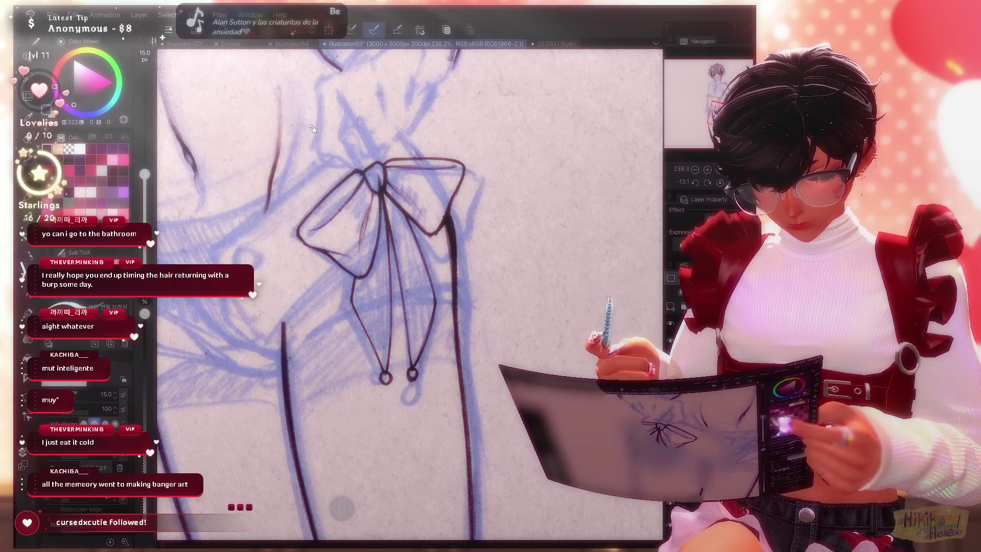
# Ink the second looped ribbon tail beside the first, then zoom out to view the whole figure.
pyautogui.press('e')
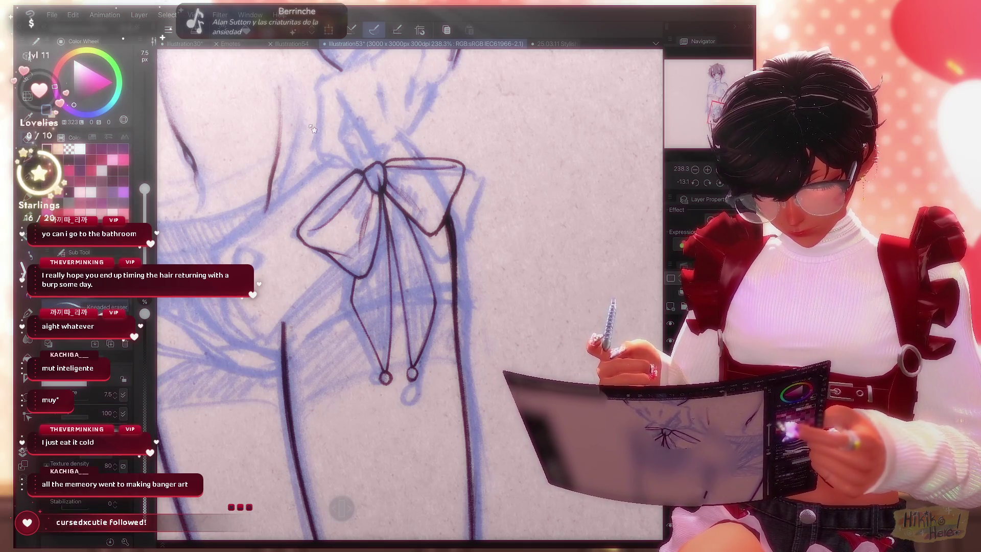
pyautogui.hotkey('ctrl', '-')
pyautogui.hotkey('ctrl', '-')
pyautogui.hotkey('ctrl', '-')
pyautogui.hotkey('ctrl', '-')
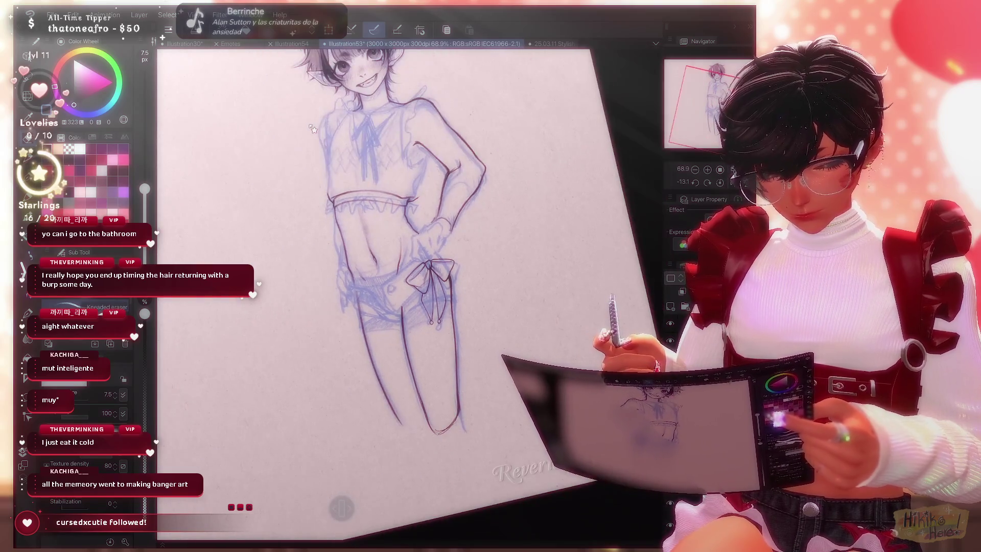
pyautogui.press('-')
pyautogui.hotkey('ctrl', '+')
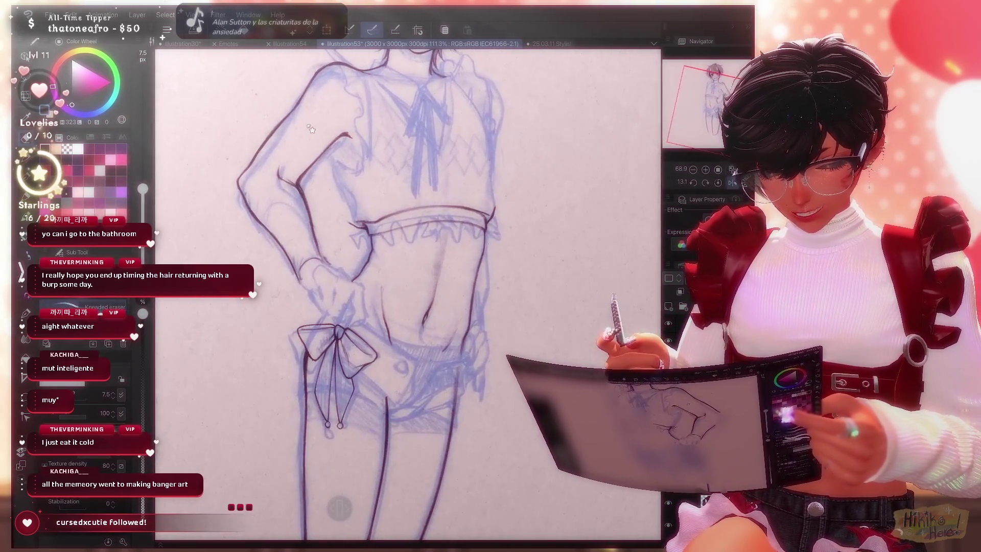
pyautogui.press('h')
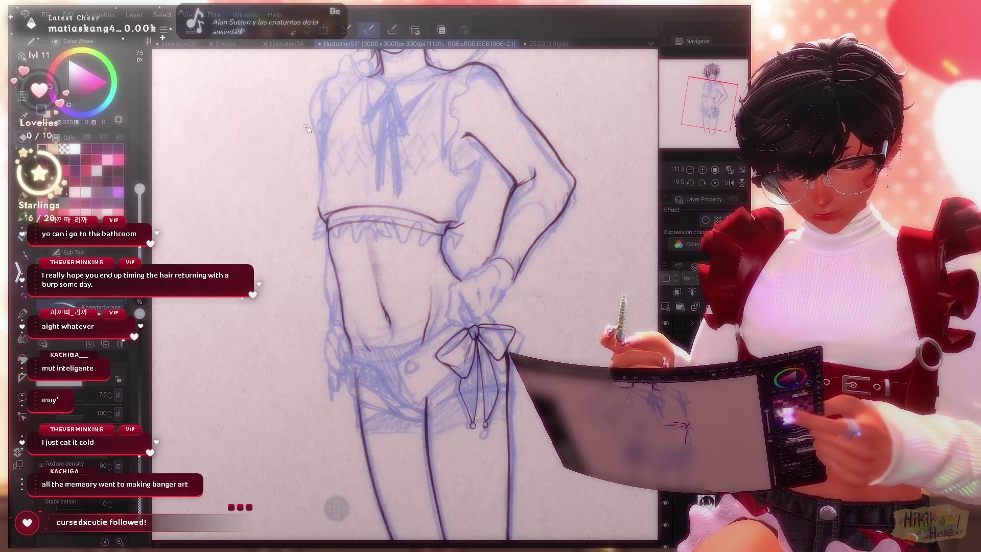
pyautogui.press('p')
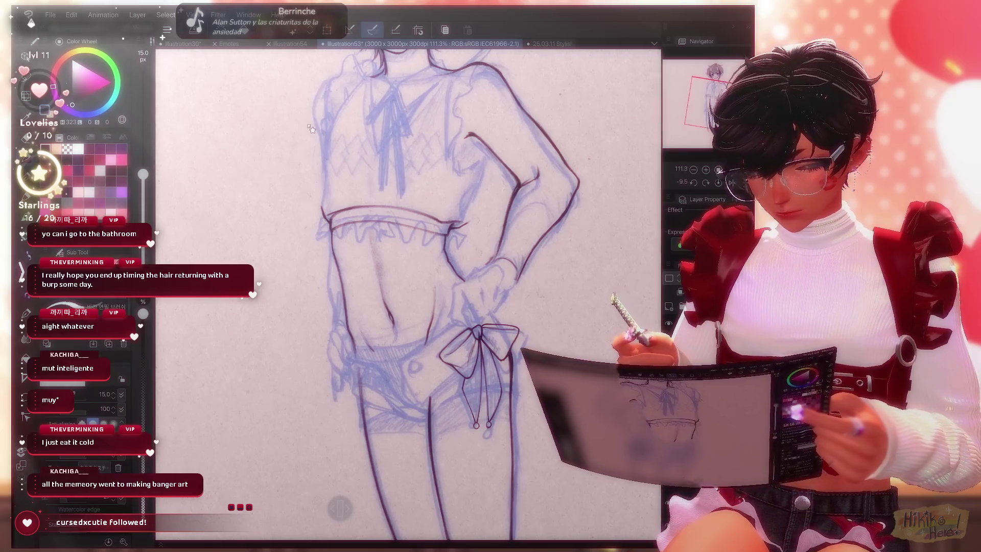
pyautogui.scroll(3, 311, 129)
pyautogui.scroll(-2, 312, 130)
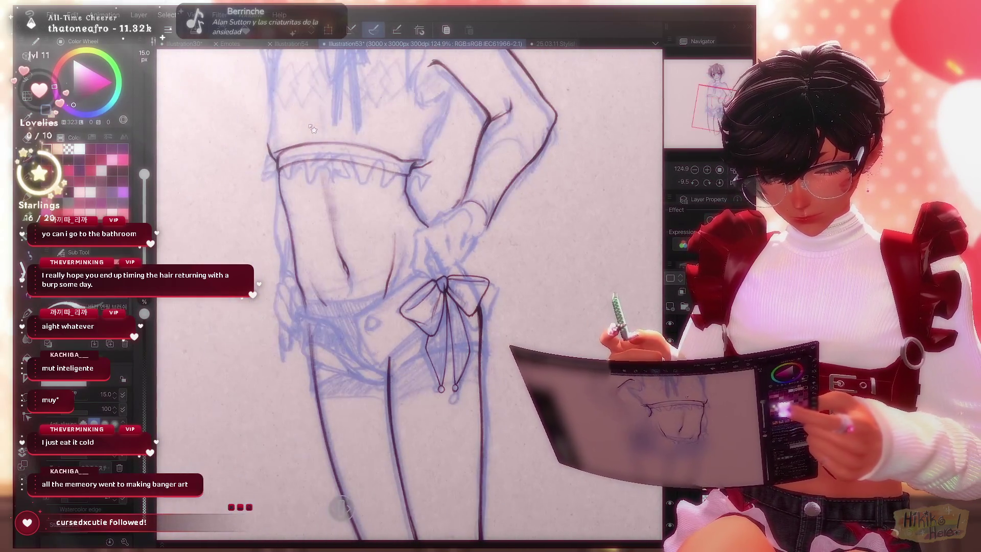
pyautogui.scroll(4, 312, 128)
pyautogui.press('e')
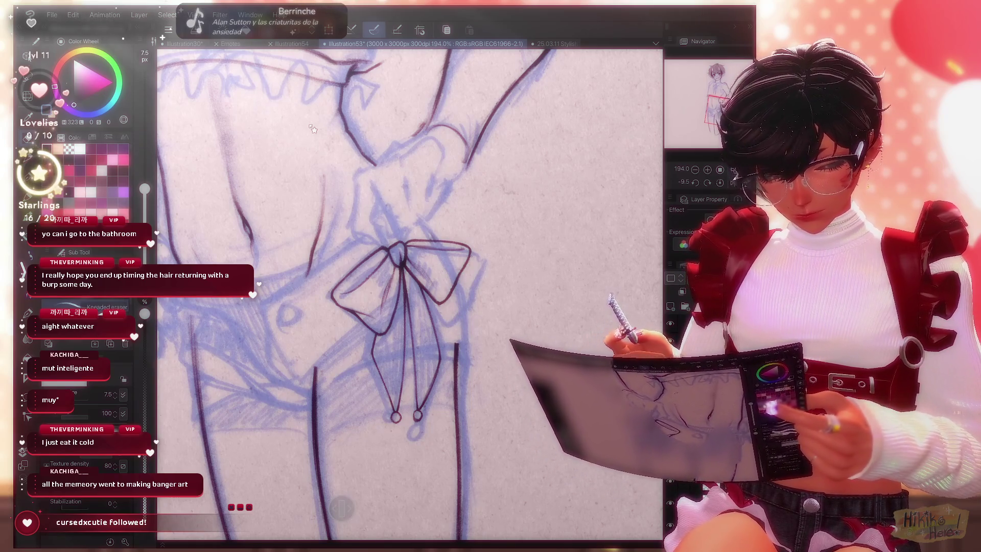
pyautogui.press('v')
pyautogui.press('v')
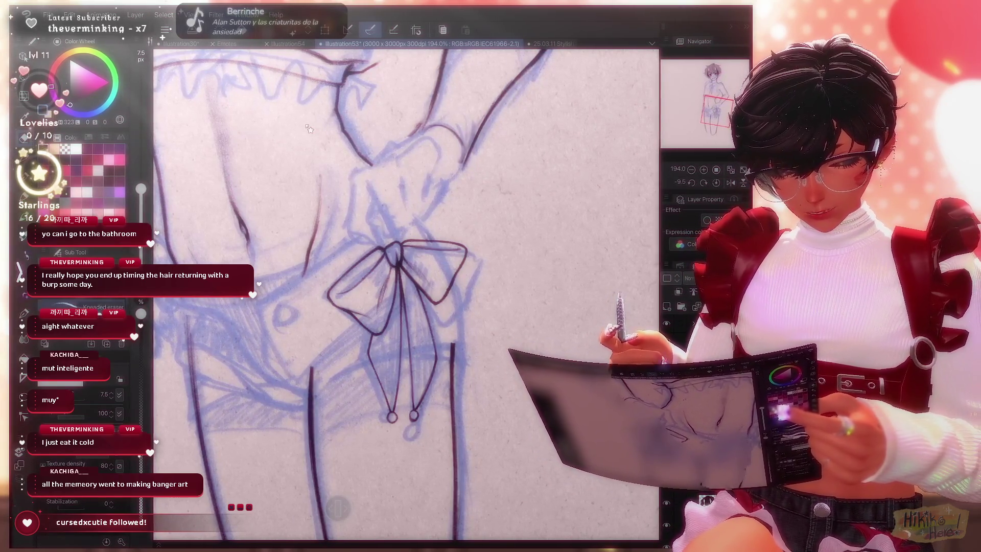
pyautogui.press('v')
pyautogui.press('v')
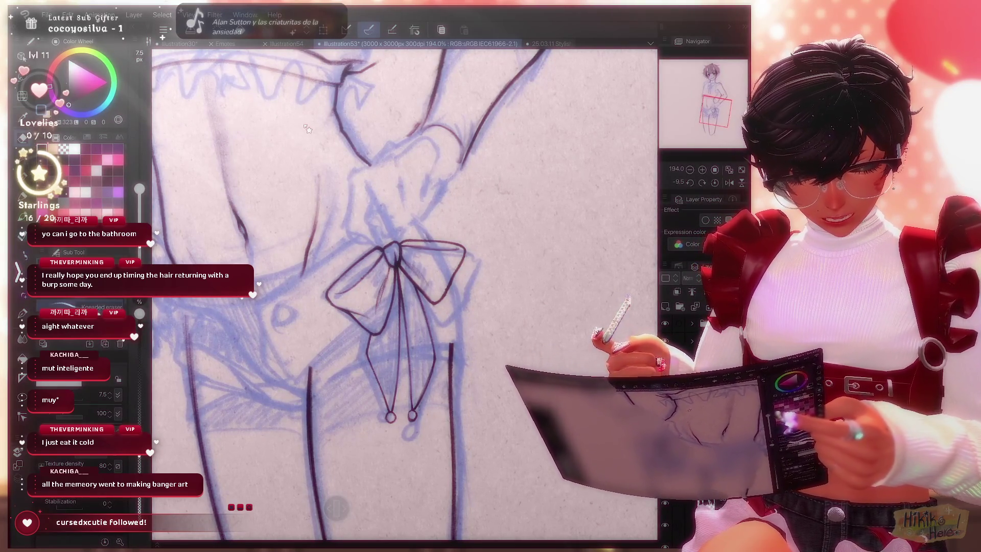
pyautogui.press('v')
pyautogui.press('v')
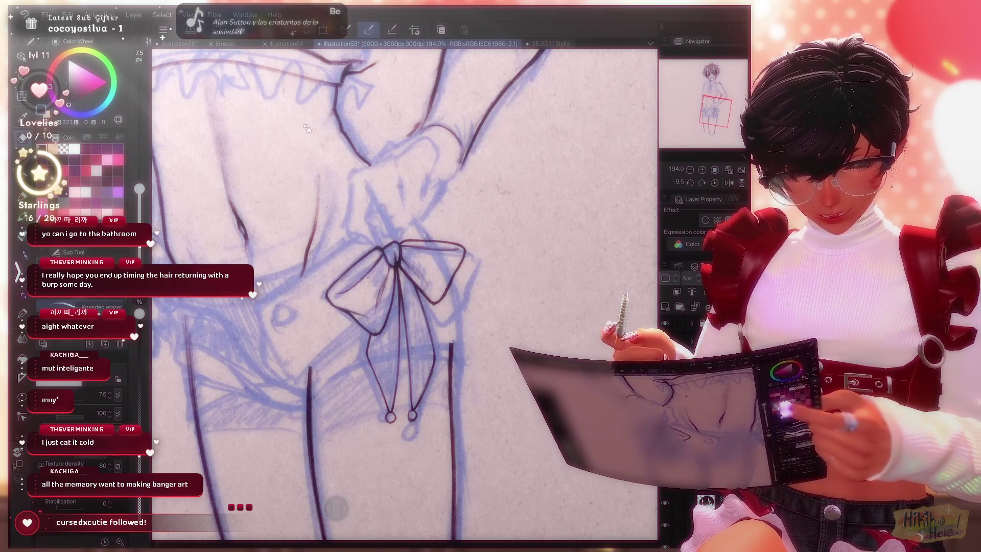
pyautogui.press('v')
pyautogui.press('v')
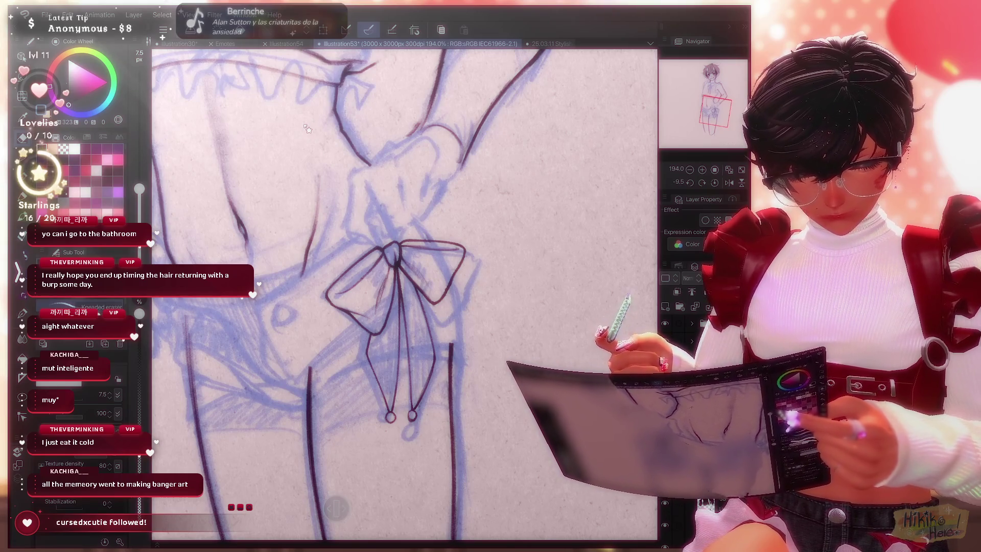
pyautogui.scroll(-5, 307, 128)
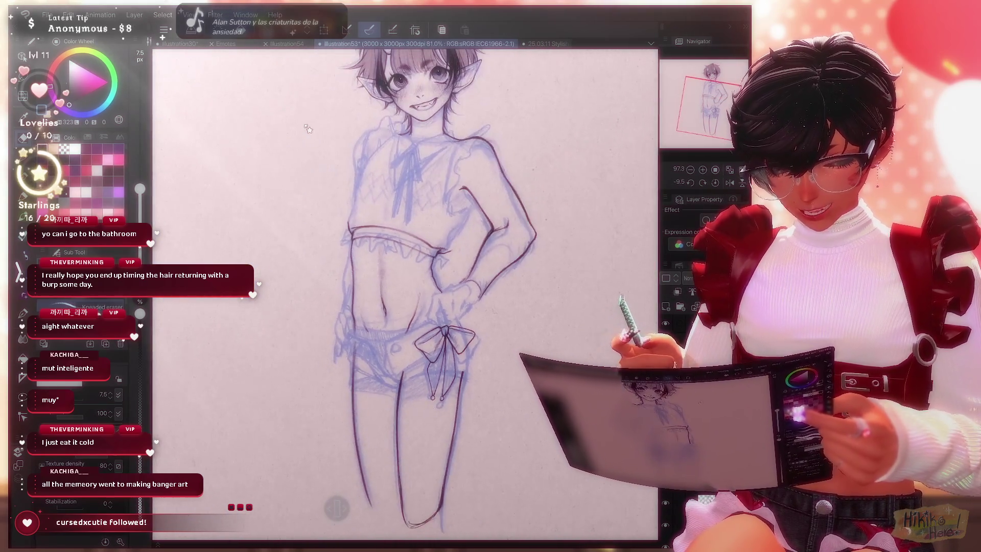
pyautogui.scroll(2, 307, 128)
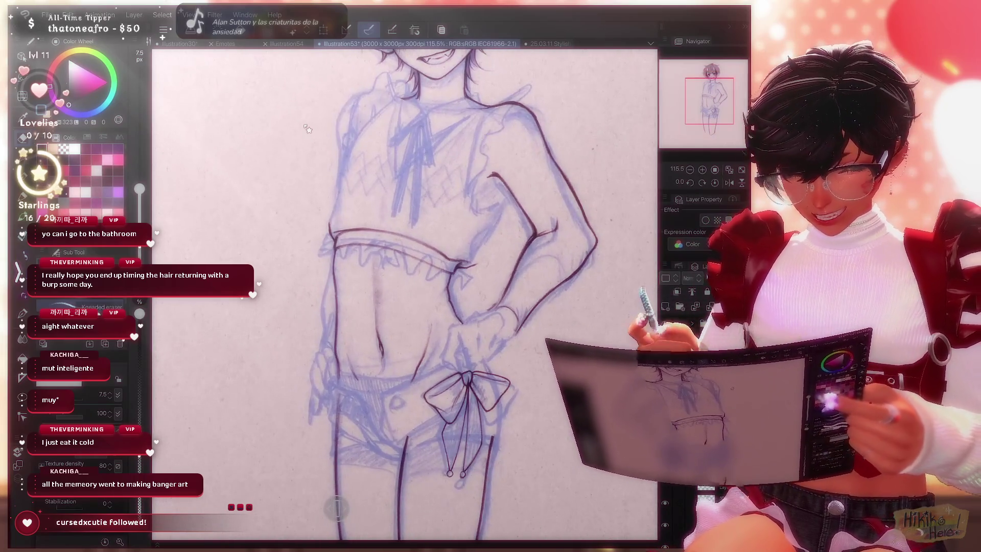
pyautogui.scroll(-1, 306, 128)
pyautogui.scroll(-1, 307, 128)
pyautogui.scroll(-1, 307, 128)
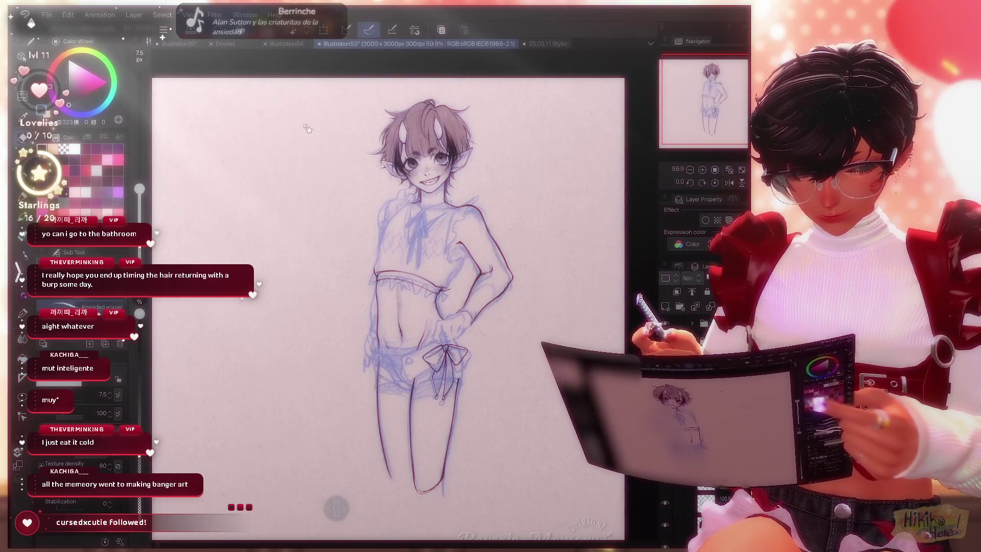
pyautogui.scroll(1, 307, 128)
pyautogui.scroll(5, 307, 128)
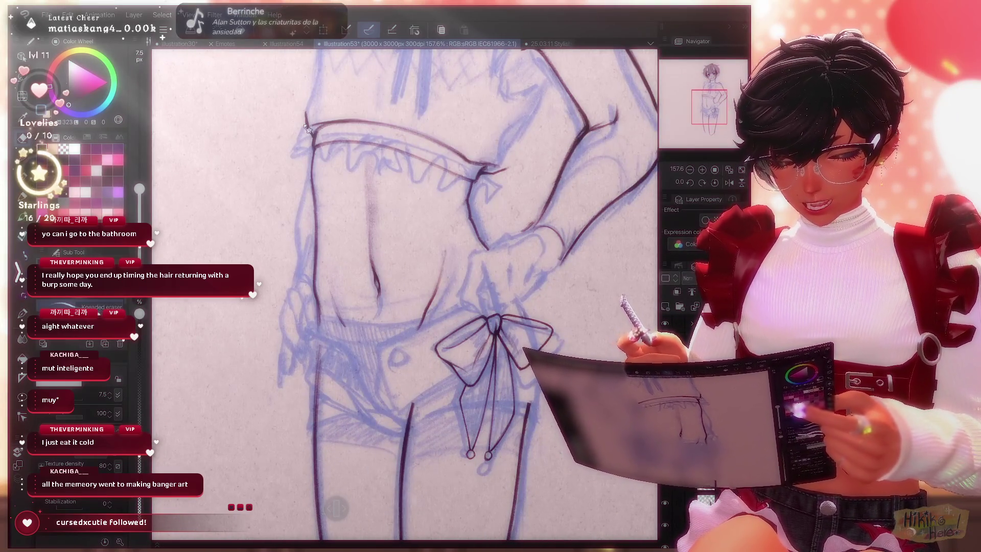
pyautogui.scroll(1, 307, 128)
pyautogui.scroll(-3, 306, 128)
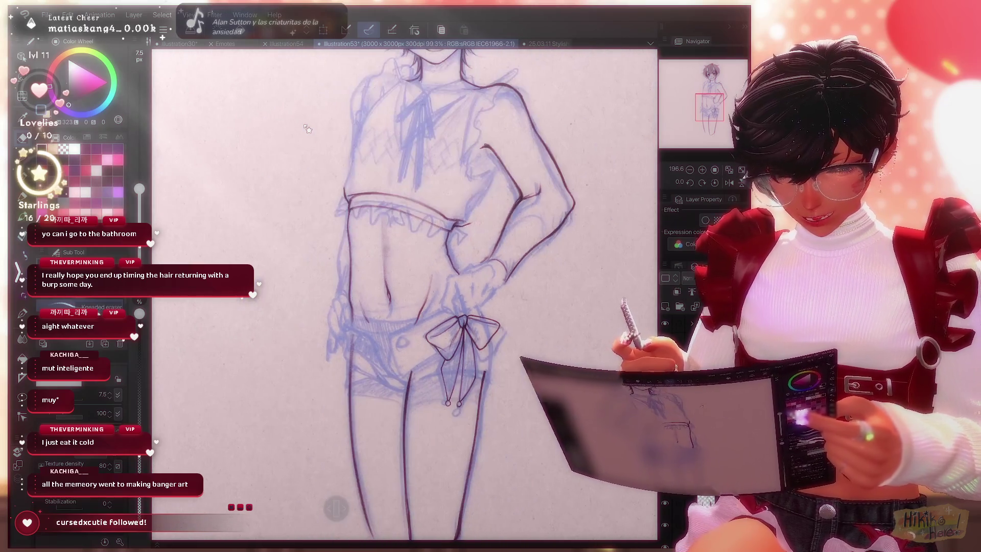
pyautogui.press('h')
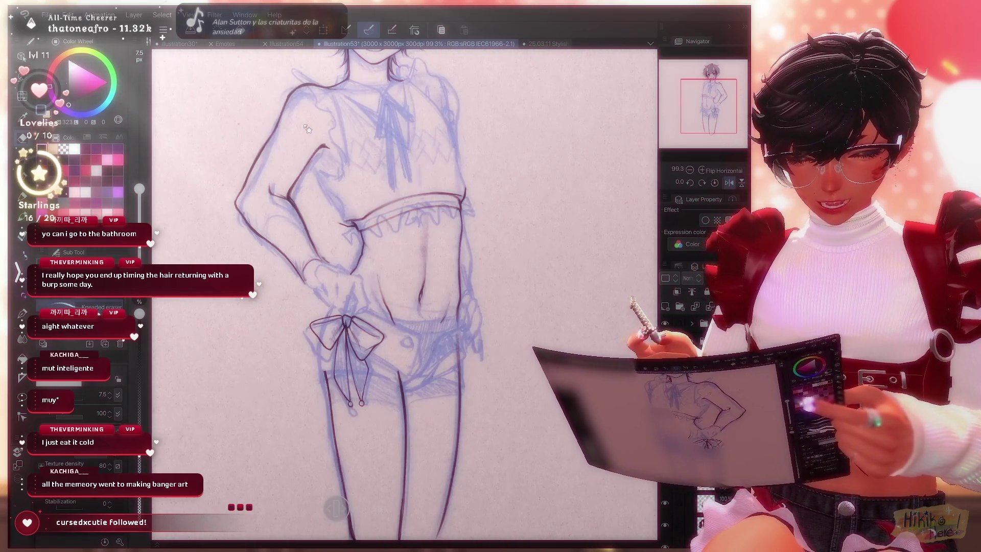
pyautogui.press('h')
pyautogui.scroll(-3, 307, 128)
pyautogui.scroll(1, 307, 127)
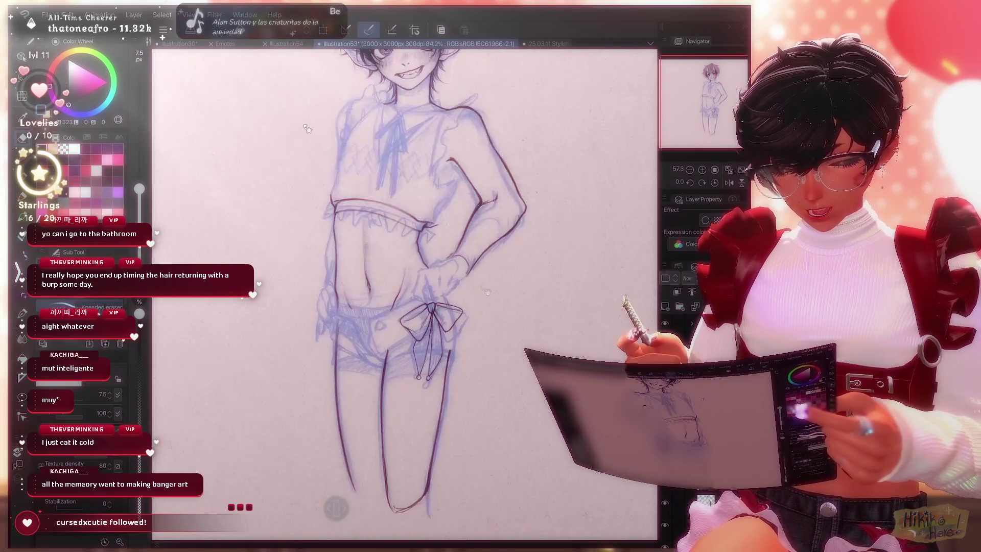
pyautogui.scroll(2, 307, 129)
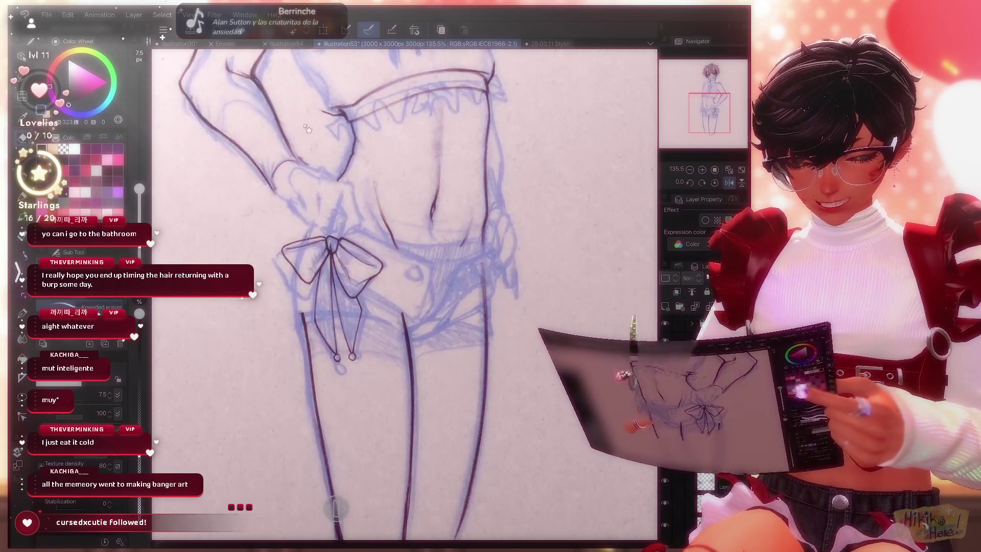
pyautogui.scroll(2, 307, 128)
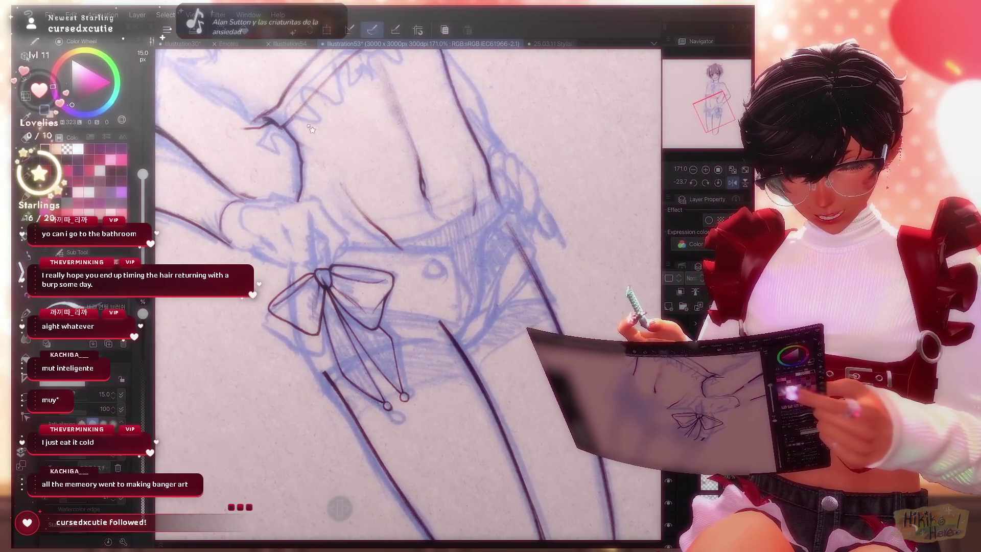
# Ink the thigh crease, leg line, midriff line and the ribbon tails below the bow knot.
pyautogui.press('h')
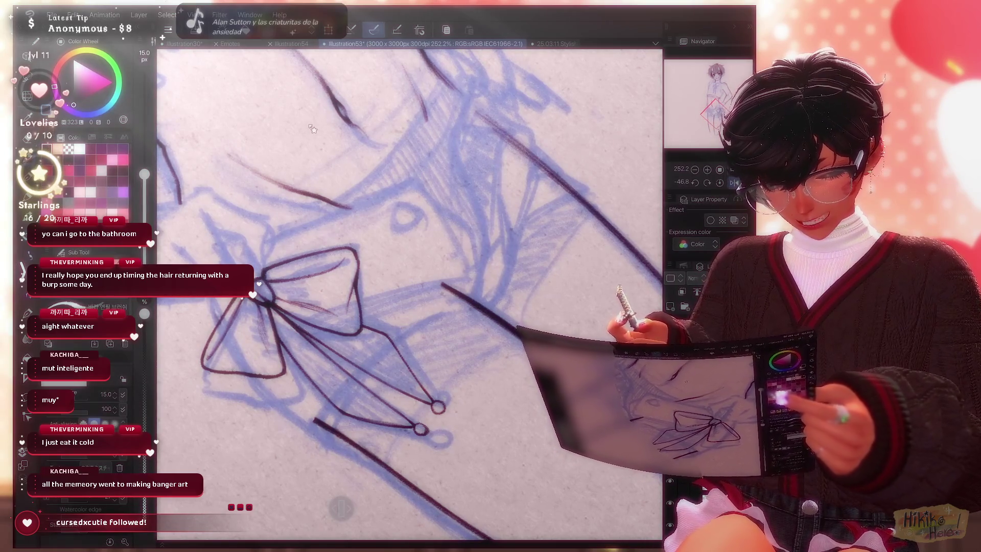
pyautogui.moveTo(330, 424); pyautogui.dragTo(456, 298)
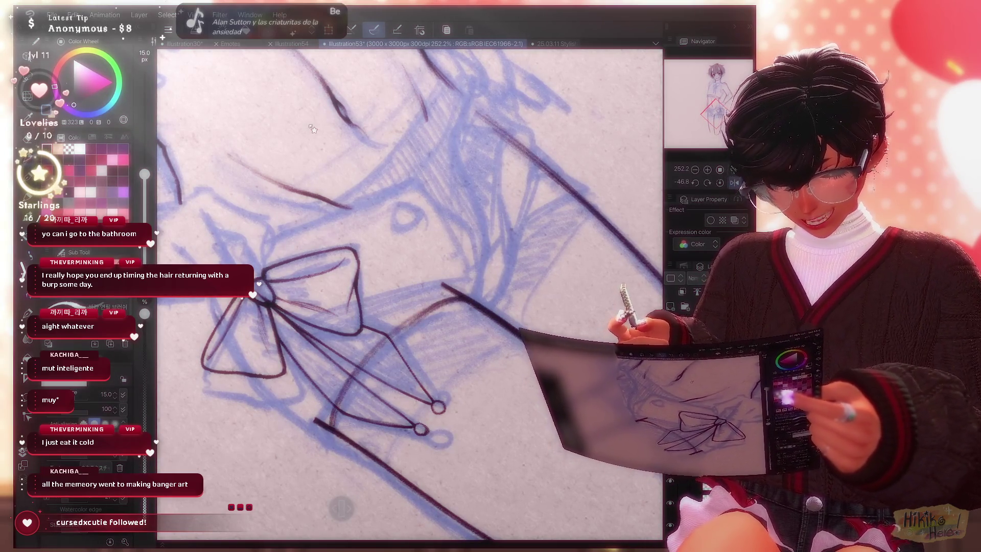
pyautogui.moveTo(381, 308); pyautogui.dragTo(479, 537)
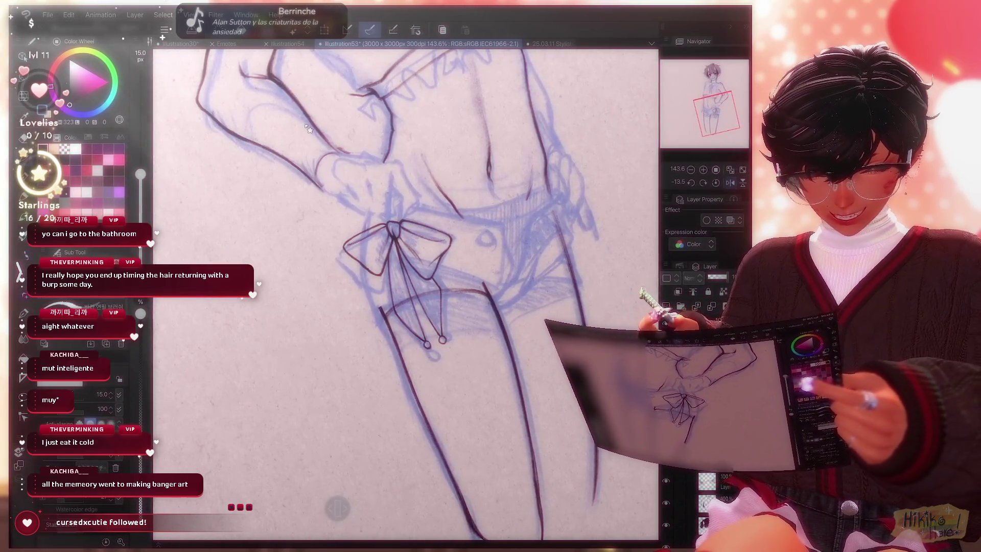
pyautogui.scroll(-2, 307, 129)
pyautogui.scroll(-2, 307, 129)
pyautogui.scroll(-2, 307, 129)
pyautogui.scroll(-2, 308, 129)
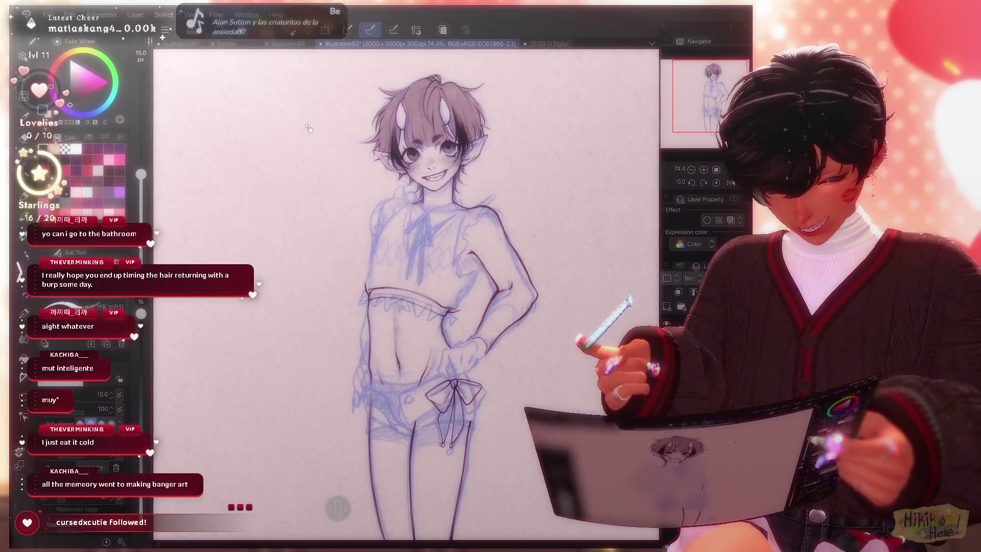
pyautogui.scroll(1, 309, 129)
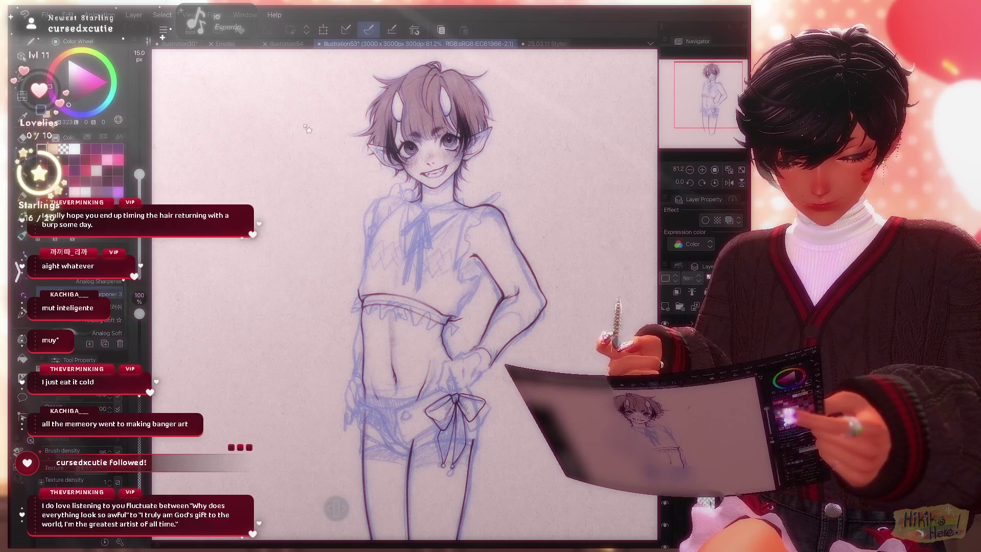
pyautogui.scroll(5, 307, 128)
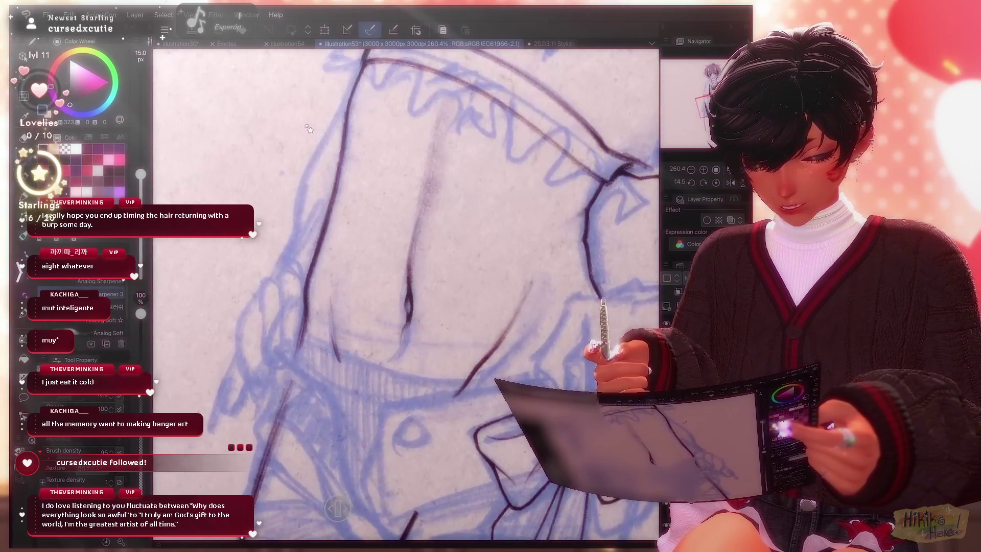
pyautogui.moveTo(287, 352); pyautogui.dragTo(320, 382)
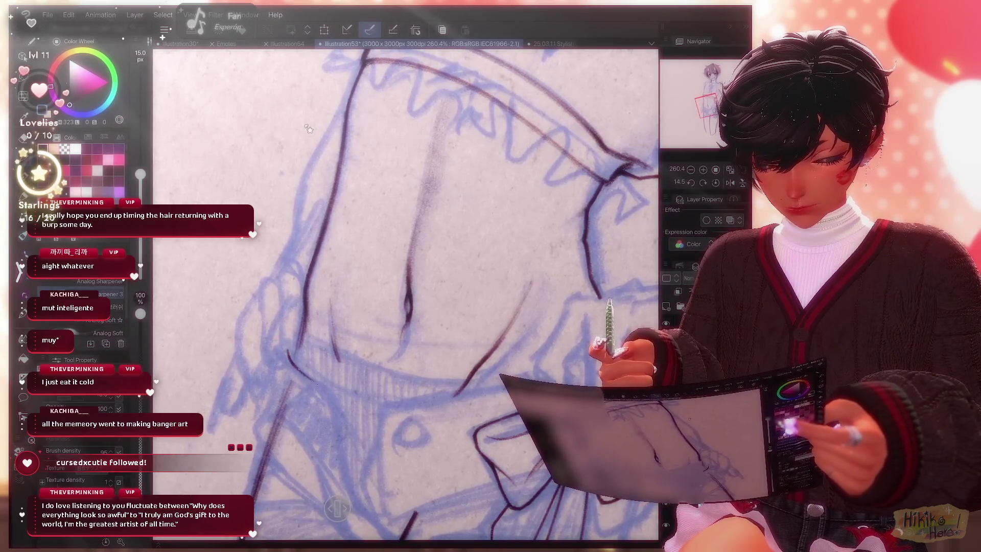
pyautogui.scroll(-1, 308, 130)
pyautogui.moveTo(552, 254)
pyautogui.mouseDown()
pyautogui.moveTo(532, 365)
pyautogui.moveTo(521, 368)
pyautogui.mouseUp()
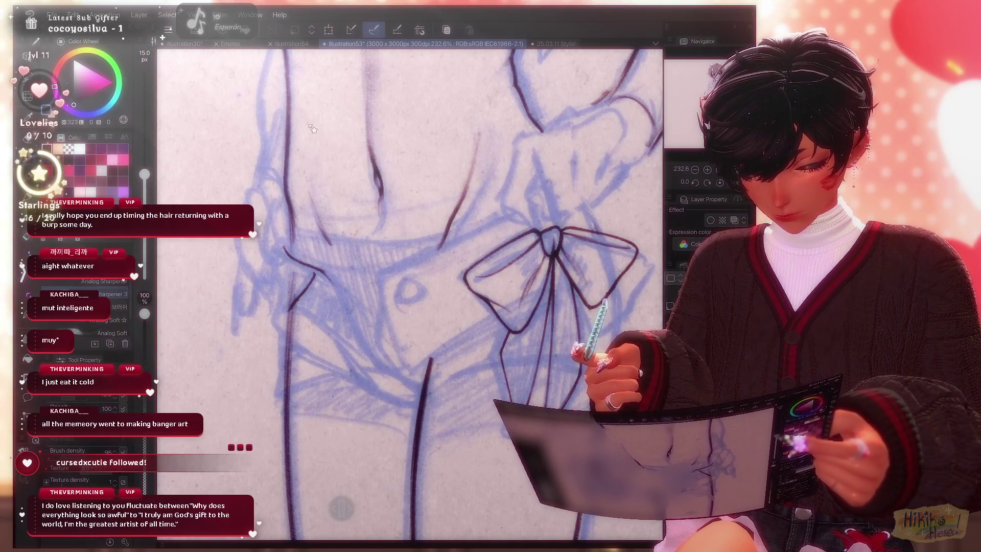
pyautogui.scroll(1, 313, 129)
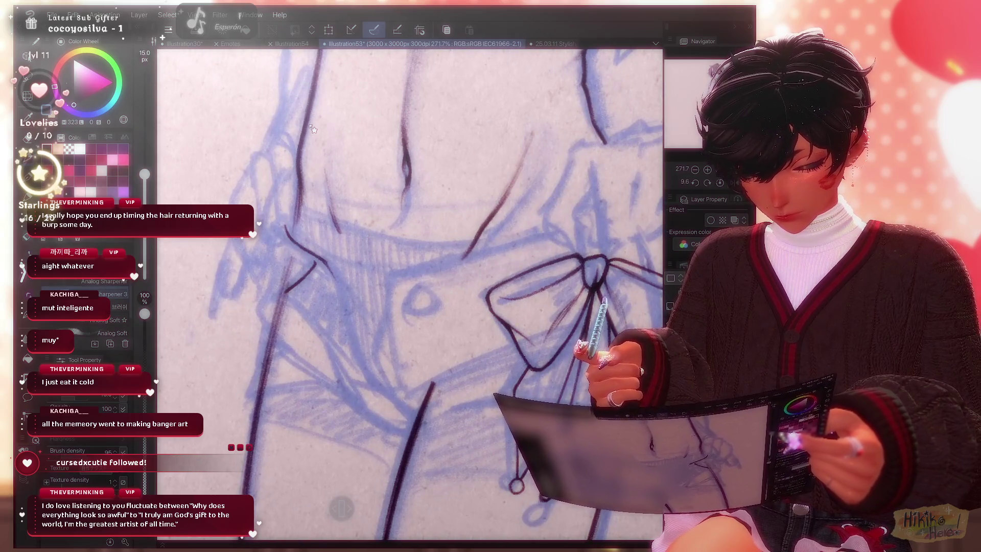
pyautogui.scroll(1, 313, 129)
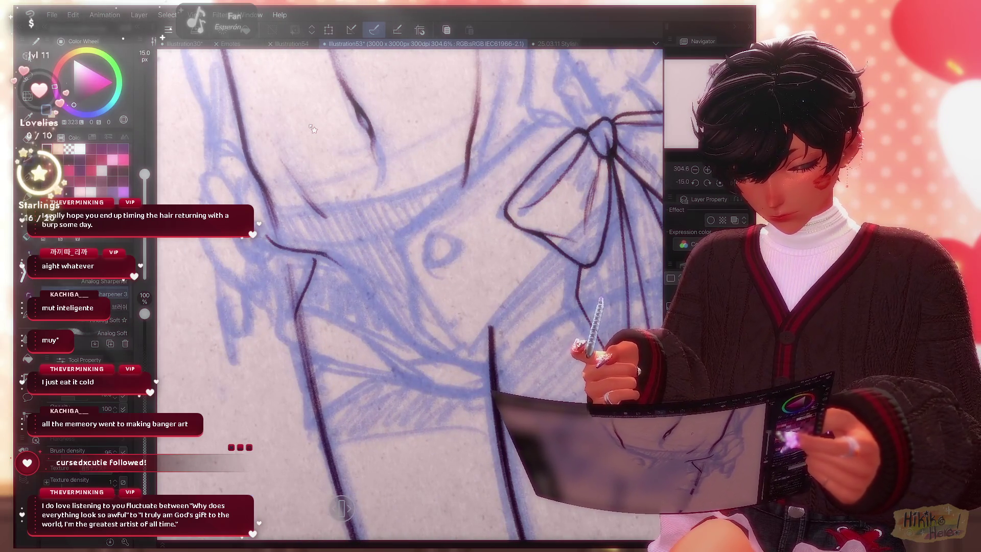
pyautogui.scroll(1, 313, 129)
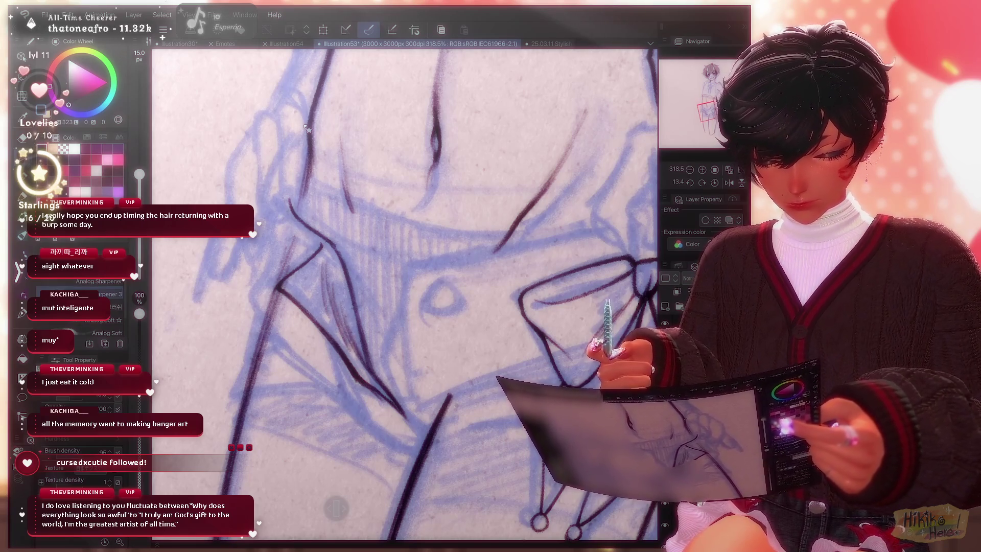
pyautogui.scroll(-3, 308, 131)
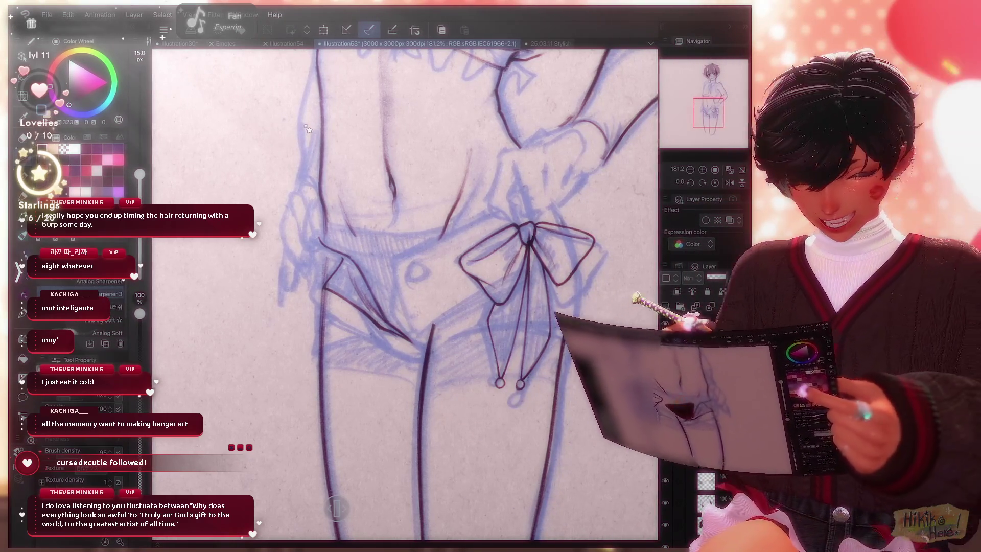
pyautogui.scroll(5, 309, 129)
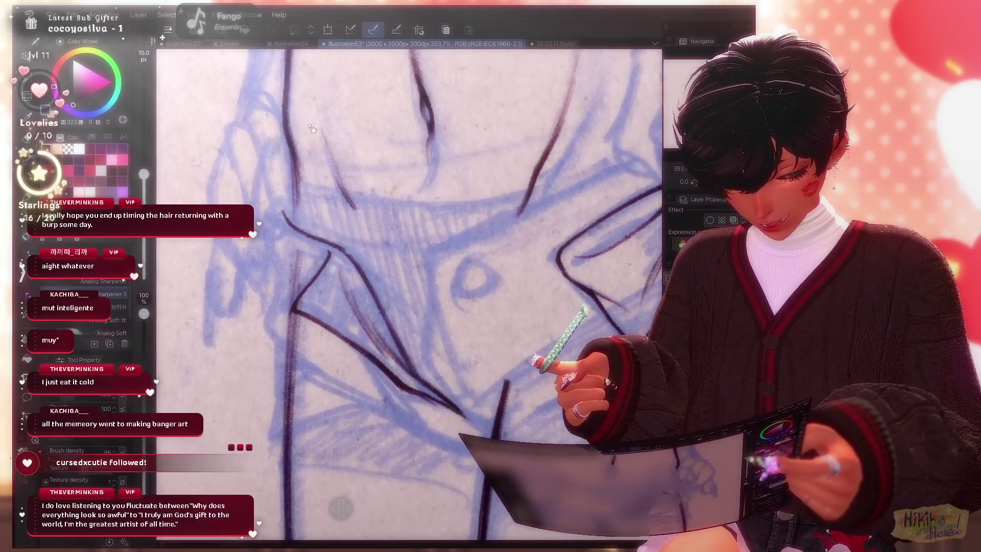
pyautogui.scroll(-4, 312, 130)
pyautogui.scroll(2, 311, 129)
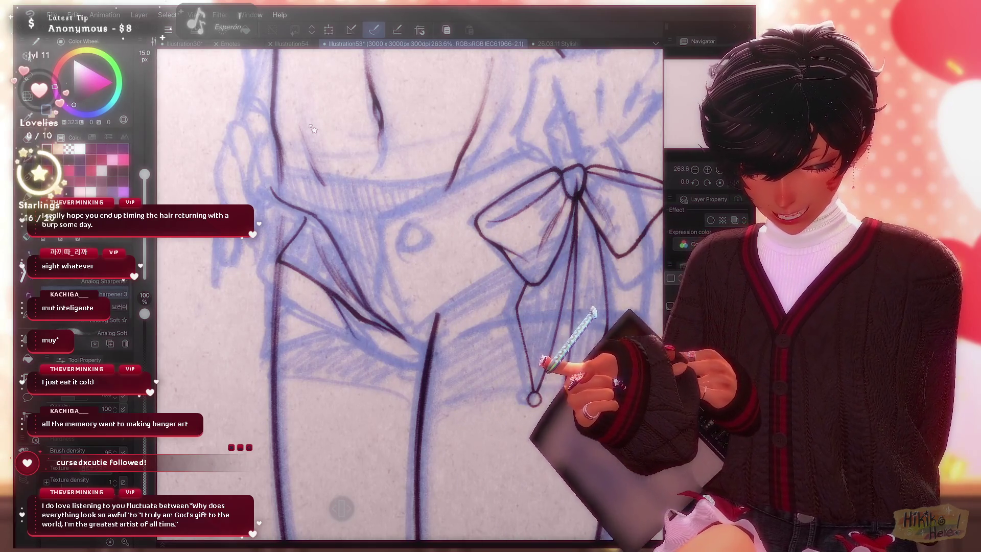
# Trace the shorts waistband and hip folds, mirroring and rotating the view to check the lines.
pyautogui.moveTo(414, 238); pyautogui.dragTo(529, 299)
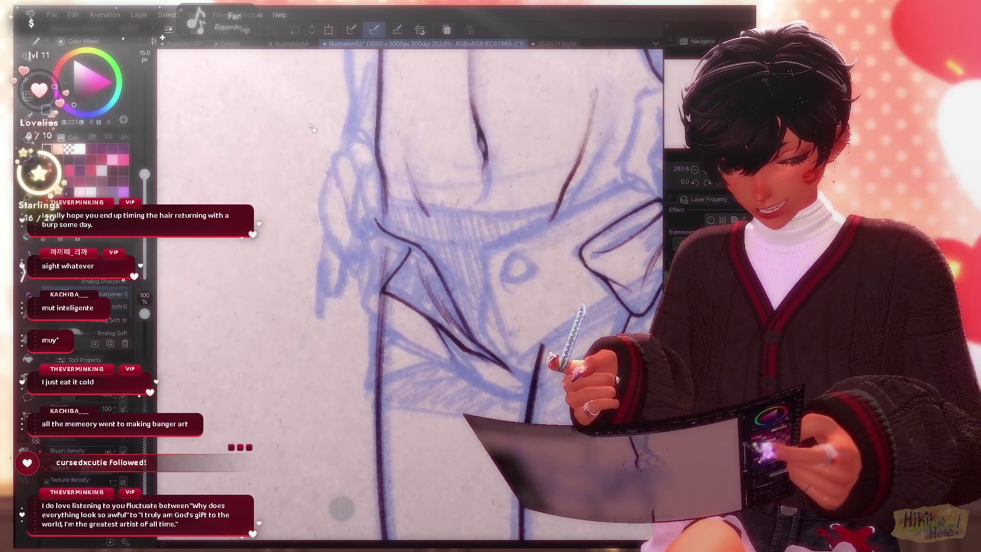
pyautogui.scroll(-3, 312, 129)
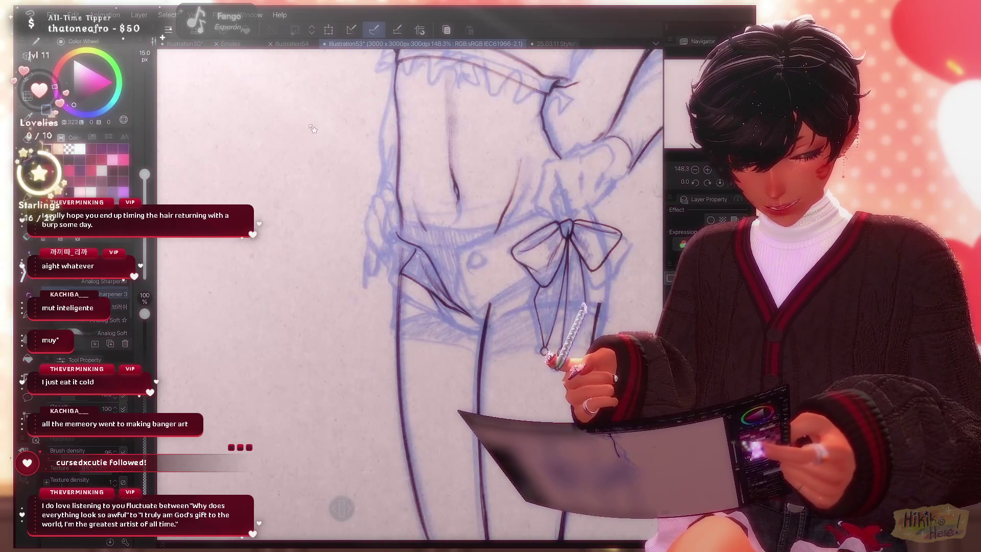
pyautogui.scroll(2, 313, 130)
pyautogui.press('h')
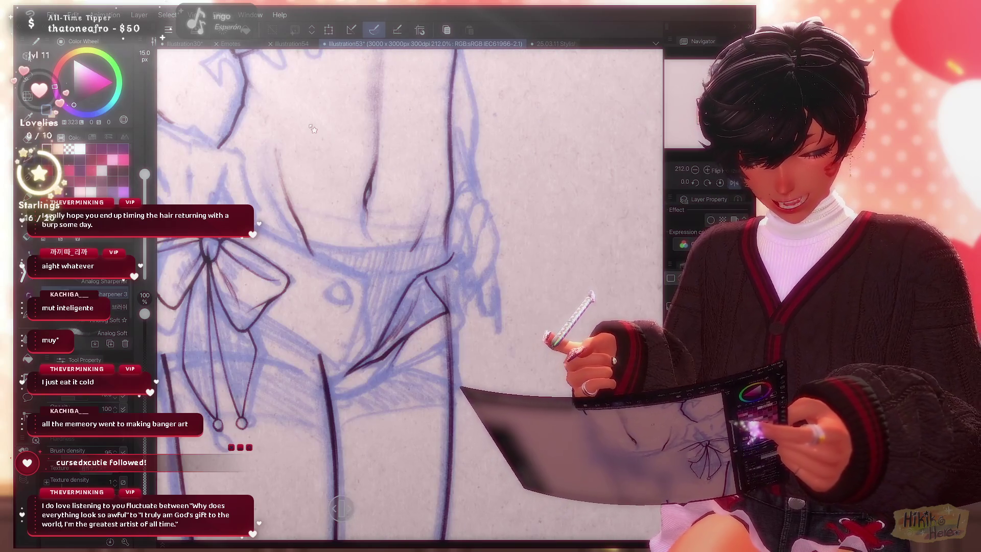
pyautogui.scroll(2, 312, 130)
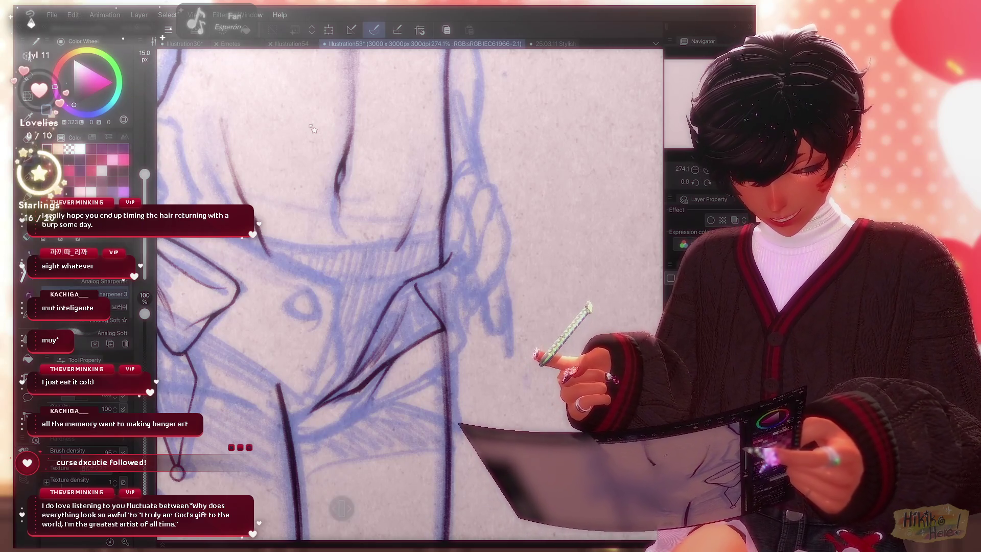
pyautogui.scroll(-5, 312, 129)
pyautogui.press('h')
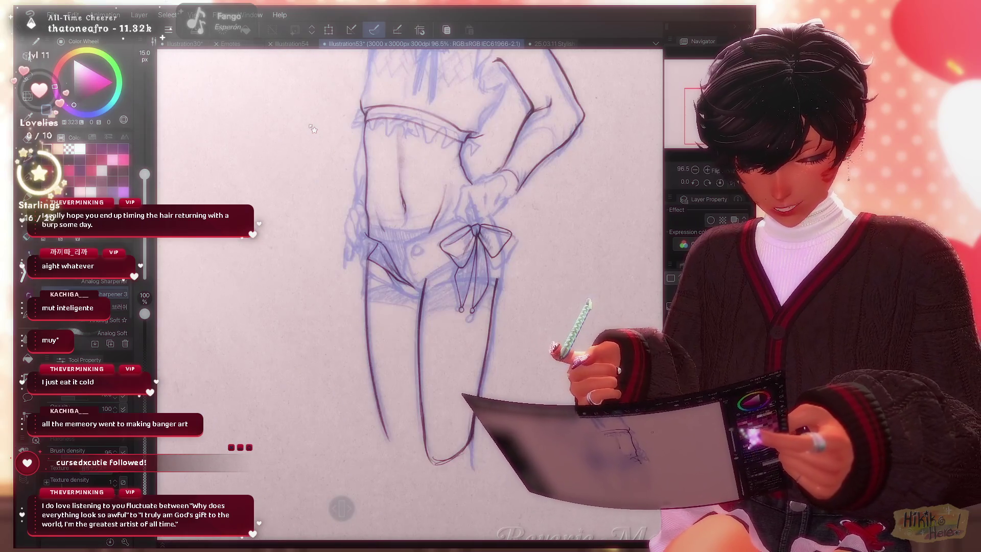
pyautogui.scroll(3, 313, 129)
pyautogui.scroll(2, 313, 129)
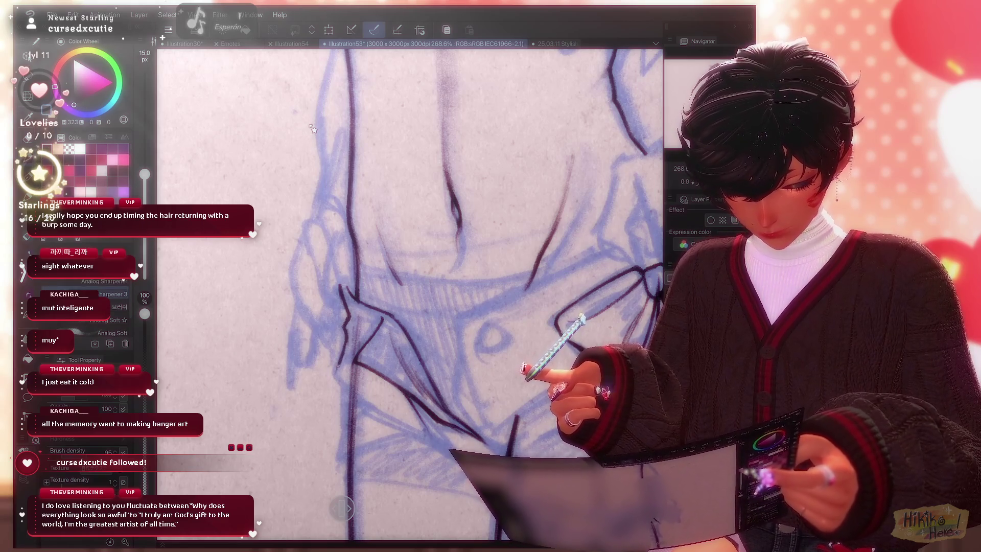
pyautogui.press('^')
pyautogui.press('^')
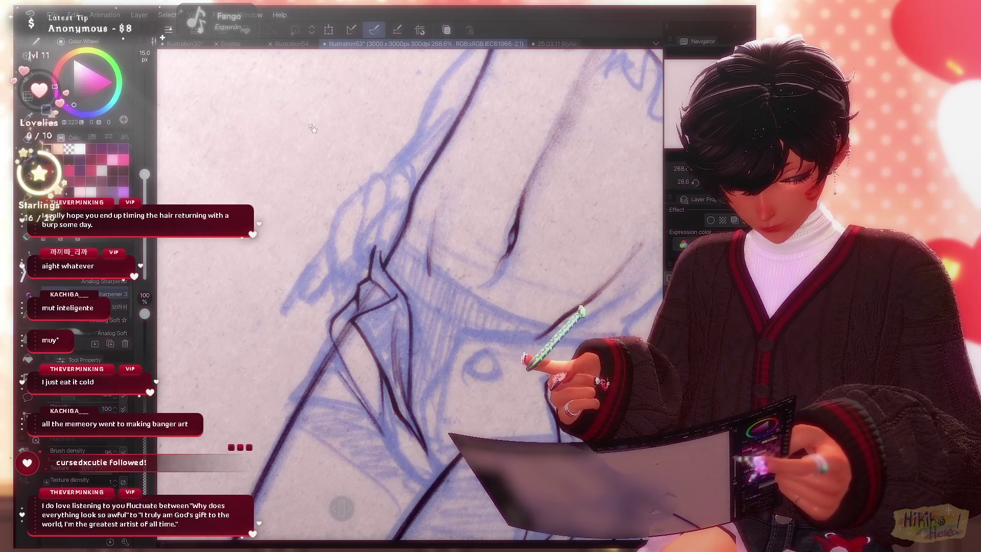
pyautogui.scroll(-3, 313, 129)
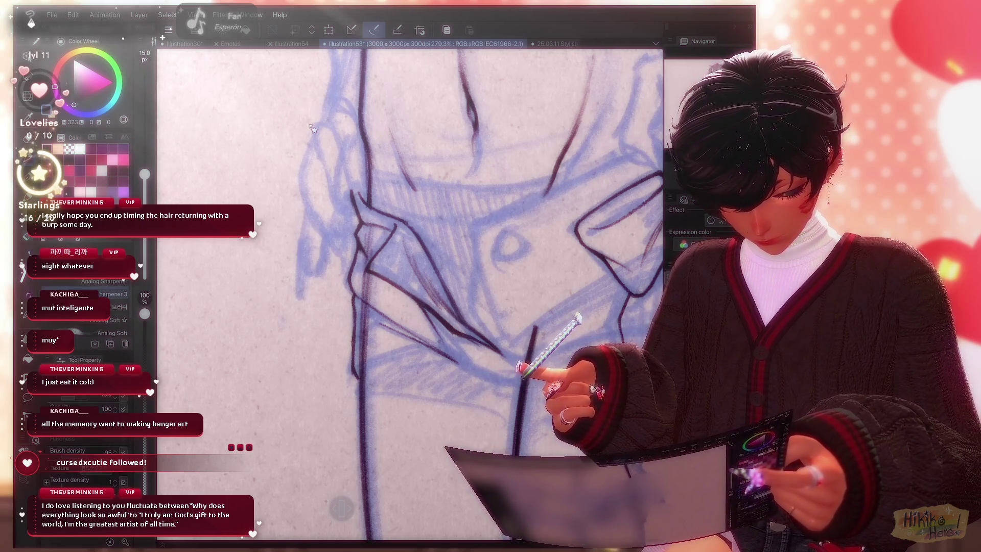
pyautogui.scroll(-2, 312, 129)
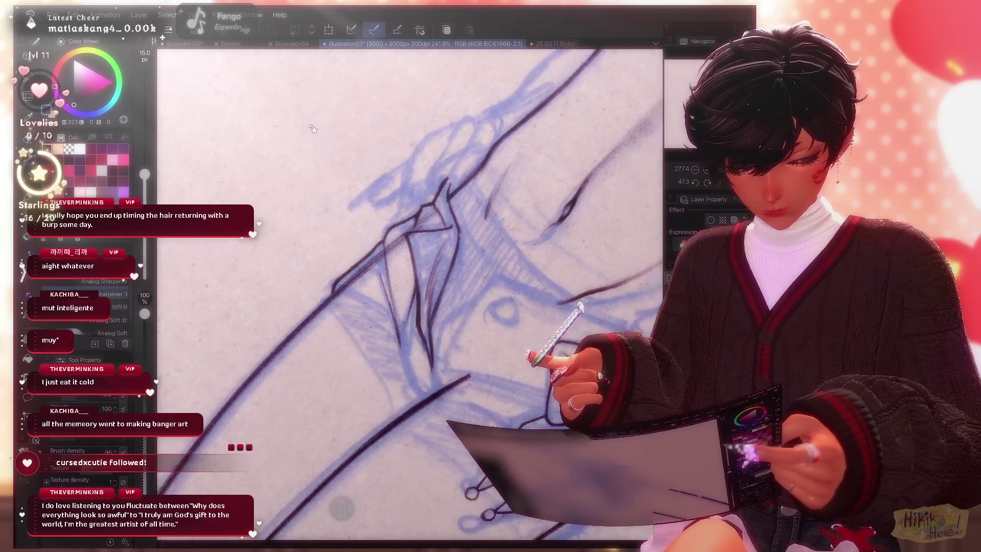
pyautogui.scroll(-4, 313, 129)
pyautogui.hscroll(3, 313, 128)
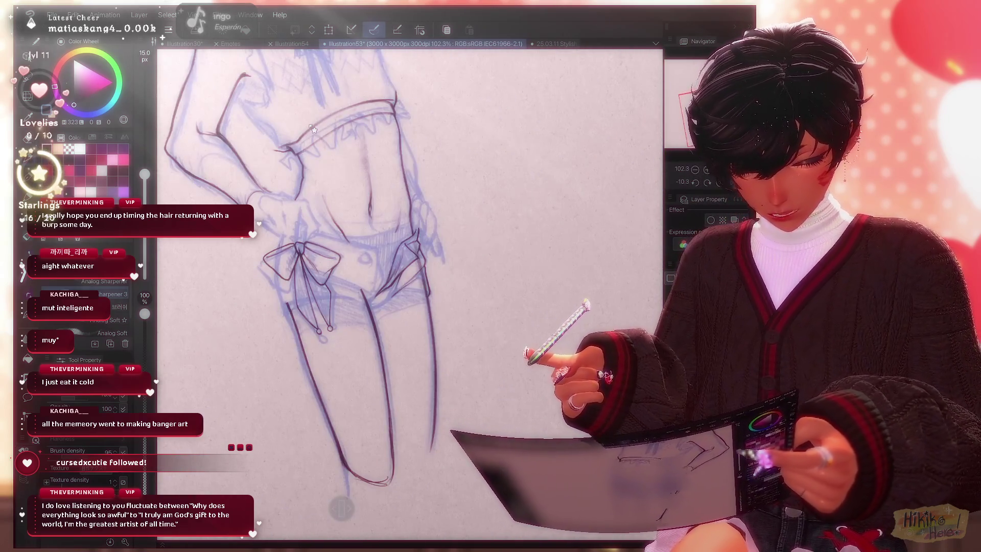
pyautogui.scroll(1, 313, 128)
pyautogui.scroll(3, 313, 129)
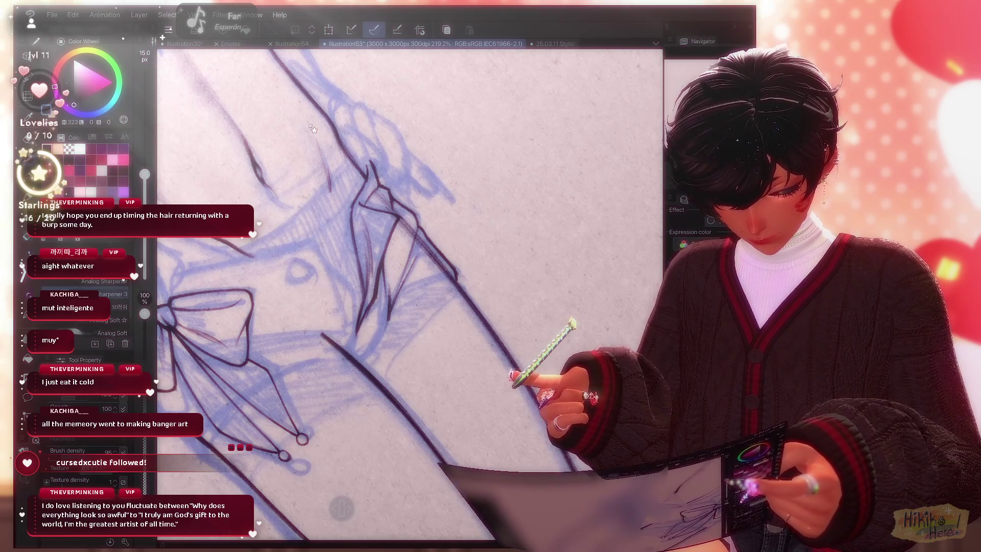
pyautogui.scroll(-2, 313, 129)
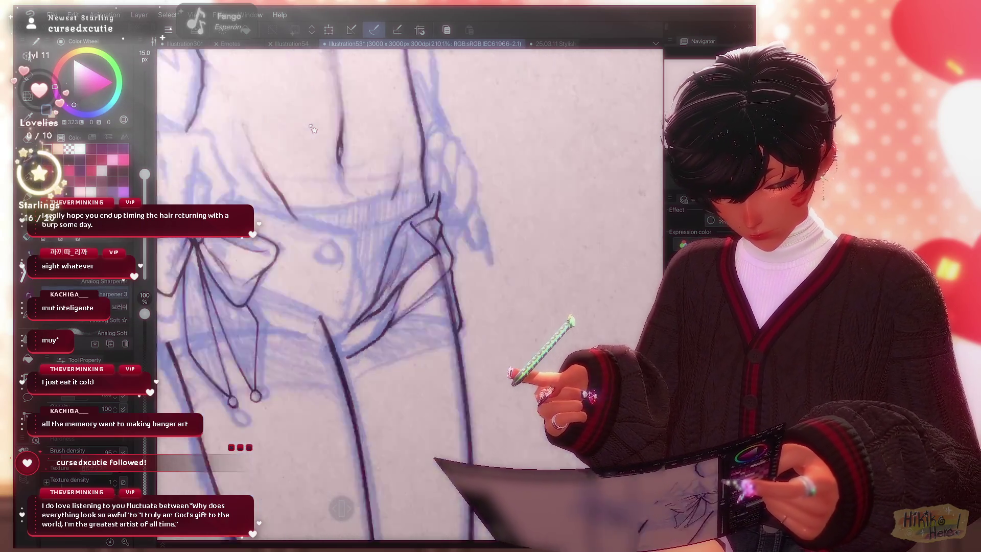
pyautogui.scroll(1, 313, 129)
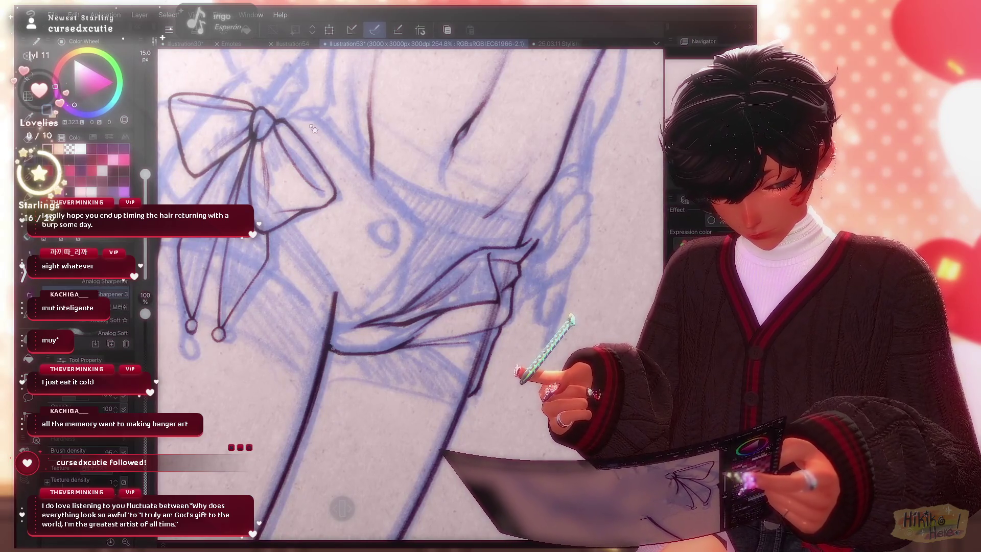
pyautogui.scroll(-1, 313, 129)
pyautogui.scroll(3, 313, 129)
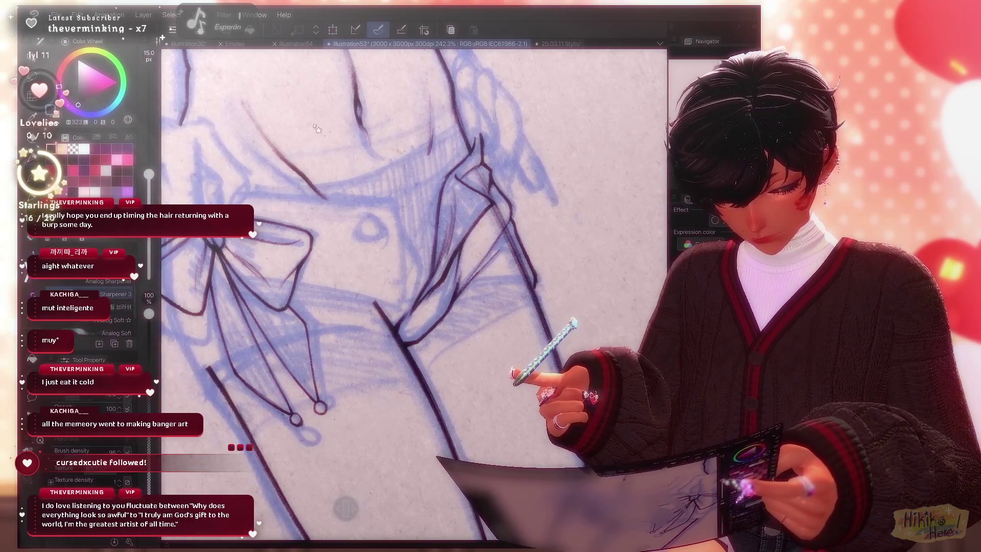
pyautogui.scroll(-3, 313, 129)
pyautogui.scroll(-2, 316, 129)
pyautogui.scroll(1, 315, 129)
pyautogui.scroll(-1, 313, 128)
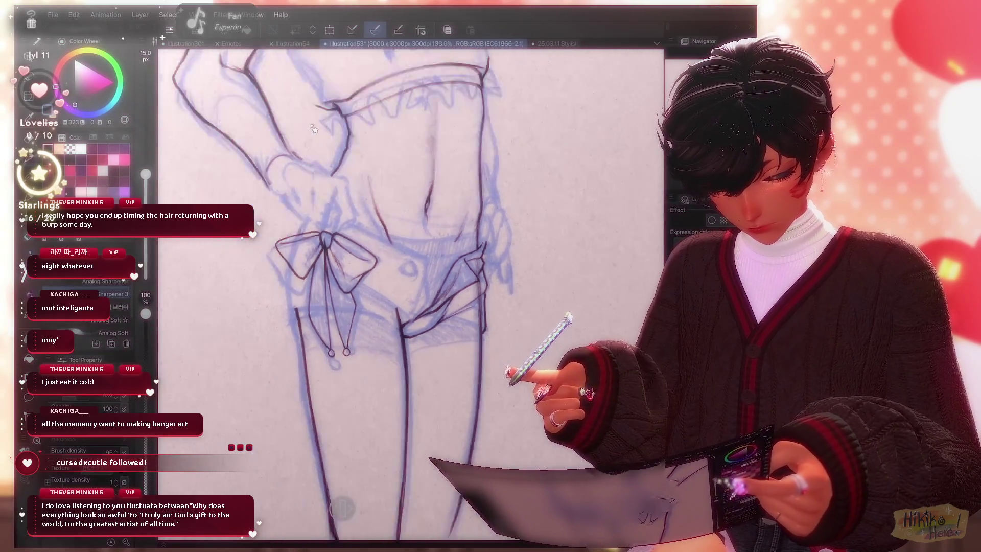
# Ink the shorts hem and leg-opening folds beside the bow, mirroring the view to check.
pyautogui.press('h')
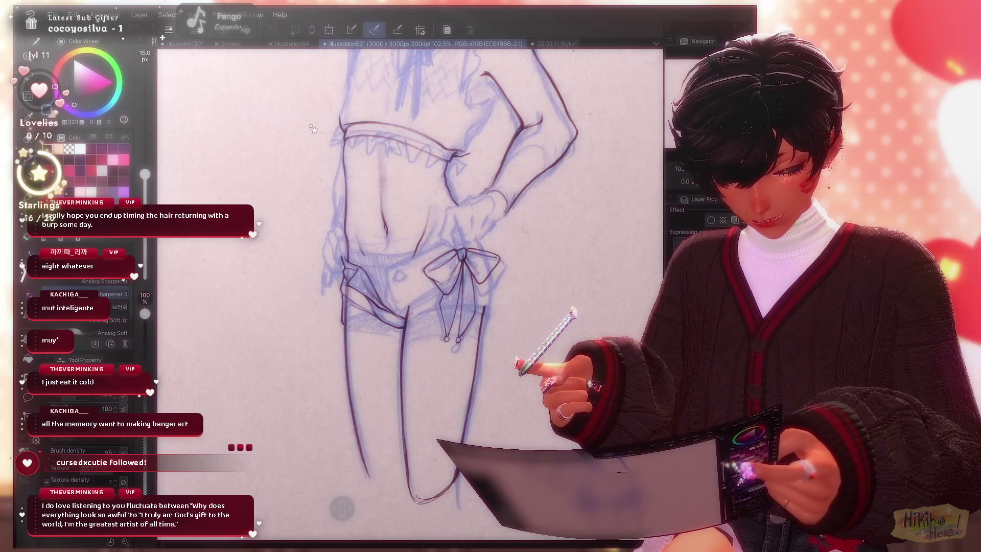
pyautogui.scroll(2, 313, 128)
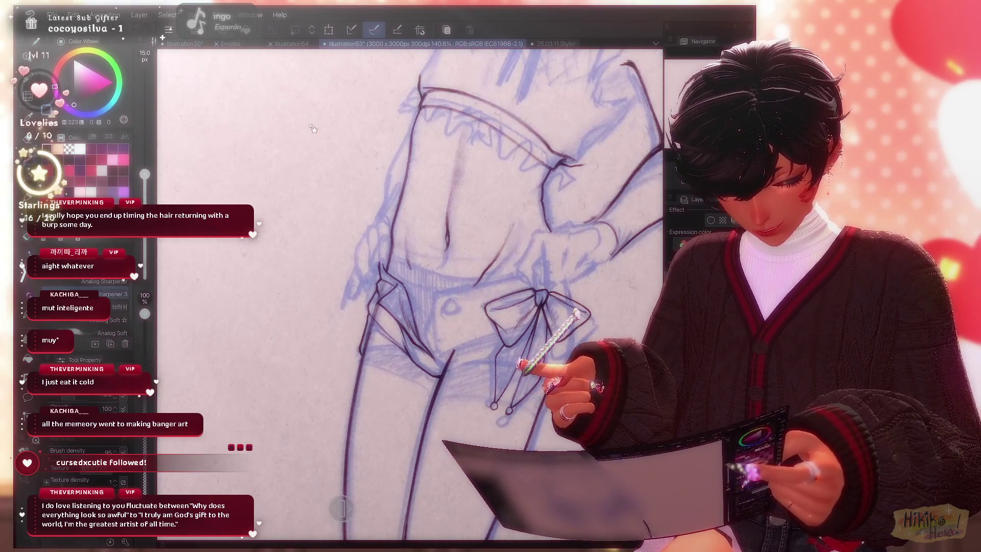
pyautogui.scroll(1, 313, 129)
pyautogui.scroll(2, 313, 129)
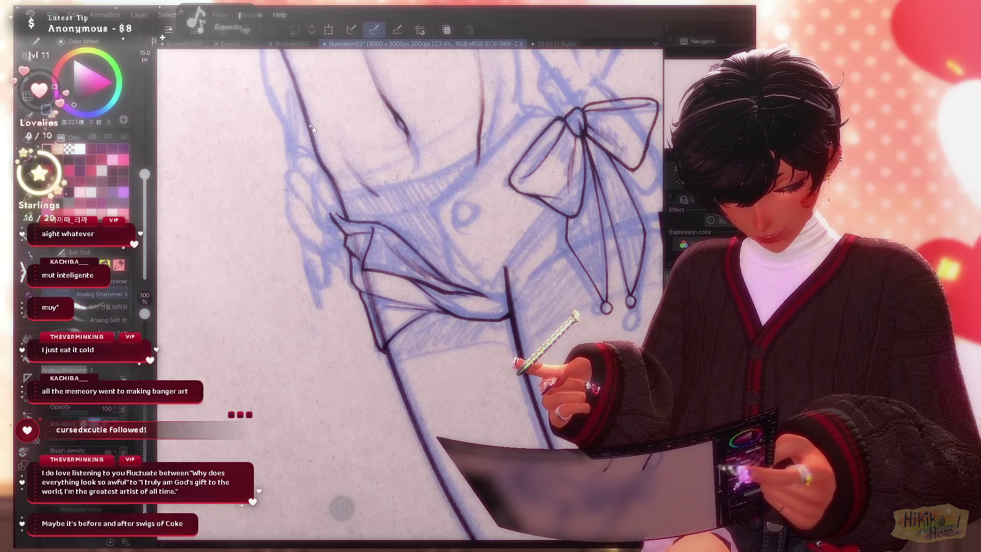
pyautogui.scroll(-1, 313, 129)
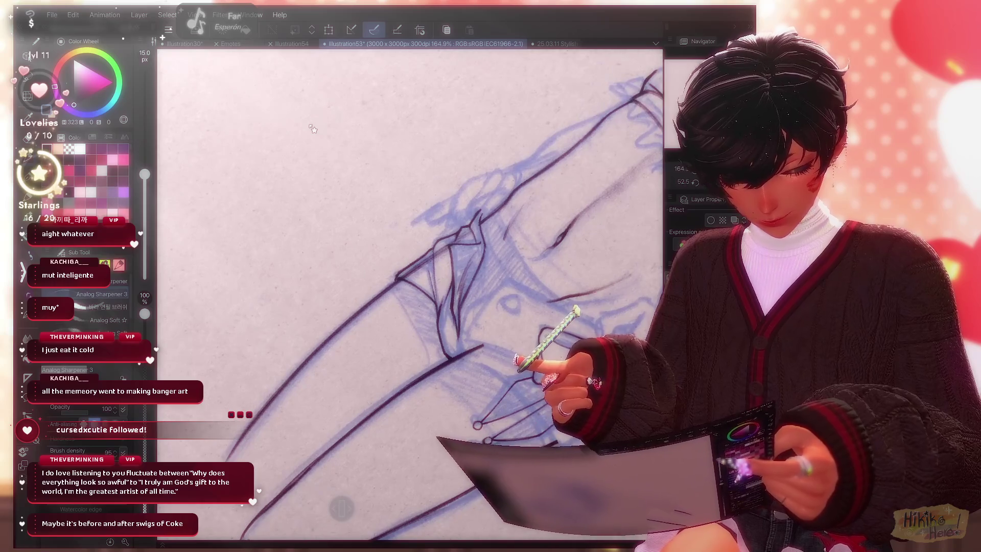
pyautogui.scroll(1, 313, 129)
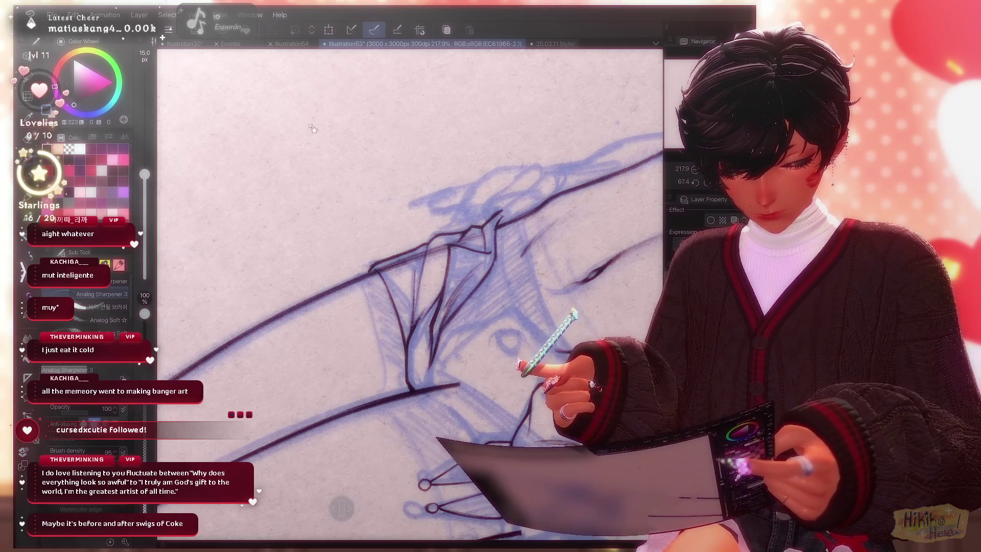
pyautogui.scroll(-3, 313, 129)
pyautogui.scroll(-2, 313, 129)
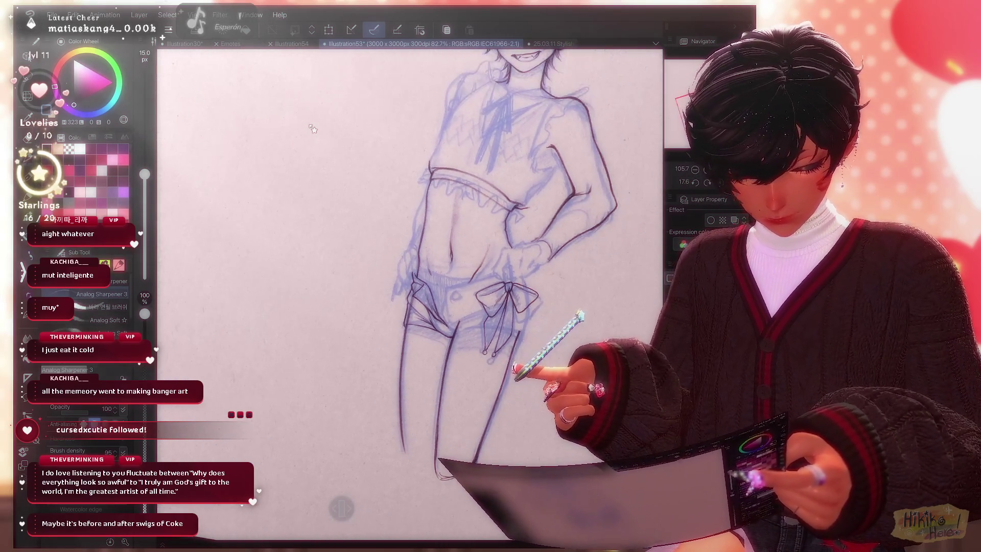
pyautogui.hscroll(3, 313, 129)
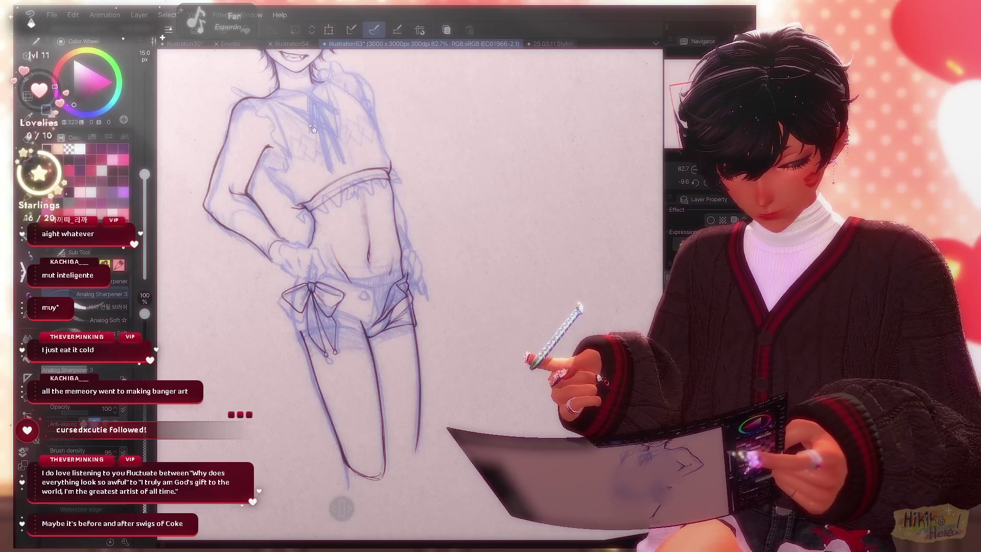
pyautogui.scroll(2, 313, 128)
pyautogui.scroll(2, 313, 129)
pyautogui.scroll(-2, 313, 129)
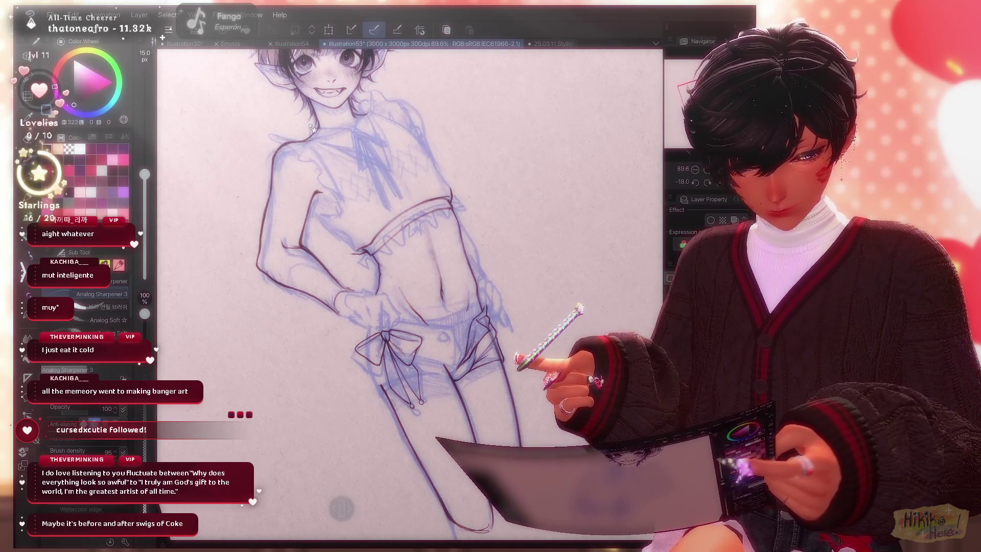
pyautogui.hscroll(1, 313, 129)
pyautogui.scroll(1, 312, 129)
pyautogui.scroll(1, 313, 128)
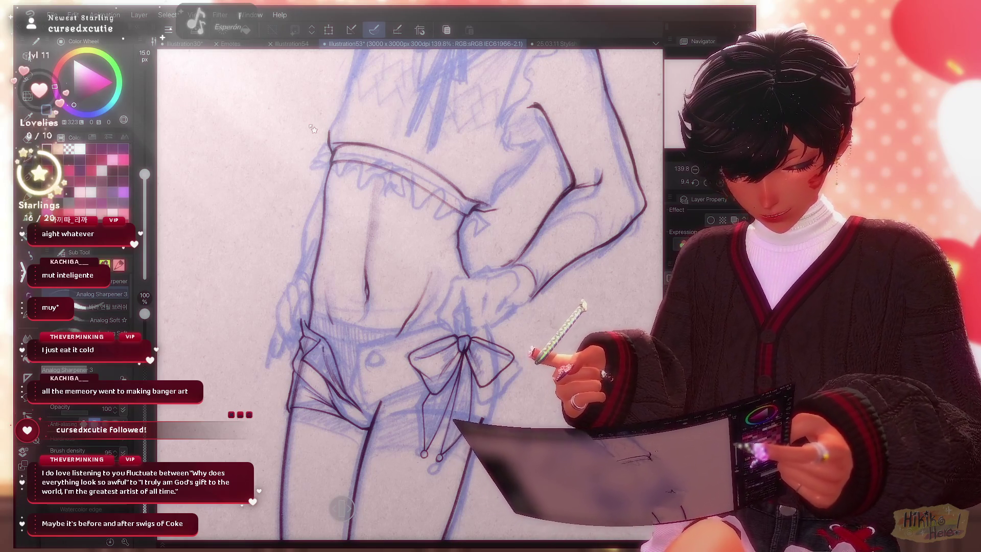
# Erase a stray bit on the shorts lines, then add a short ink detail stroke on the shorts.
pyautogui.press('e')
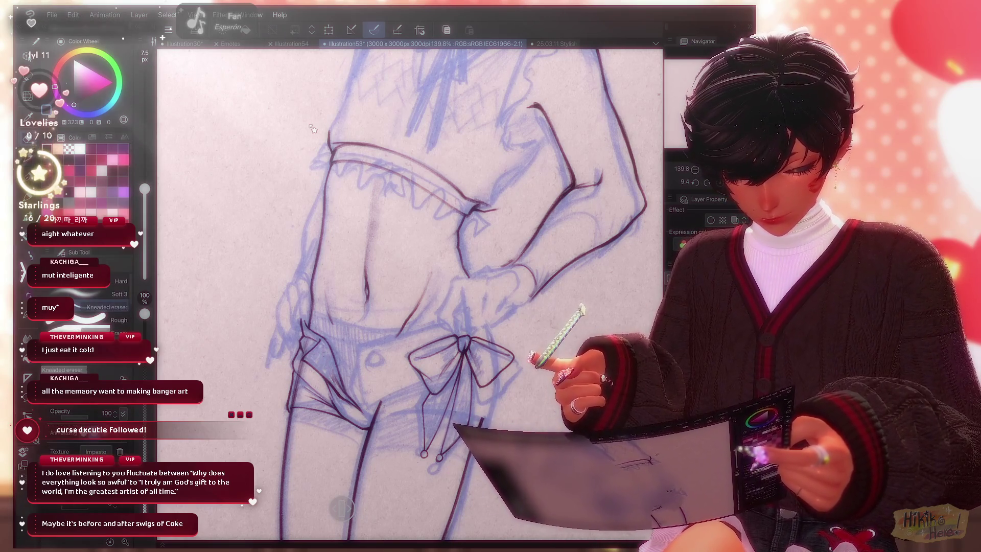
pyautogui.press('p')
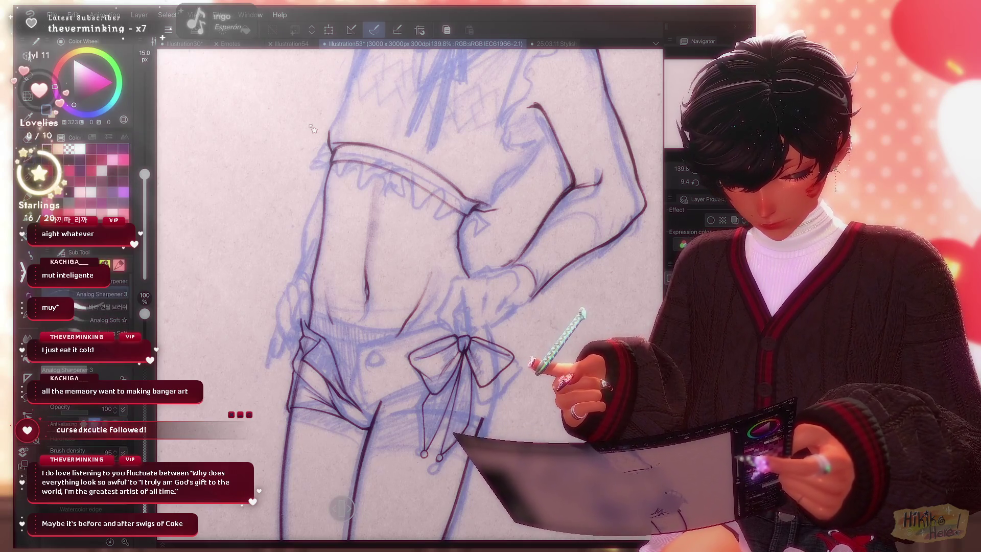
pyautogui.scroll(1, 314, 129)
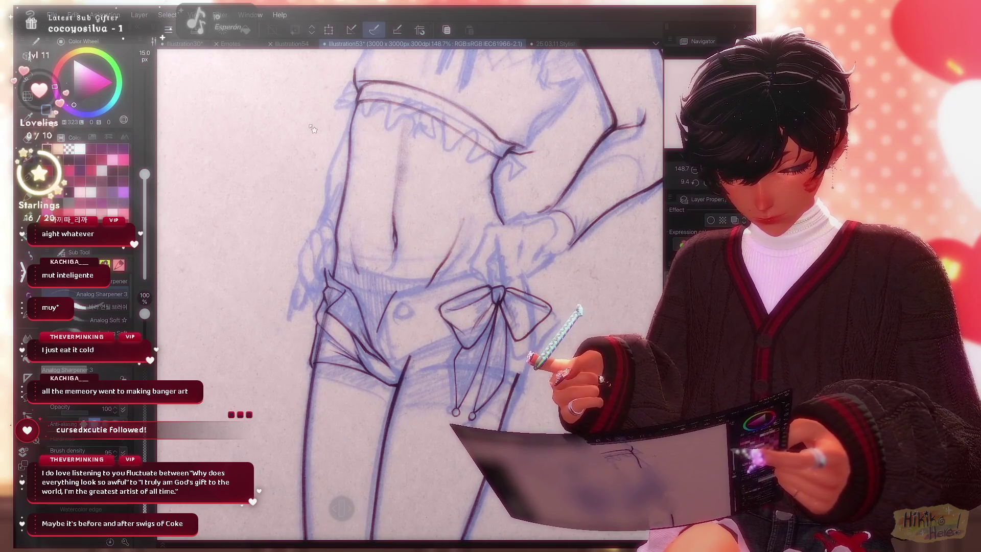
pyautogui.scroll(2, 314, 129)
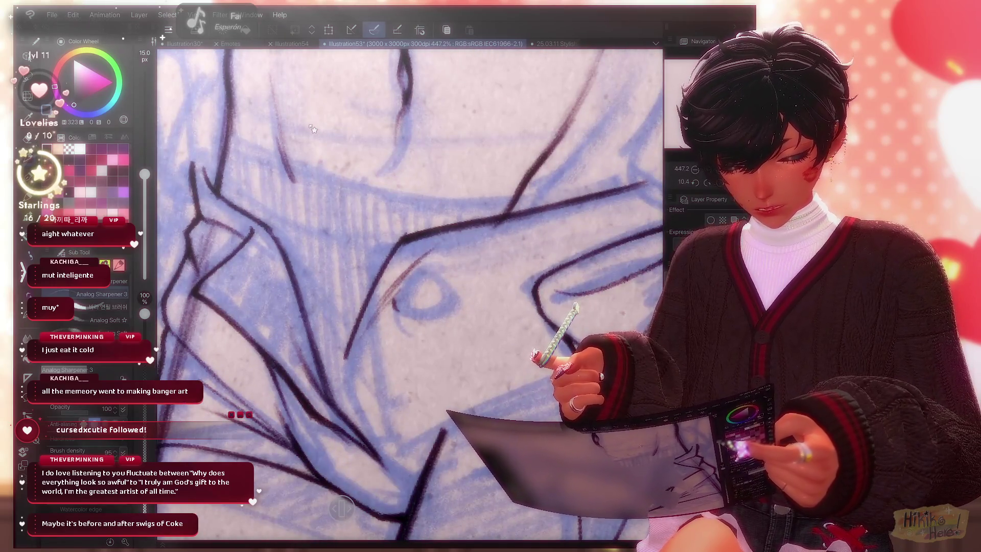
pyautogui.moveTo(389, 299); pyautogui.dragTo(394, 310)
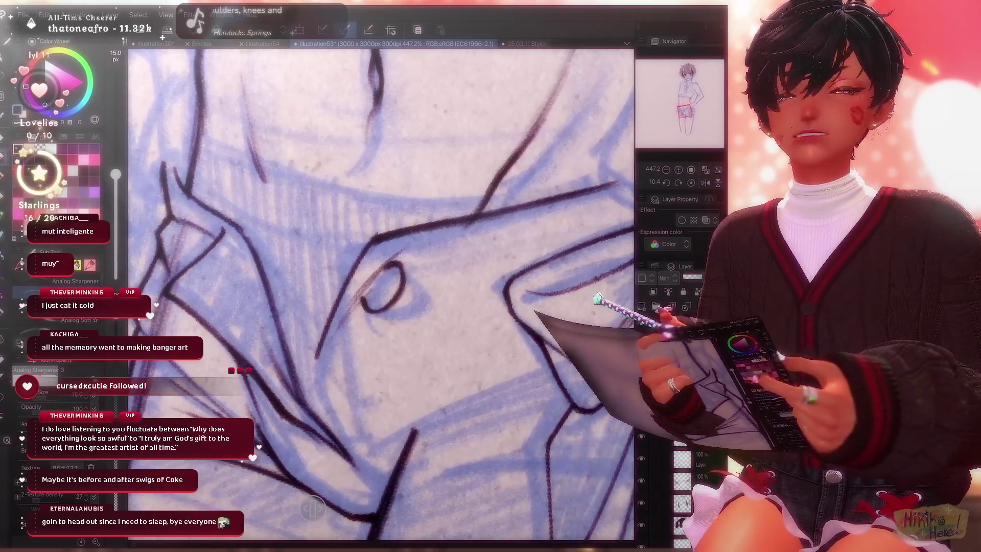
pyautogui.scroll(-5, 383, 291)
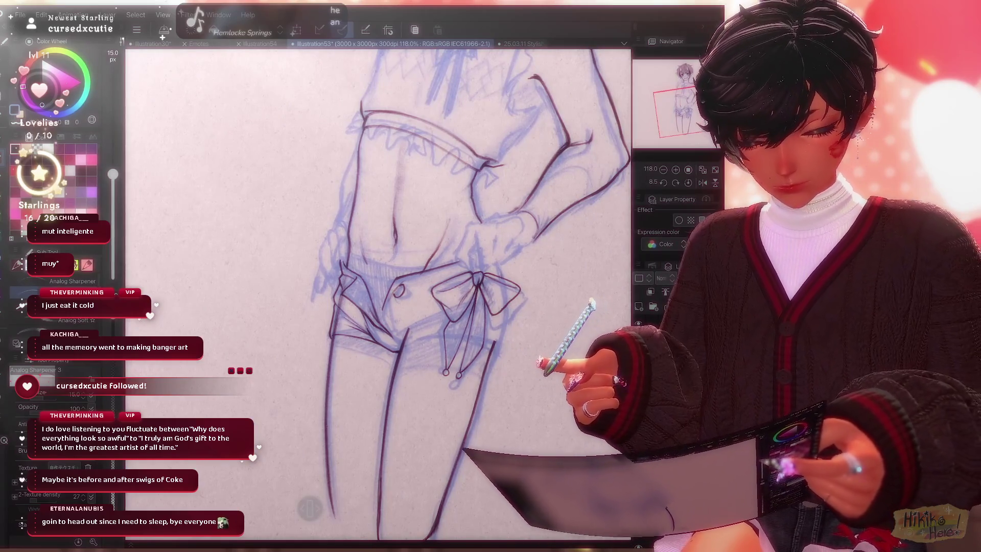
pyautogui.scroll(3, 383, 291)
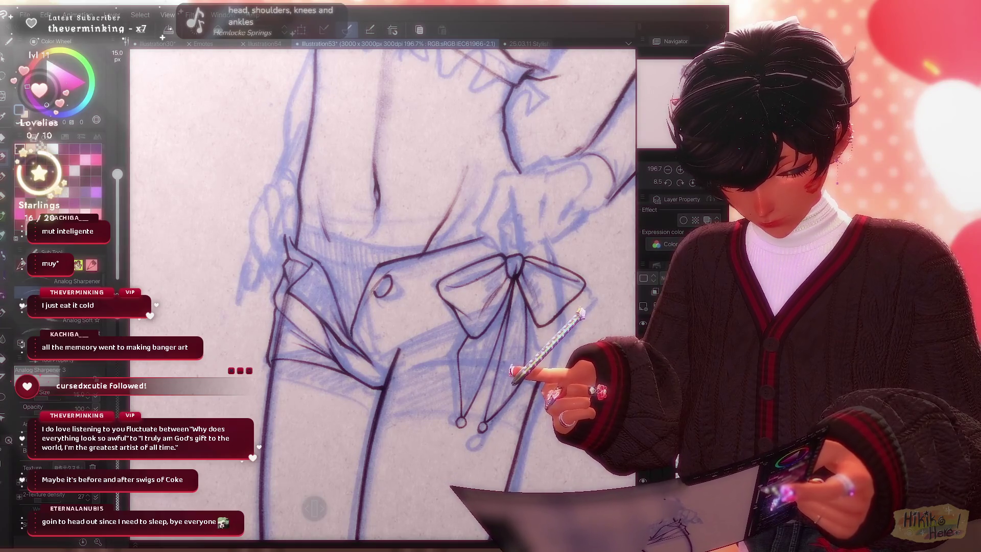
# Alternate pencil and eraser to ink and tidy the bow and its ribbon tails.
pyautogui.press('e')
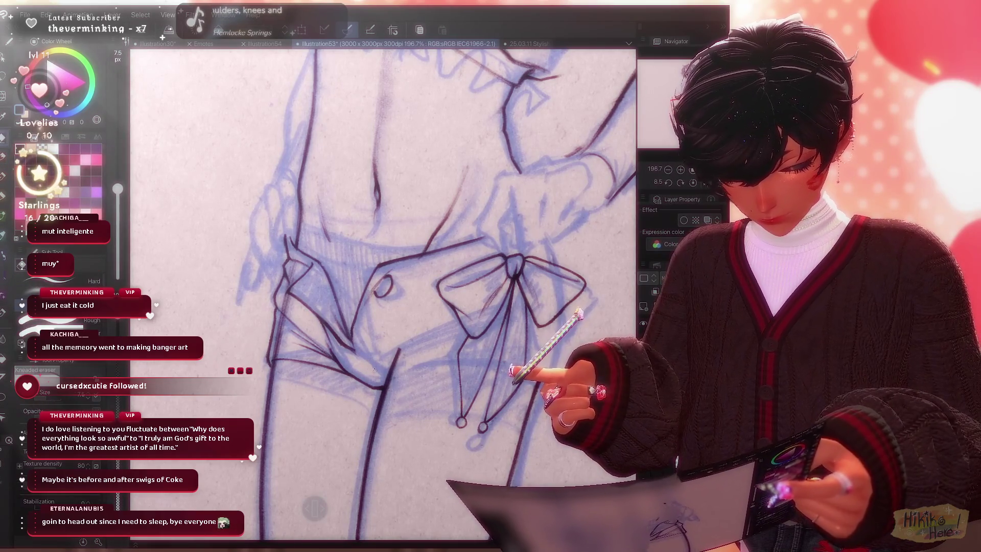
pyautogui.press('p')
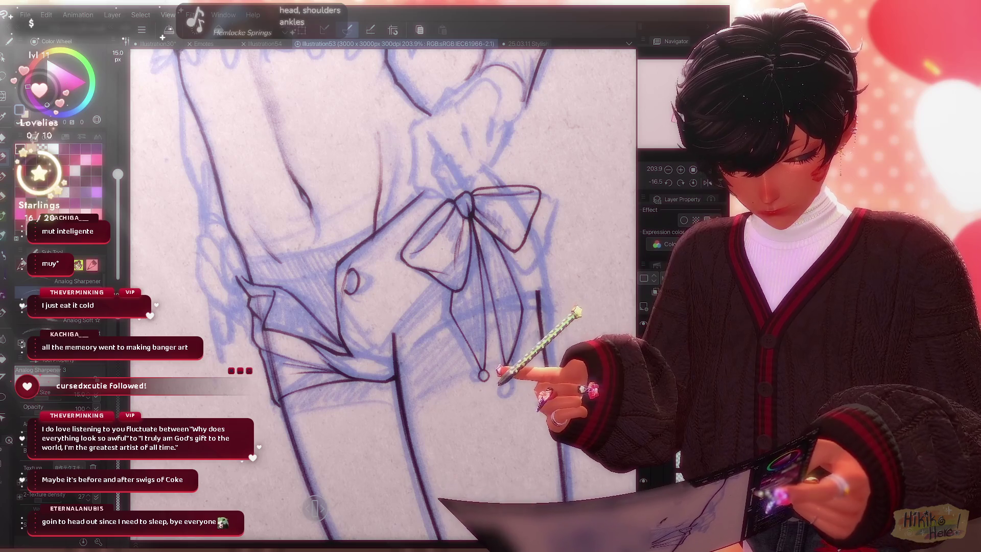
pyautogui.press('e')
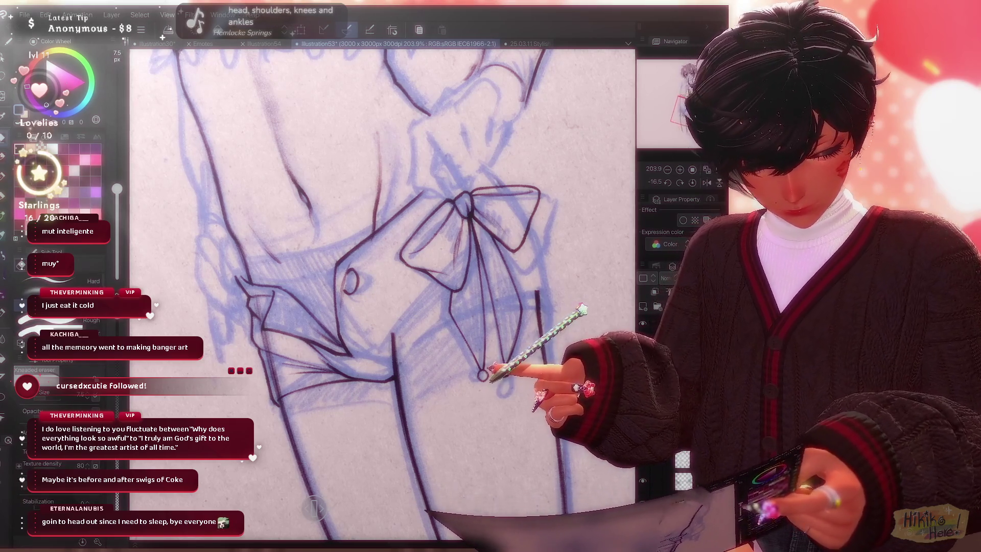
pyautogui.press('p')
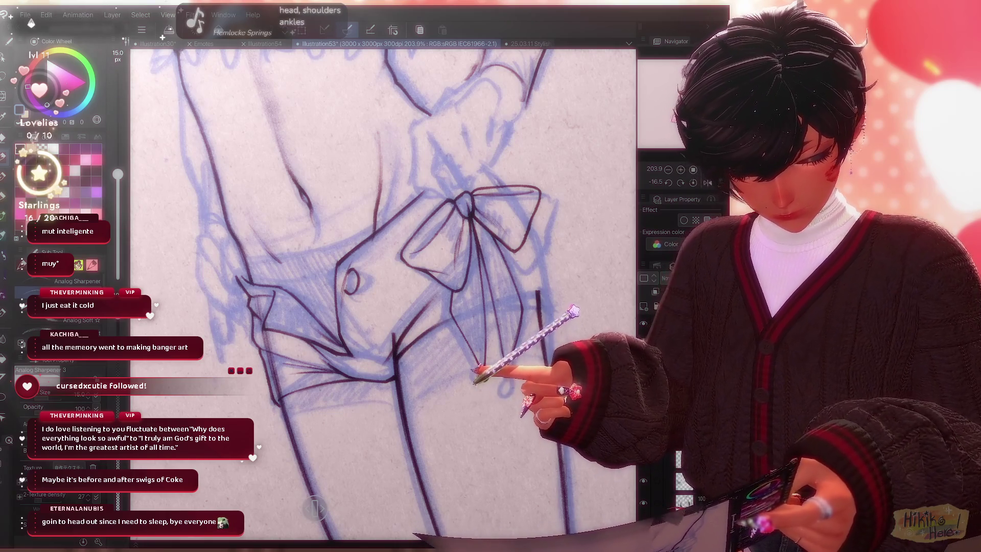
pyautogui.press('-')
pyautogui.press('-')
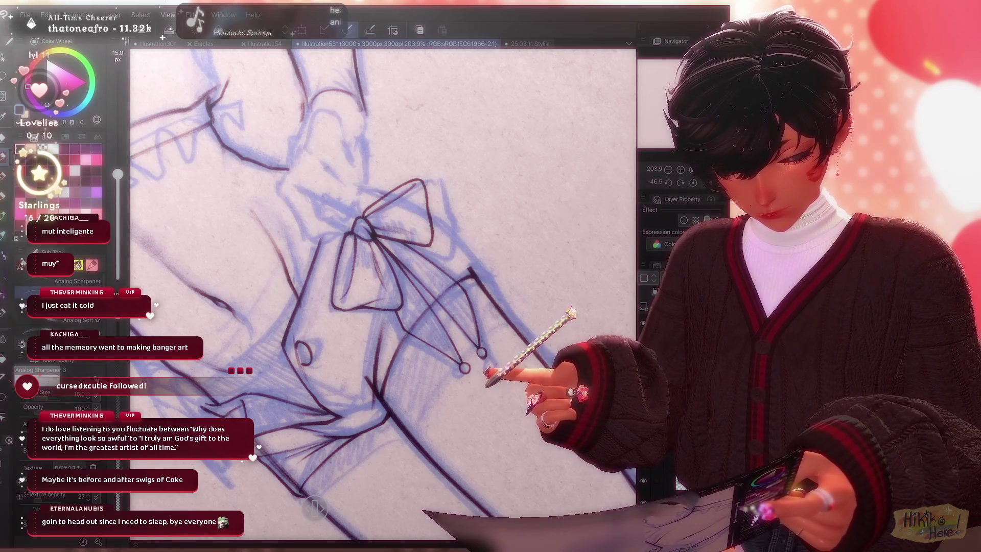
# Soft-erase around the shorts and review the whole figure, mirrored and straightened.
pyautogui.hotkey('ctrl', '0')
pyautogui.hotkey('ctrl', '+')
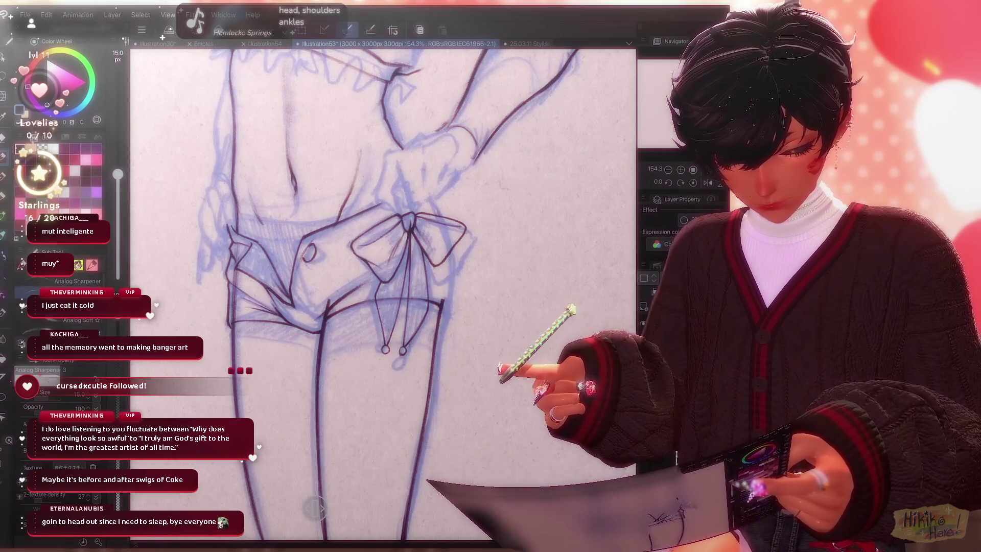
pyautogui.press('e')
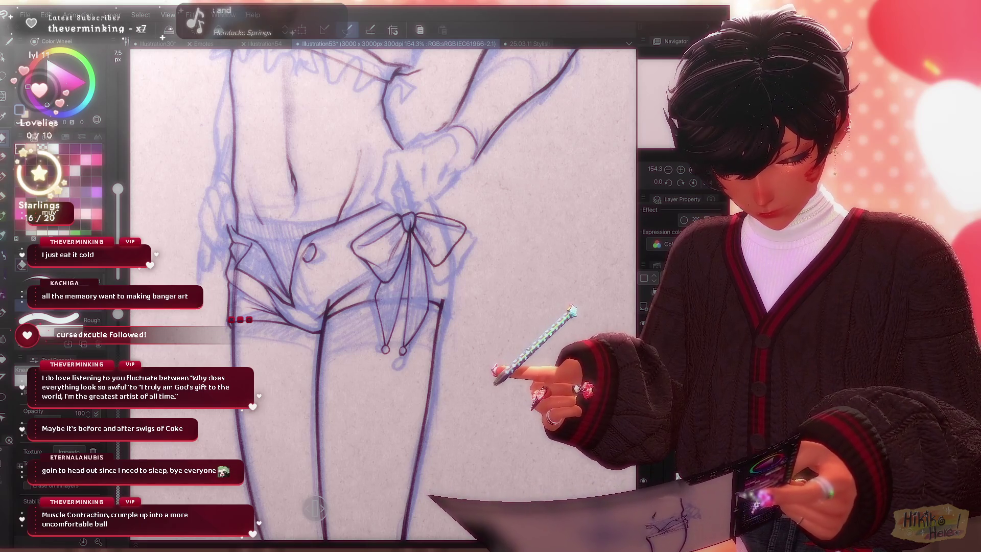
pyautogui.hotkey('ctrl', '-')
pyautogui.hotkey('ctrl', '-')
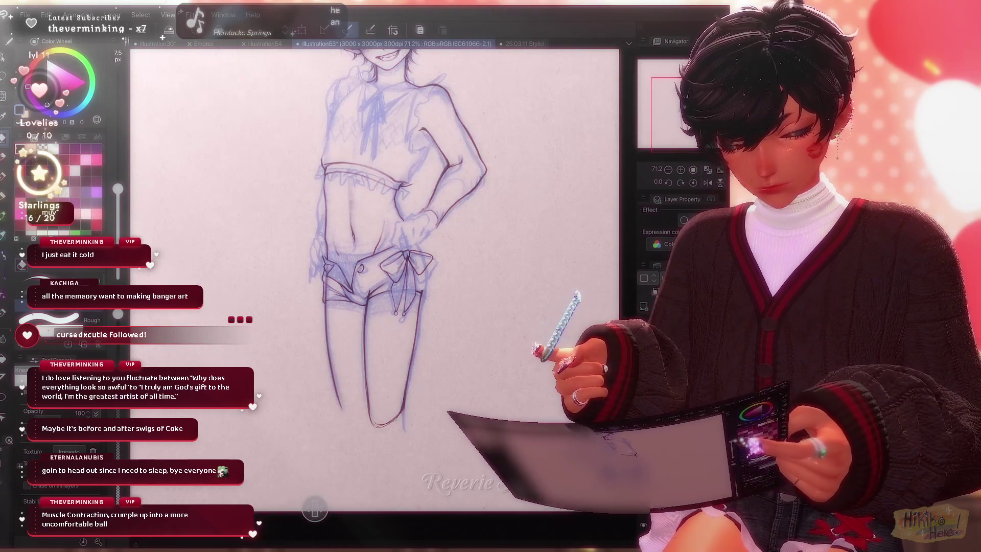
pyautogui.hotkey('ctrl', '+')
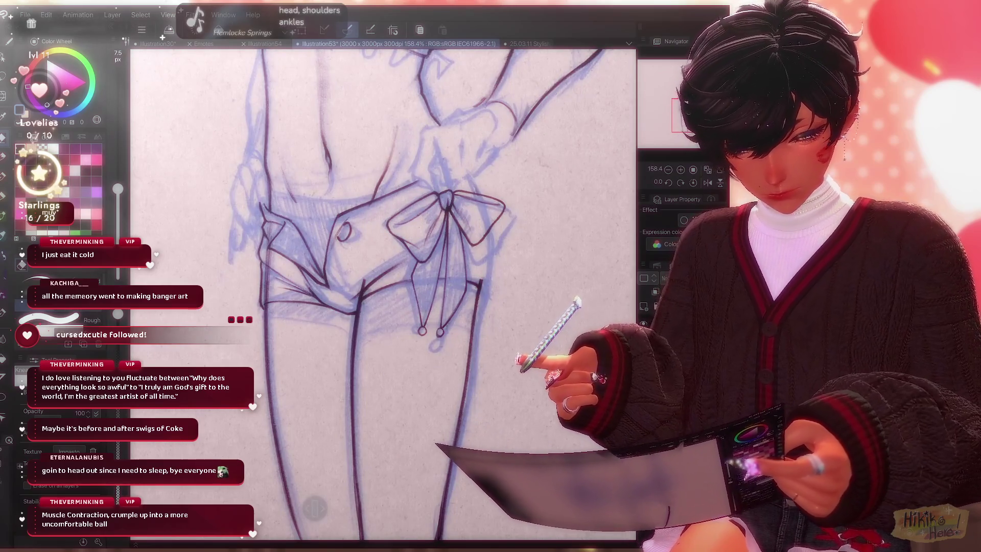
pyautogui.press('h')
pyautogui.press('h')
pyautogui.hotkey('ctrl', '-')
pyautogui.hotkey('ctrl', '-')
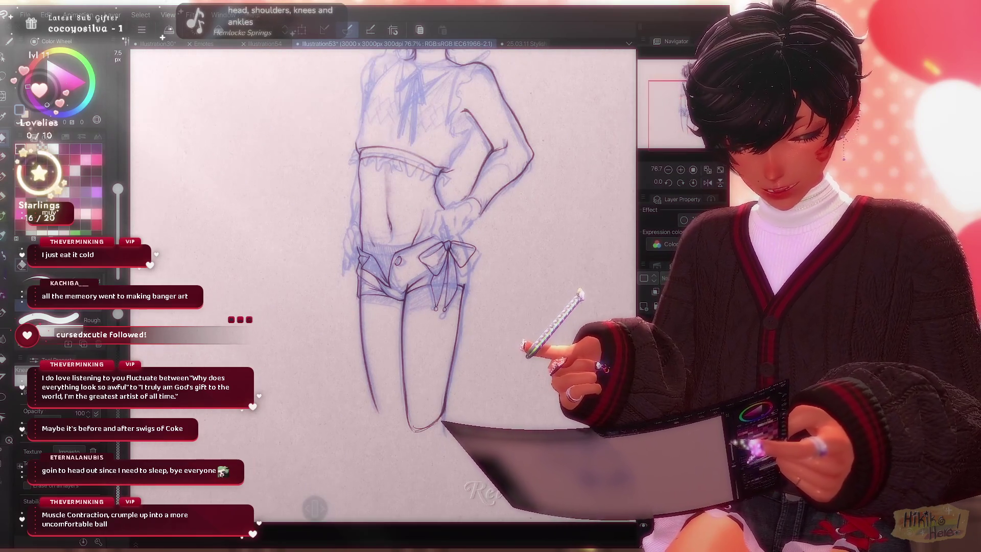
pyautogui.hotkey('ctrl', '-')
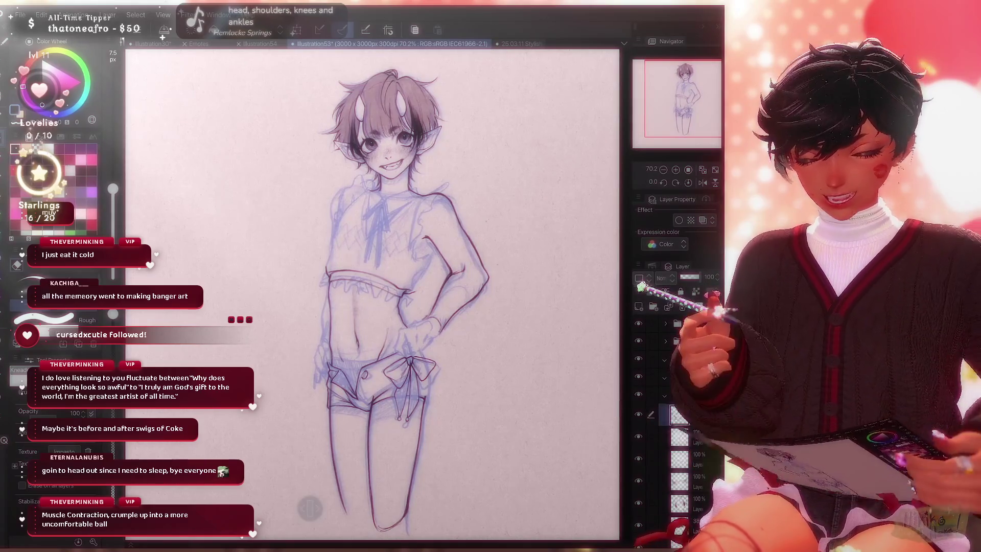
pyautogui.scroll(2, 403, 337)
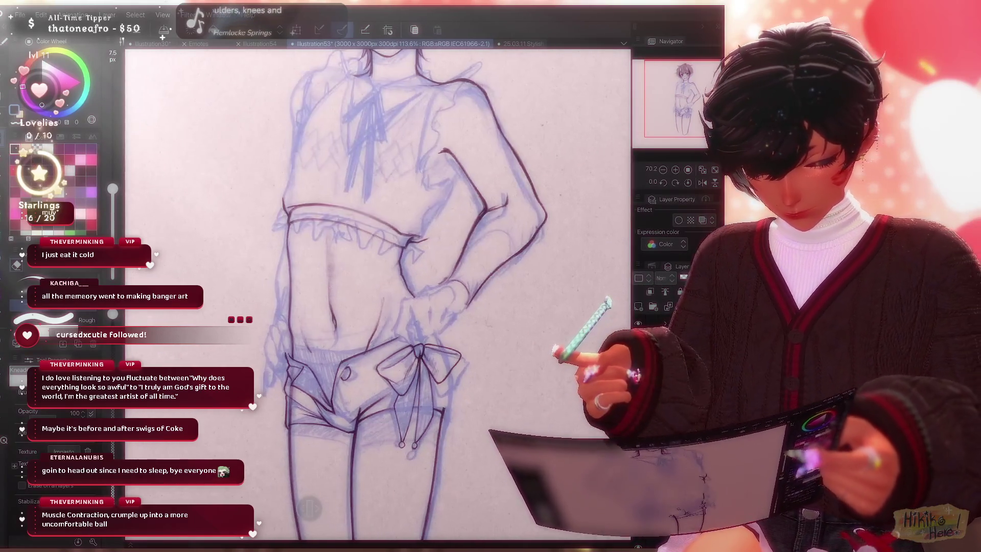
# Ink the shorts' waistband and left outline, redoing a misplaced stroke.
pyautogui.moveTo(286, 354); pyautogui.dragTo(291, 426)
pyautogui.hotkey('ctrl', 'z')
pyautogui.hotkey('ctrl', 'z')
pyautogui.moveTo(285, 355); pyautogui.dragTo(292, 426)
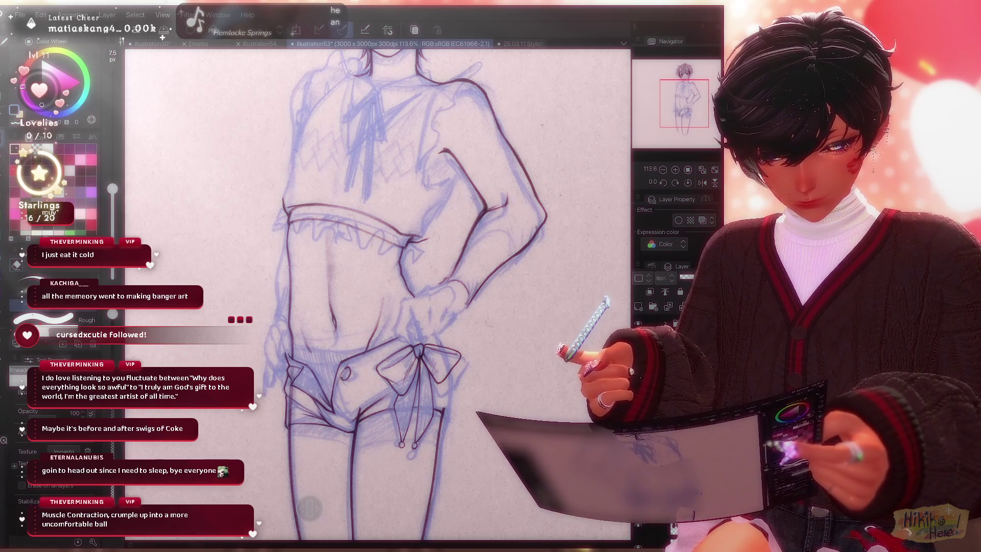
pyautogui.press('h')
pyautogui.hotkey('ctrl', '+')
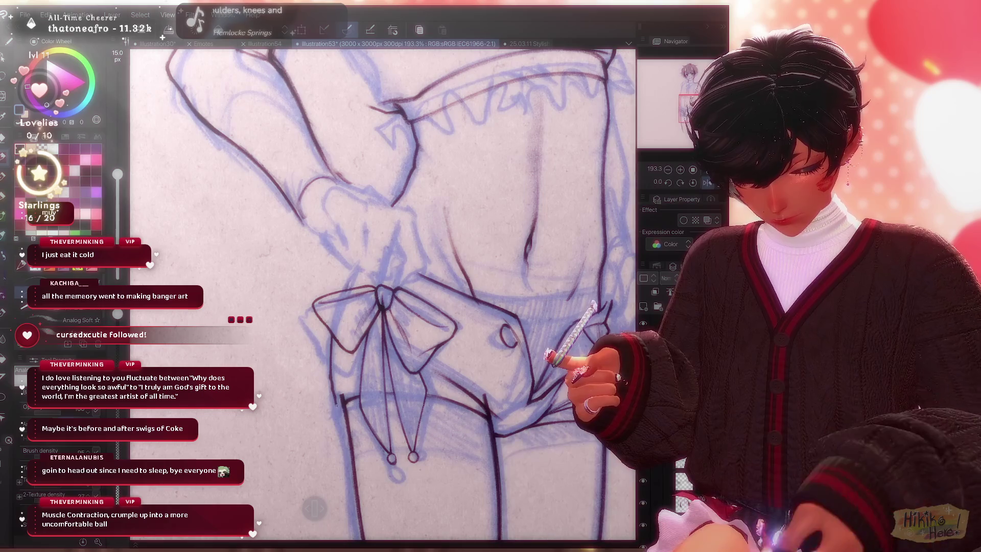
# Refine the bow's ribbon tails with a quick erase and re-ink, then check the proportions mirrored.
pyautogui.moveTo(384, 299)
pyautogui.mouseDown()
pyautogui.moveTo(418, 311)
pyautogui.moveTo(395, 287)
pyautogui.mouseUp()
pyautogui.click(53, 319)
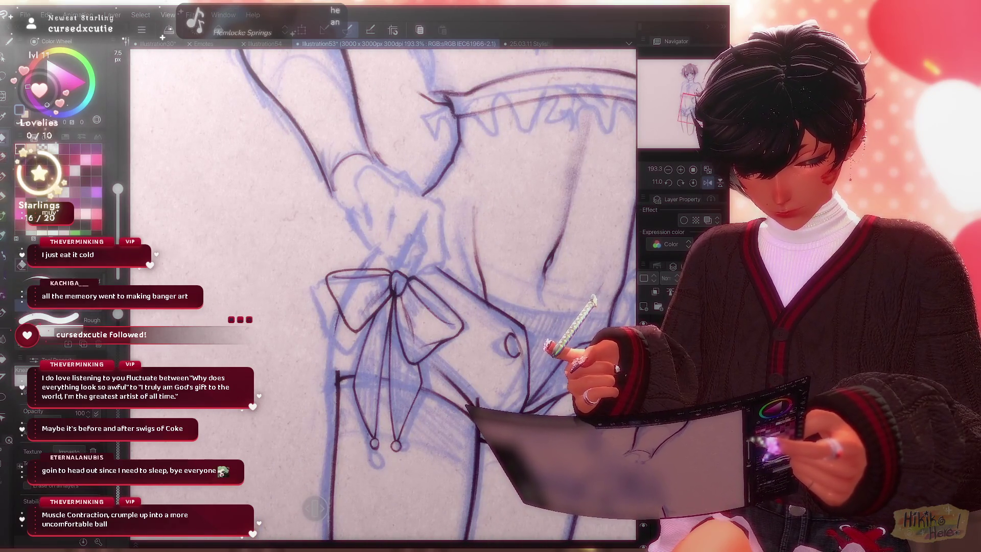
pyautogui.click(55, 320)
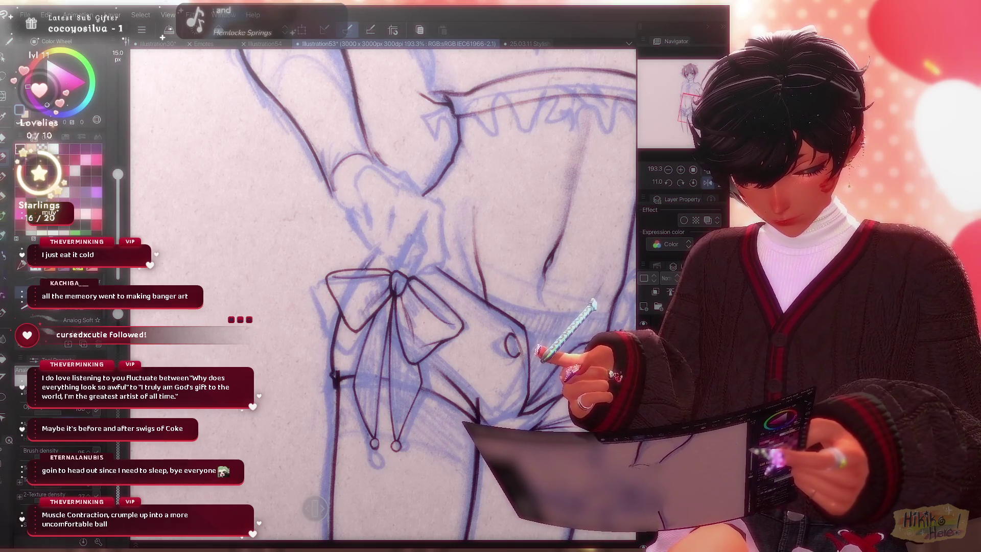
pyautogui.hotkey('ctrl', '-')
pyautogui.hotkey('ctrl', '-')
pyautogui.hotkey('ctrl', '-')
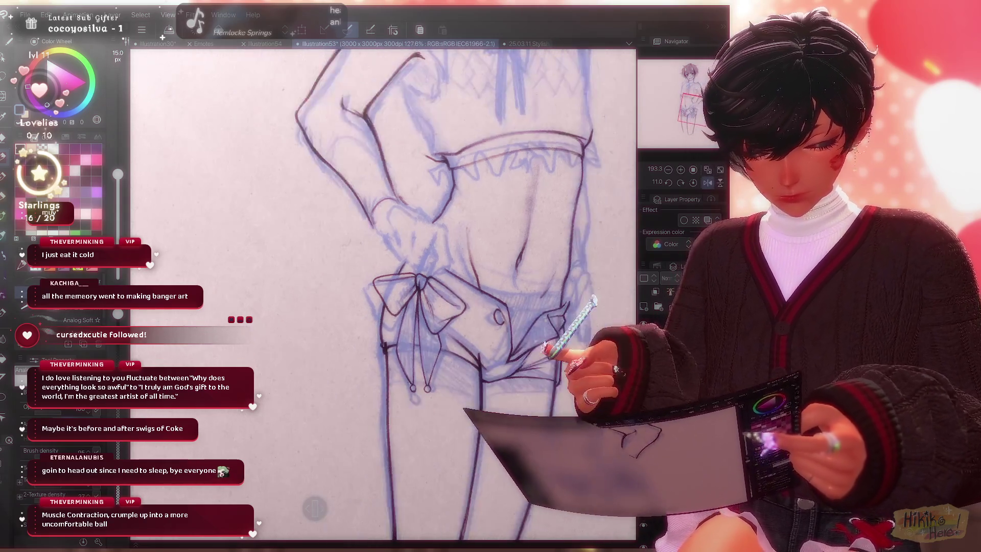
pyautogui.press('h')
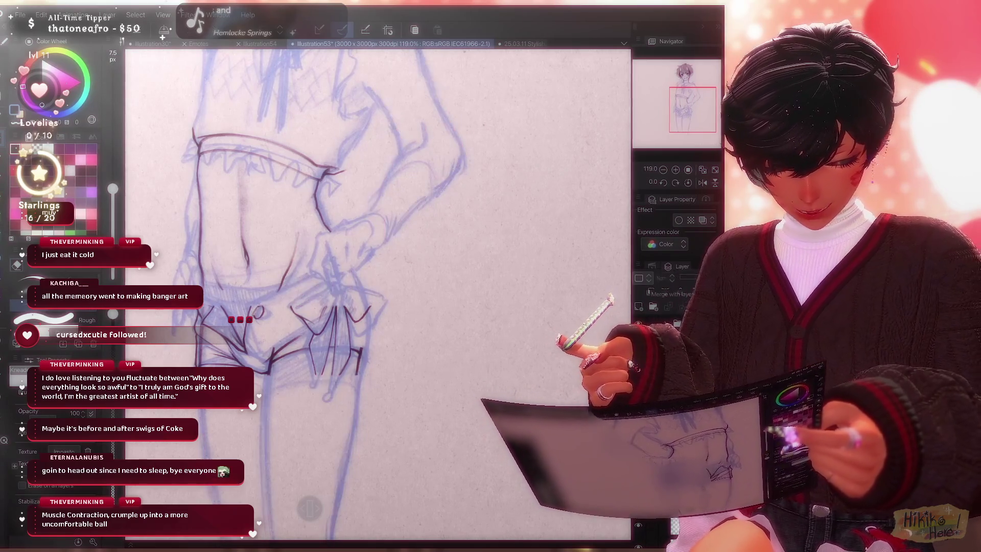
pyautogui.scroll(3, 329, 307)
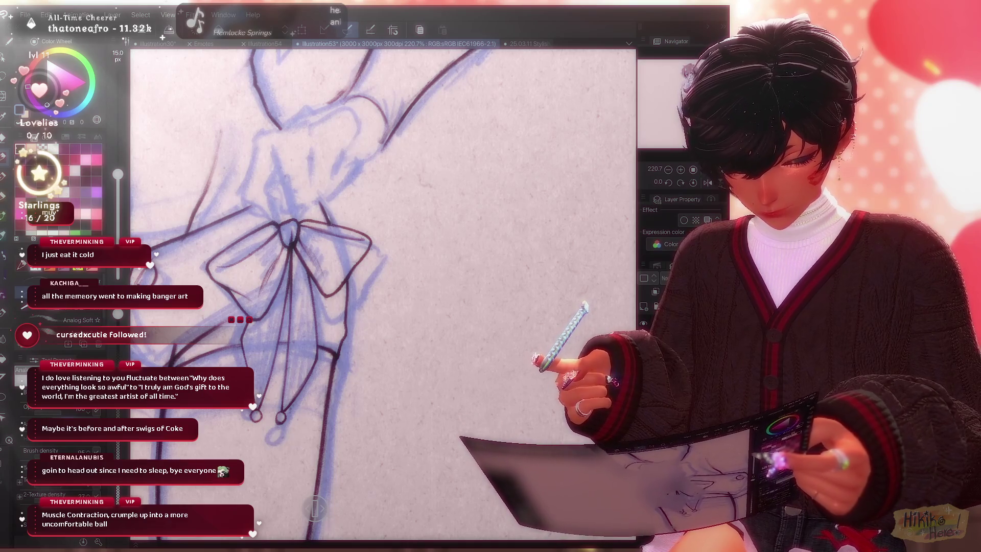
pyautogui.scroll(-5, 383, 292)
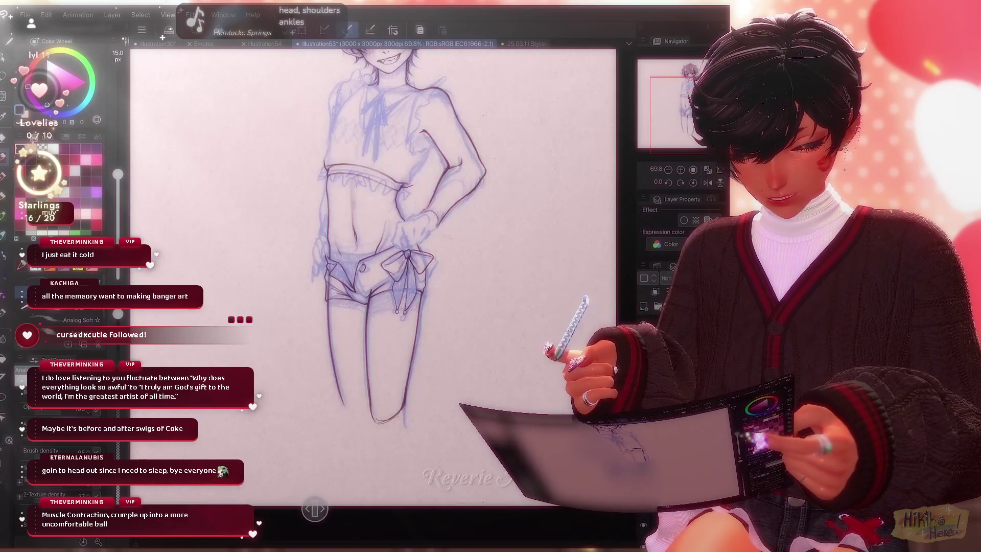
pyautogui.scroll(5, 384, 269)
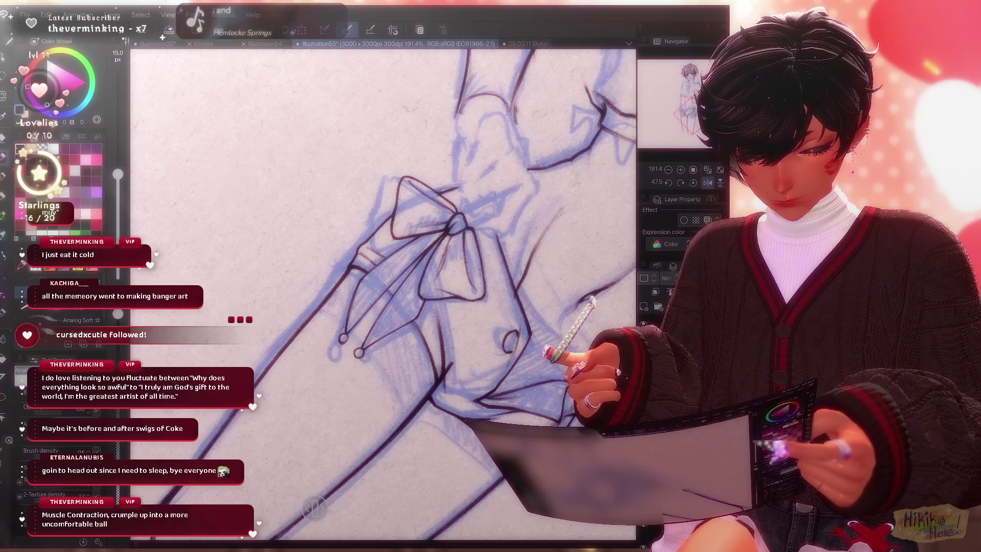
pyautogui.scroll(-5, 384, 291)
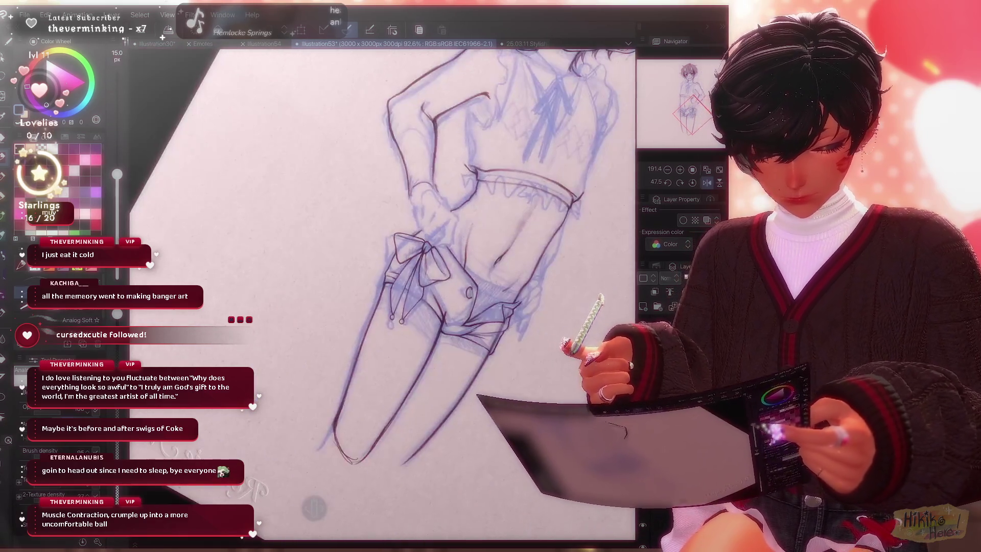
pyautogui.scroll(5, 383, 291)
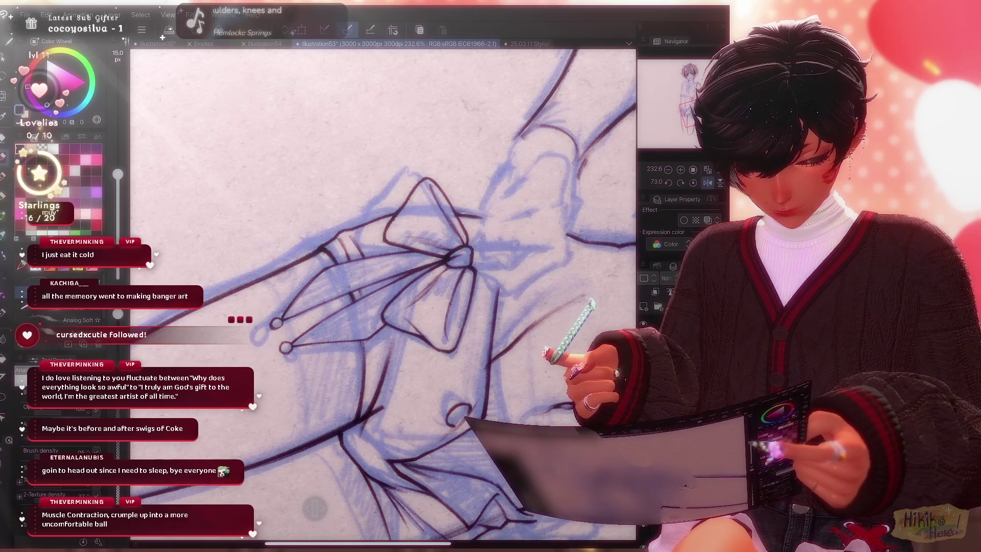
pyautogui.scroll(-3, 383, 292)
pyautogui.scroll(-2, 383, 292)
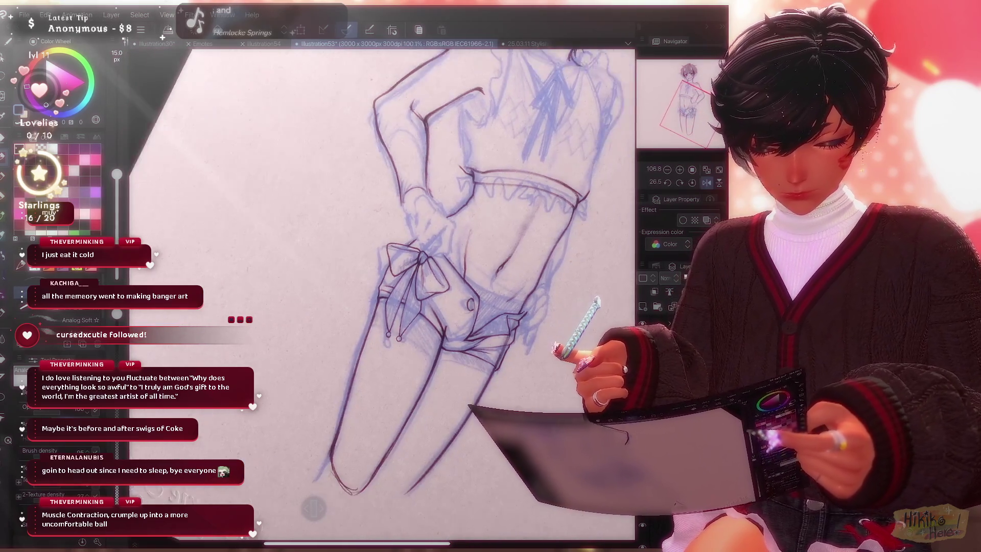
pyautogui.scroll(-2, 383, 292)
pyautogui.scroll(2, 384, 292)
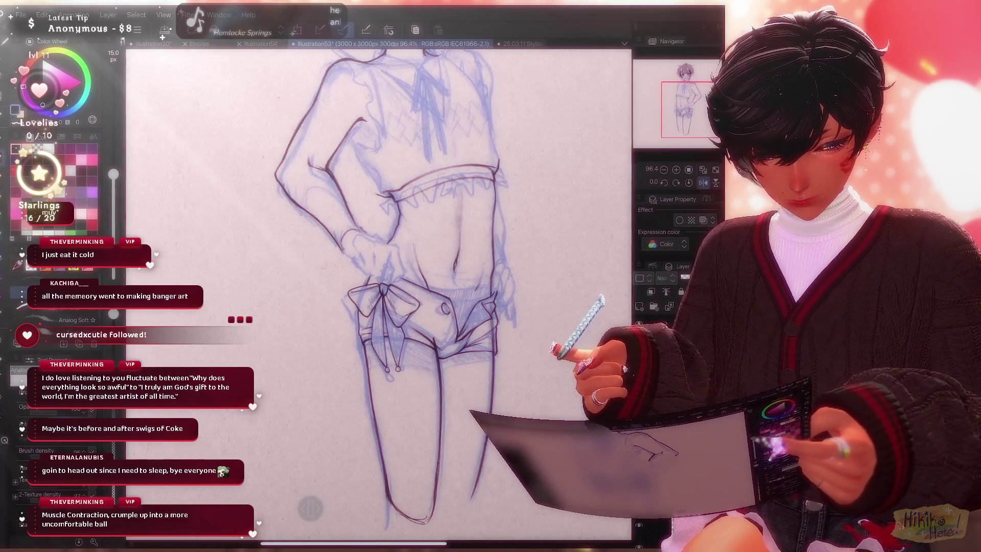
# Clean up the shorts and bow lines, toggling between the Rough eraser and soft pen.
pyautogui.click(705, 183)
pyautogui.scroll(1, 383, 292)
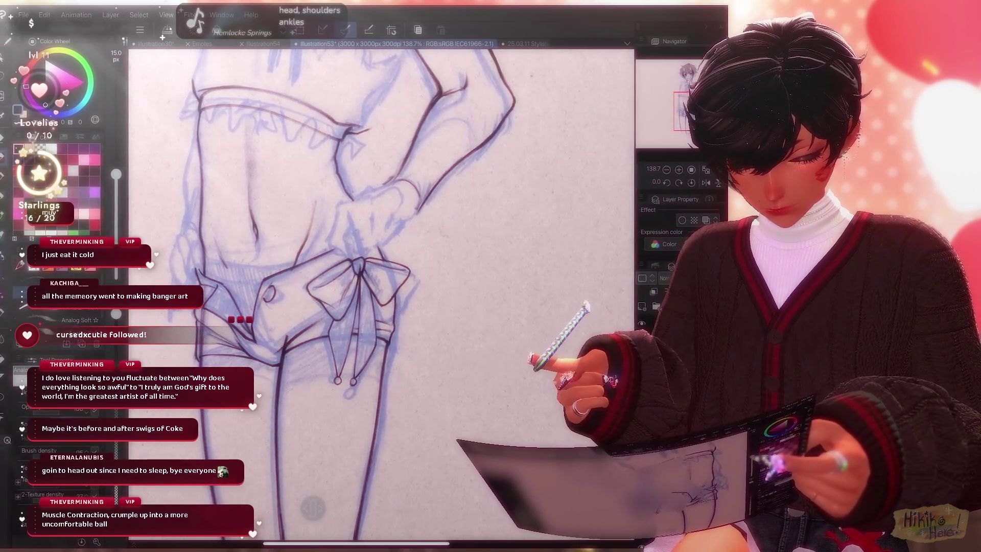
pyautogui.press('e')
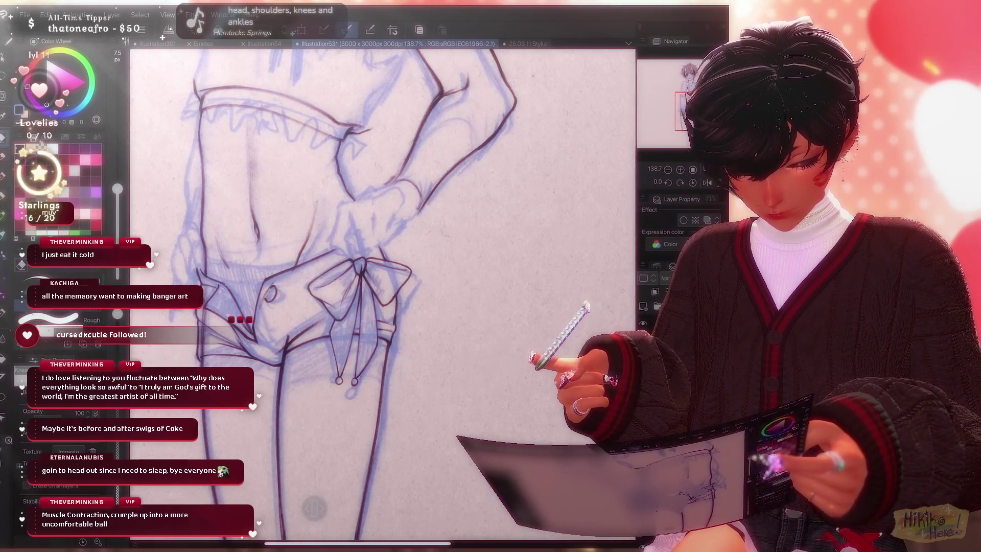
pyautogui.press('b')
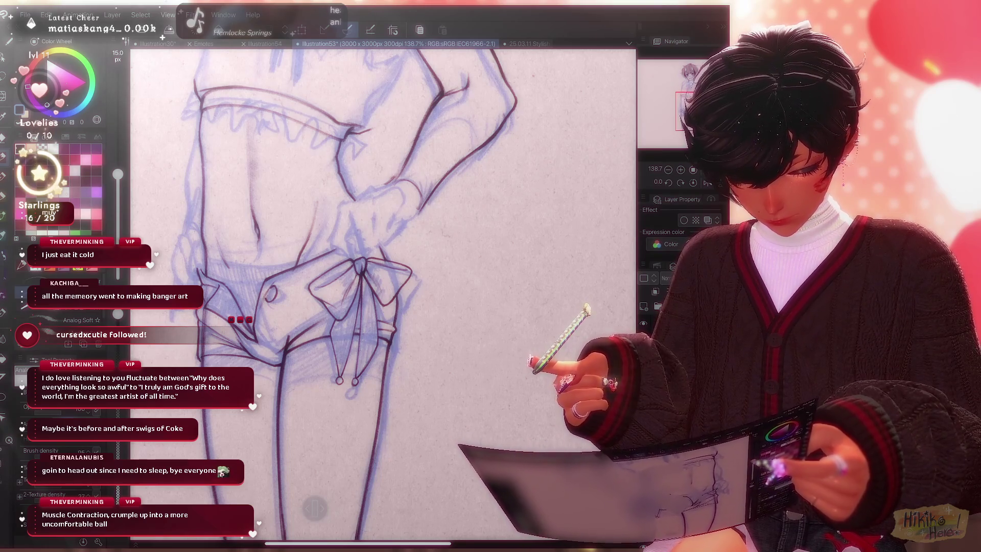
pyautogui.scroll(-3, 315, 508)
pyautogui.scroll(5, 314, 508)
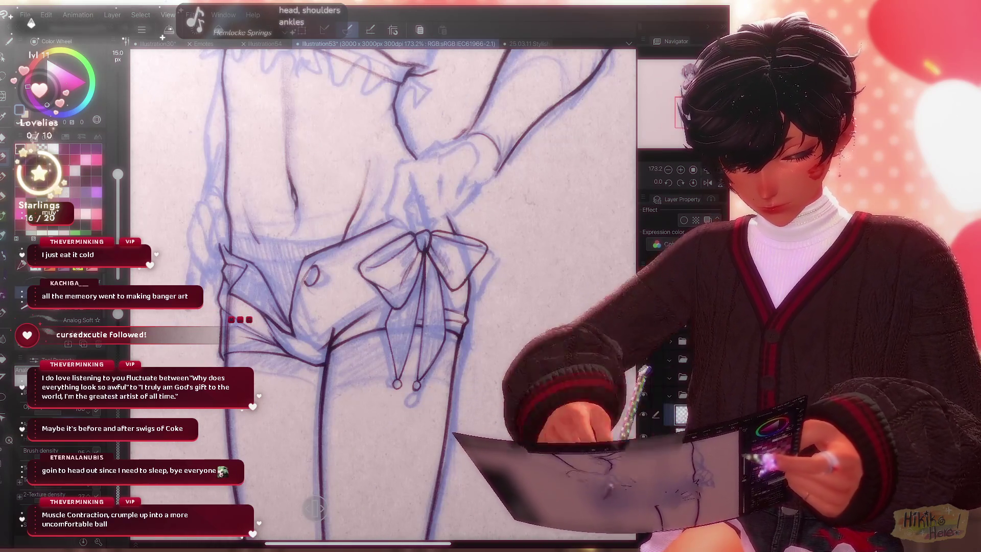
pyautogui.press('e')
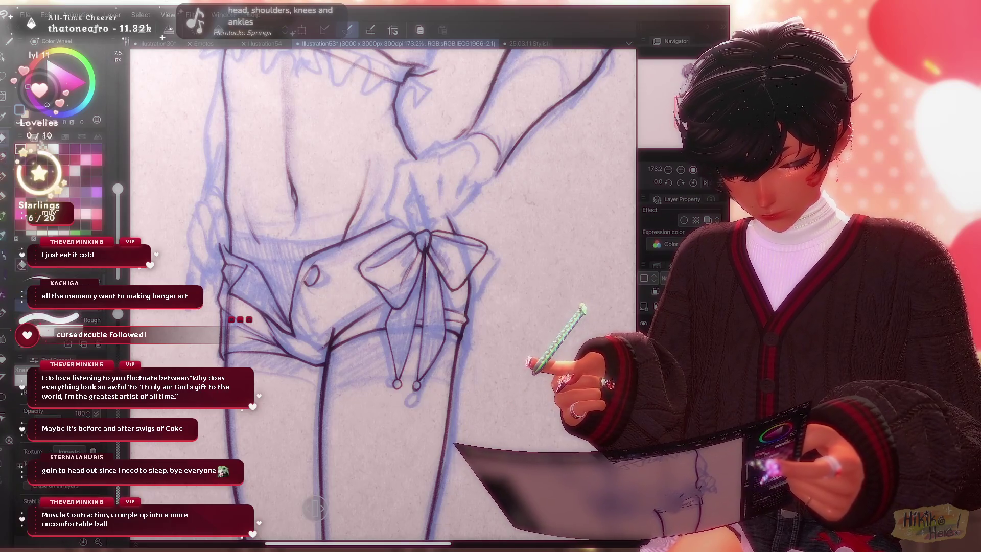
pyautogui.press('b')
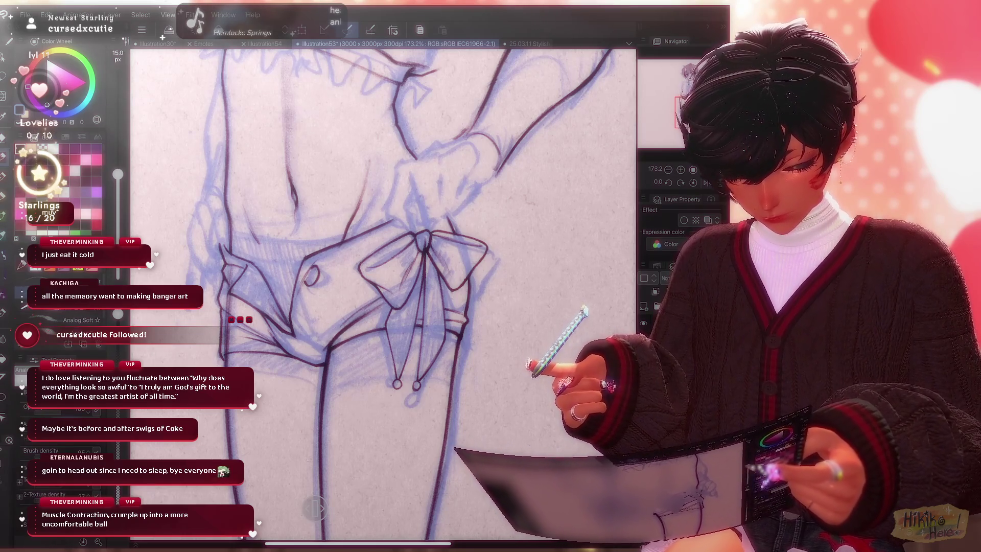
pyautogui.scroll(-3, 383, 292)
pyautogui.scroll(-3, 384, 291)
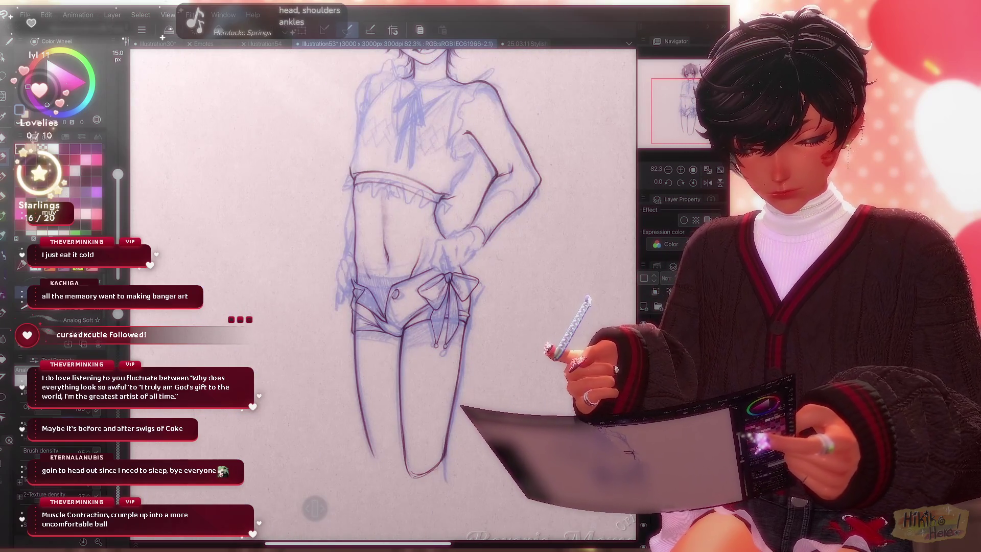
pyautogui.scroll(3, 426, 276)
pyautogui.scroll(3, 425, 276)
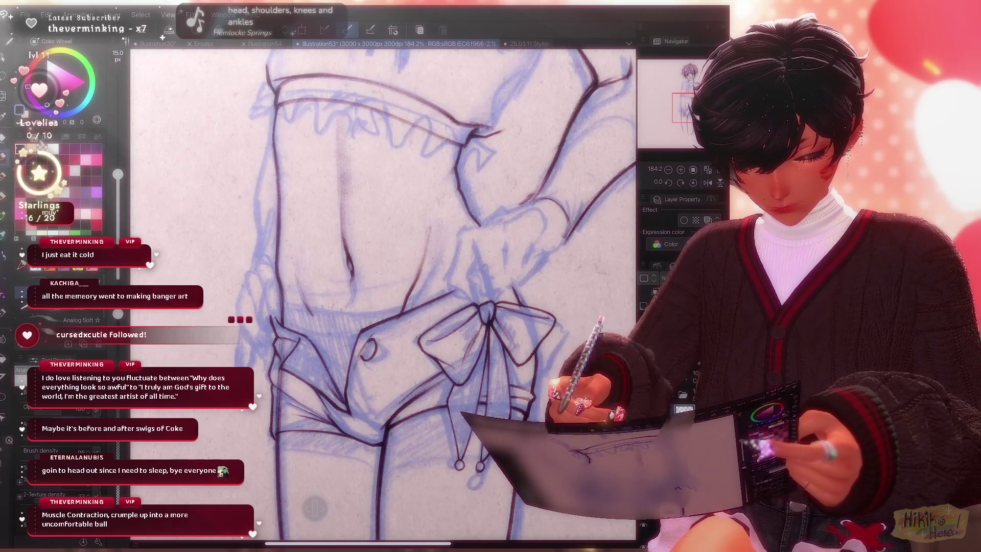
# Touch up the ribbon tails and ink a small round button on the shorts, then begin resizing it.
pyautogui.press('p')
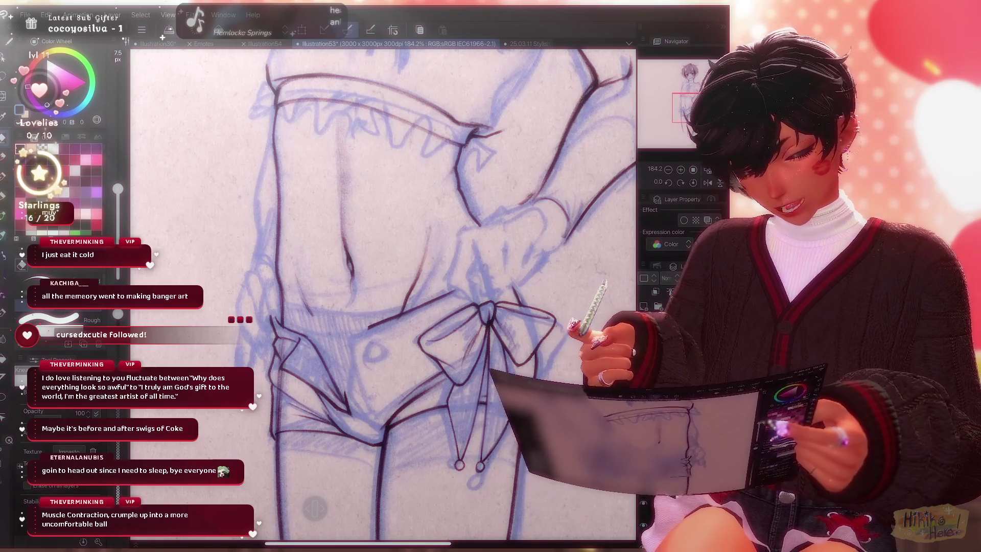
pyautogui.press('p')
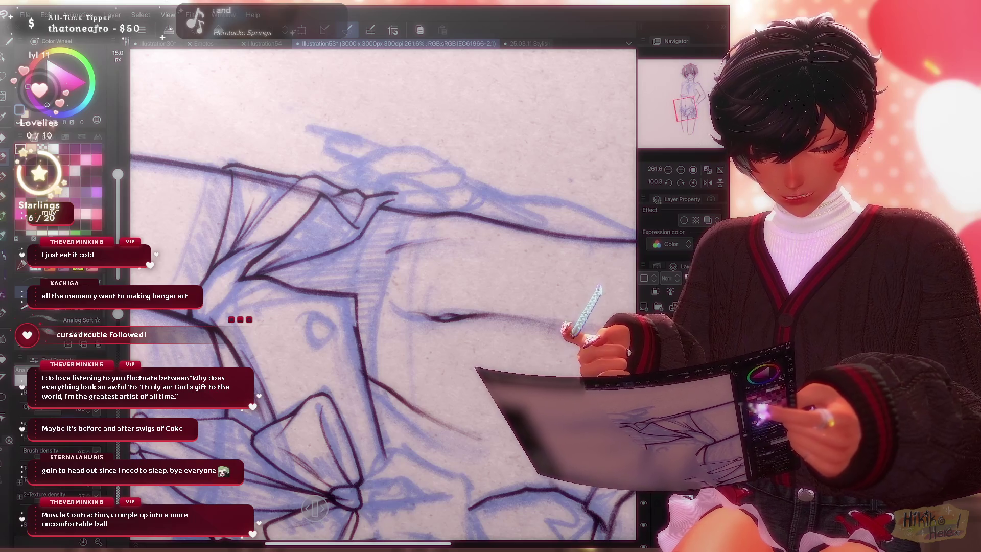
pyautogui.hotkey('ctrl', 't')
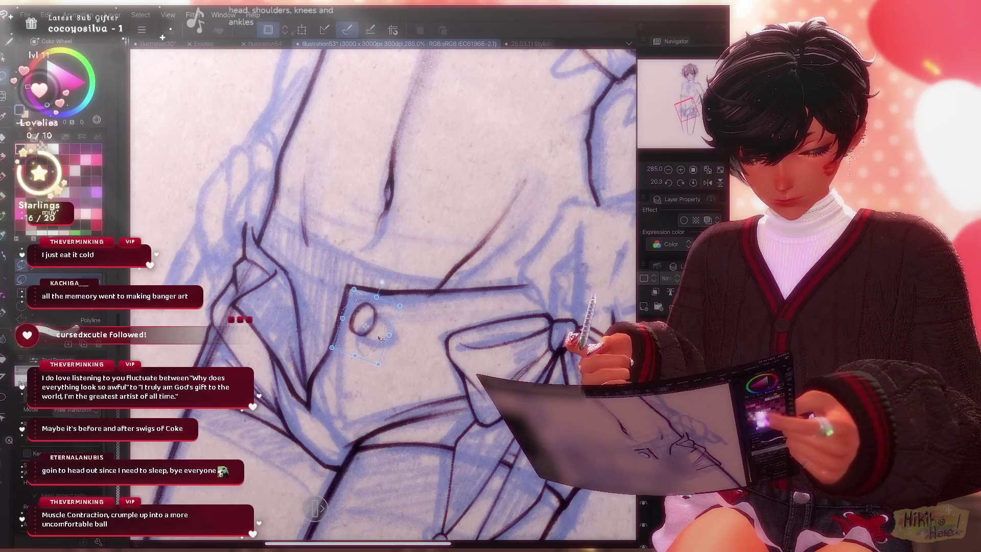
# Confirm the button's transform and continue inking the hips, stepping back to view the whole figure.
pyautogui.press('Escape')
pyautogui.press('Return')
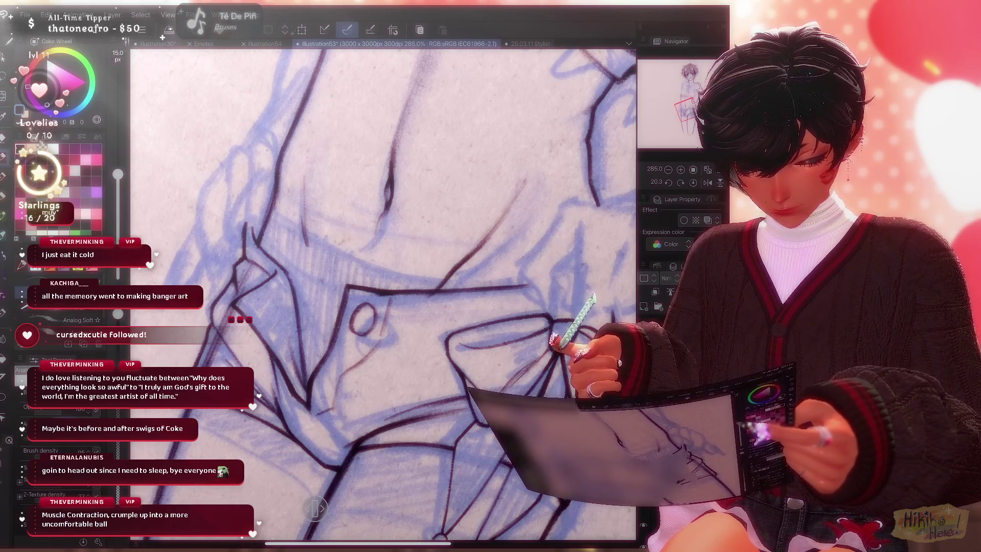
pyautogui.hotkey('ctrl', '0')
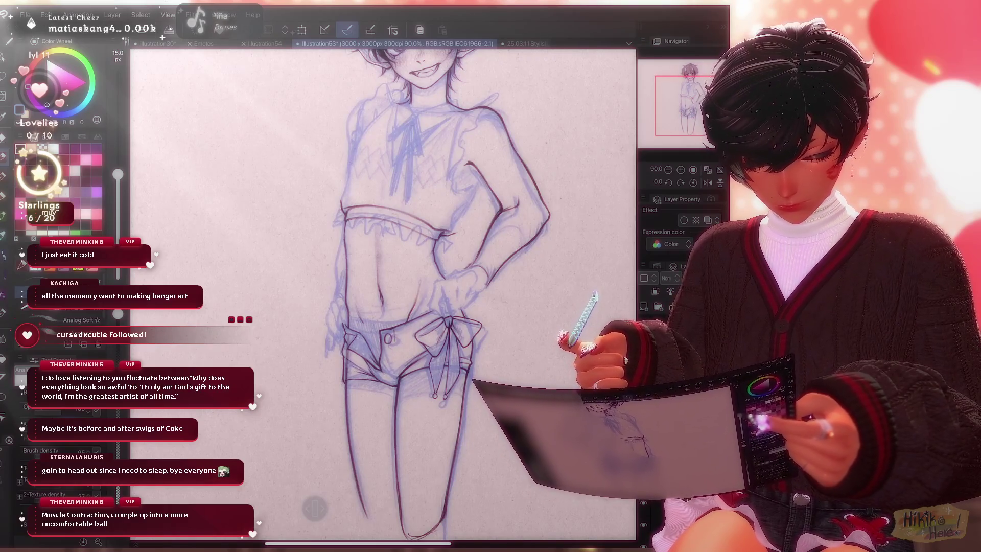
pyautogui.scroll(3, 409, 364)
pyautogui.scroll(2, 408, 365)
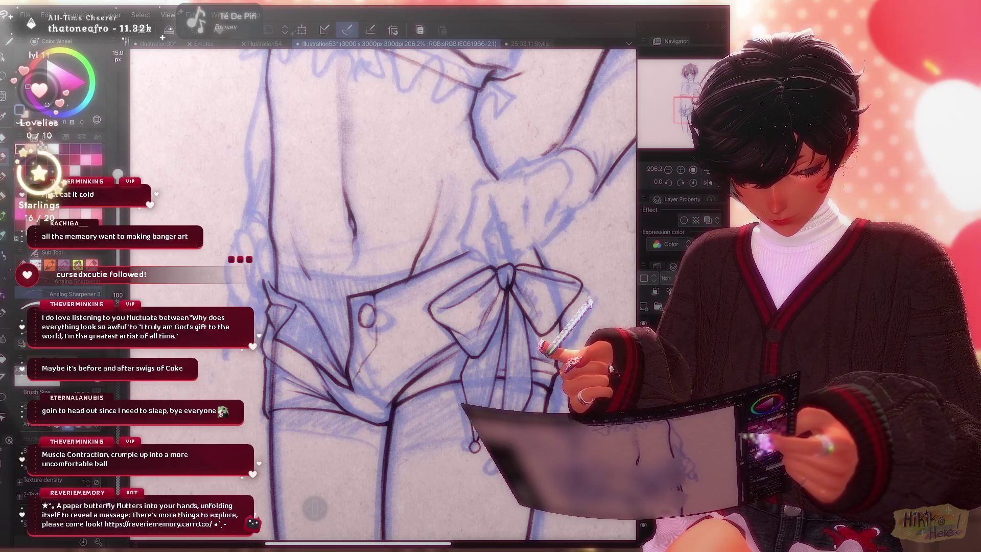
pyautogui.hotkey('ctrl', '0')
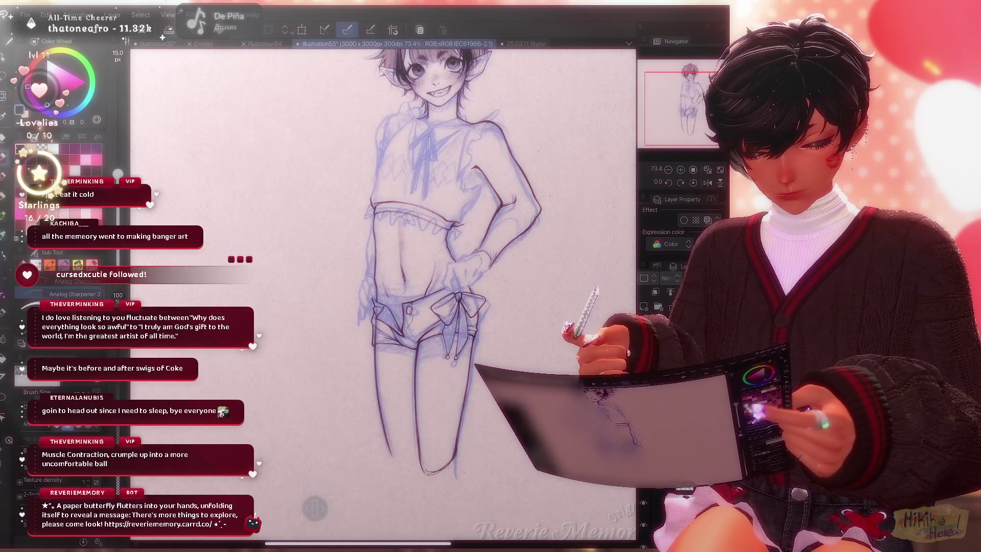
pyautogui.scroll(3, 427, 307)
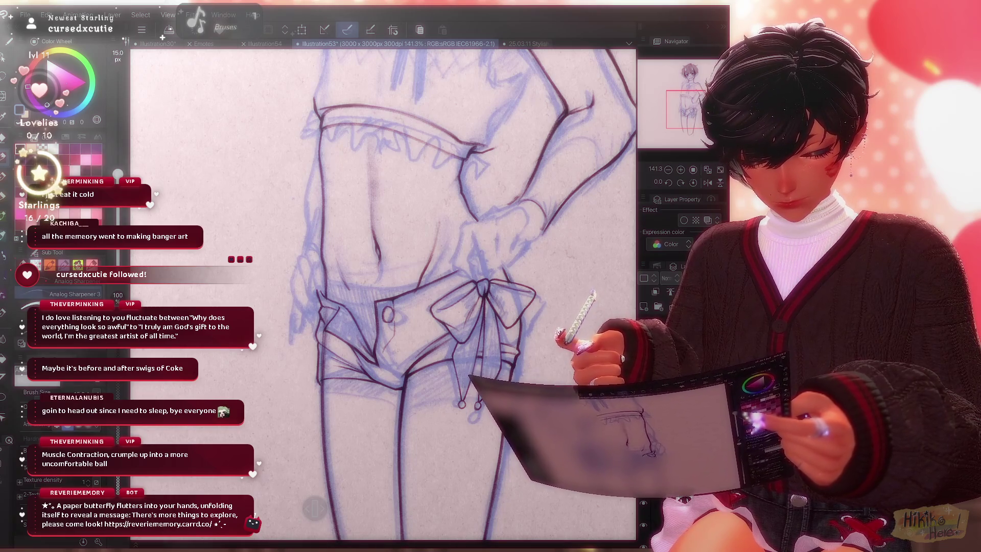
pyautogui.scroll(2, 384, 291)
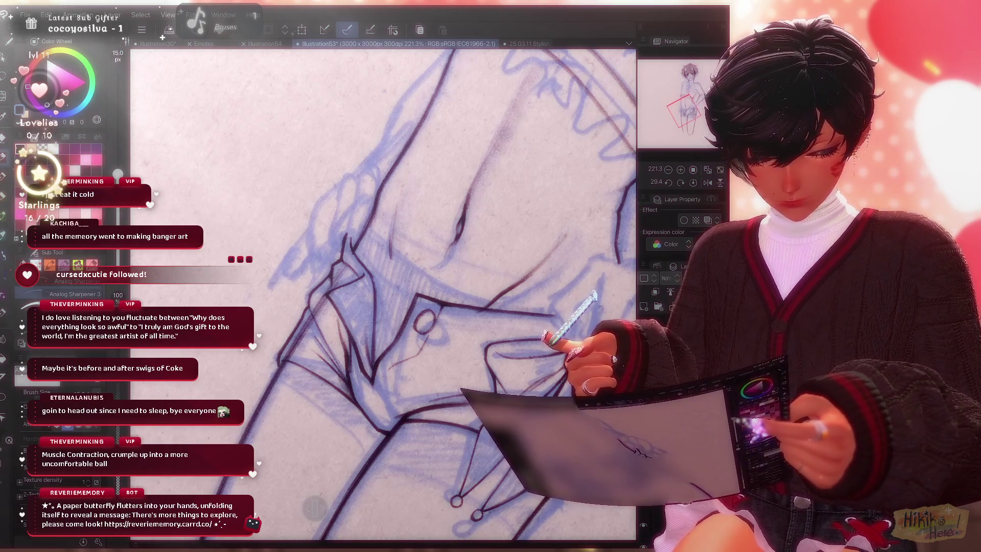
pyautogui.scroll(-3, 383, 292)
pyautogui.scroll(-2, 384, 292)
pyautogui.scroll(2, 383, 292)
pyautogui.scroll(-2, 384, 291)
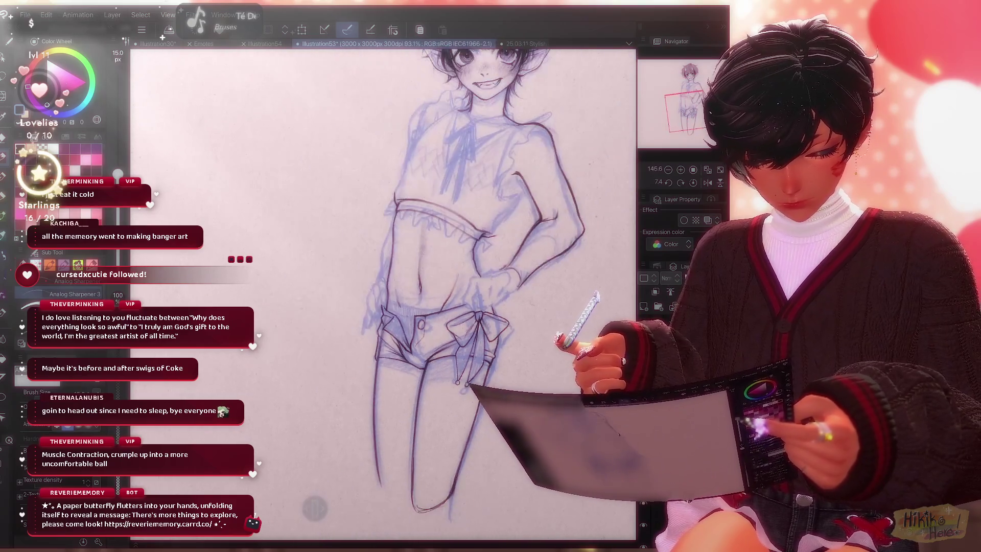
pyautogui.scroll(2, 384, 292)
# Fix the waistband and bow lines with the Rough eraser and soft pen, then reset the canvas rotation.
pyautogui.moveTo(383, 291); pyautogui.dragTo(429, 254)
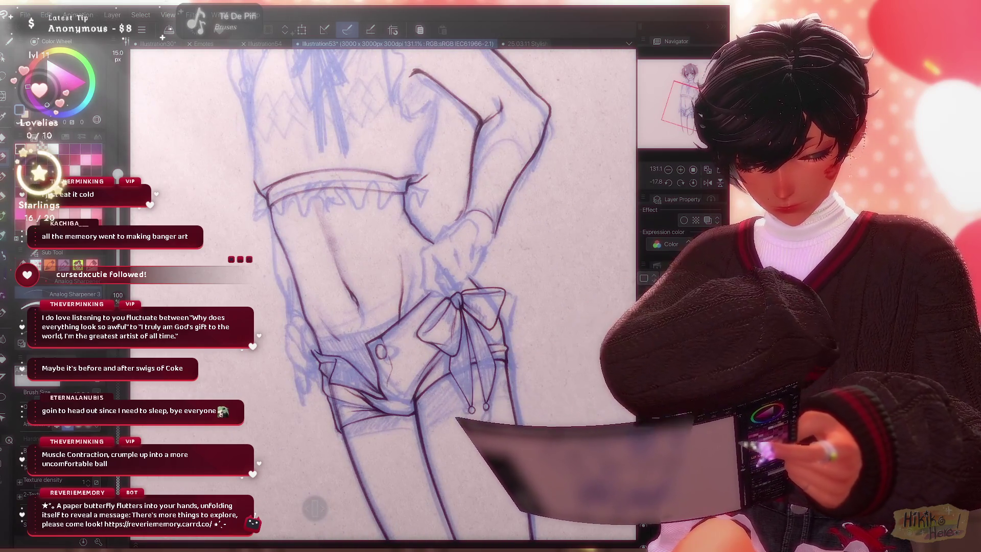
pyautogui.scroll(2, 383, 292)
pyautogui.scroll(2, 383, 291)
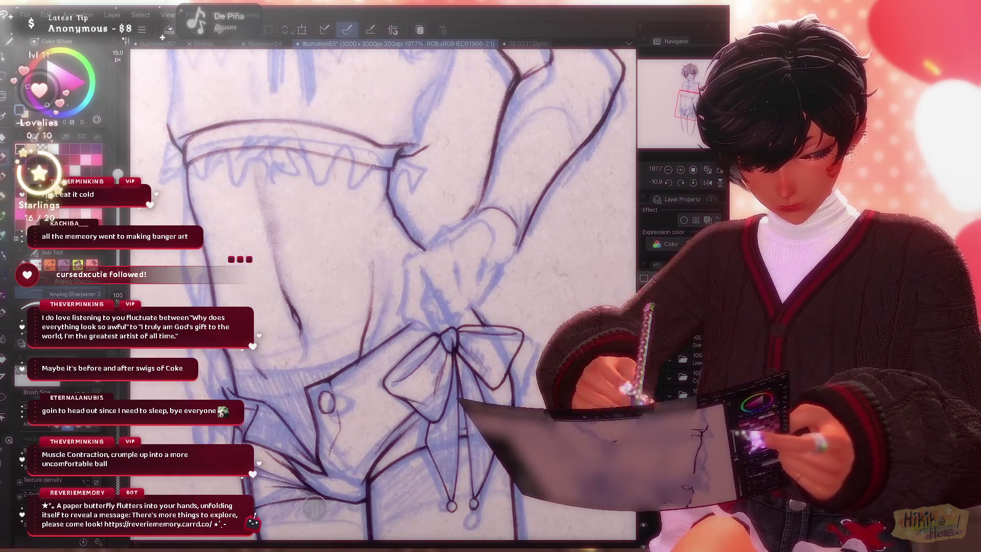
pyautogui.scroll(1, 383, 291)
pyautogui.scroll(1, 384, 291)
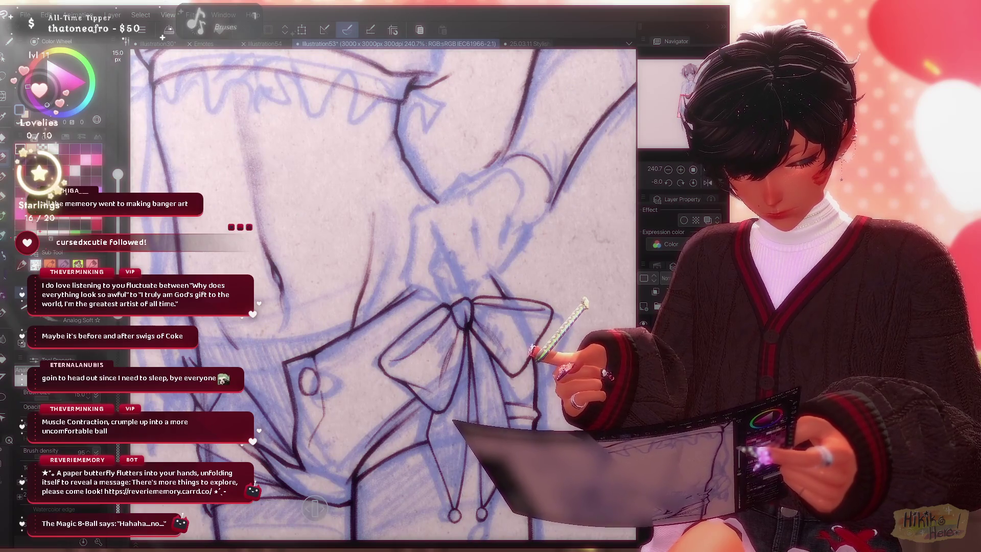
pyautogui.click(62, 320)
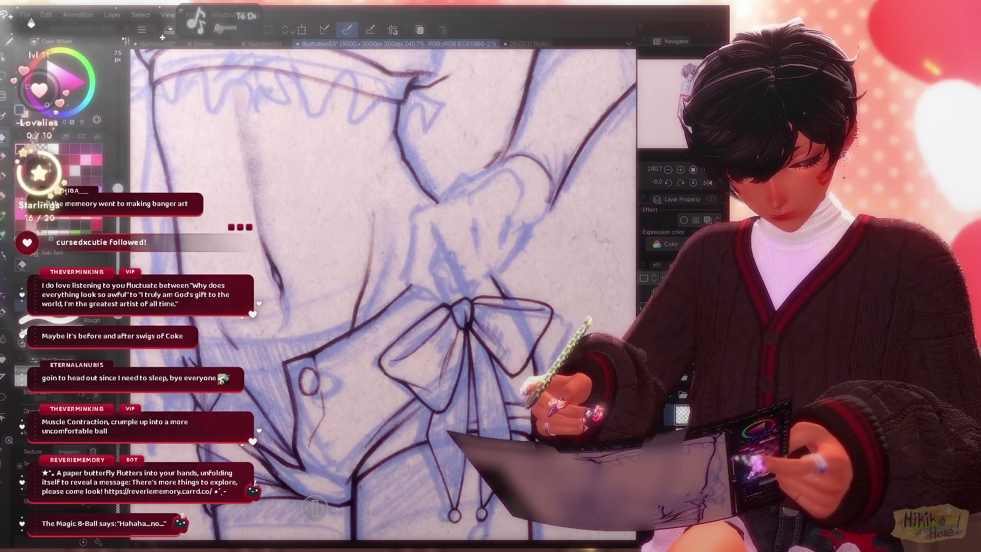
pyautogui.click(61, 320)
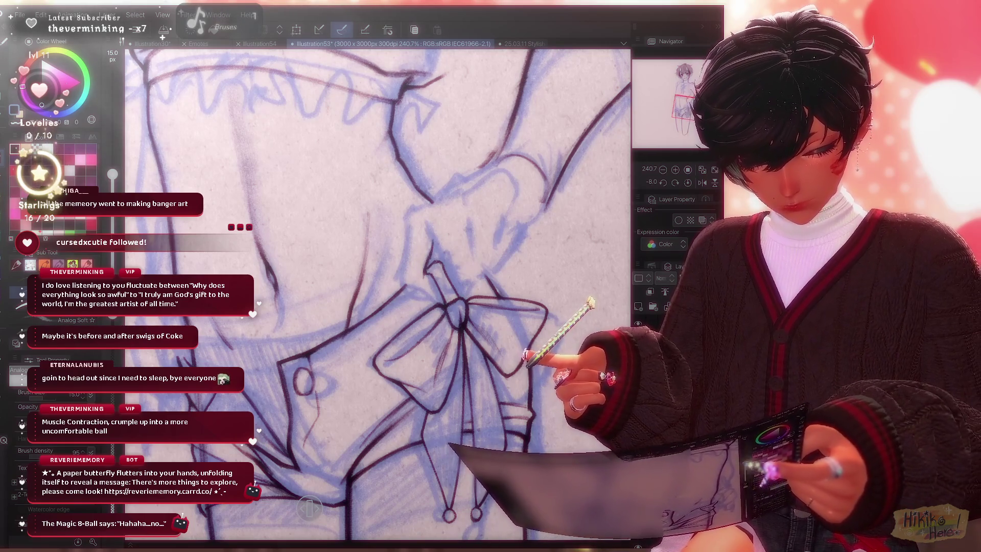
pyautogui.scroll(2, 375, 292)
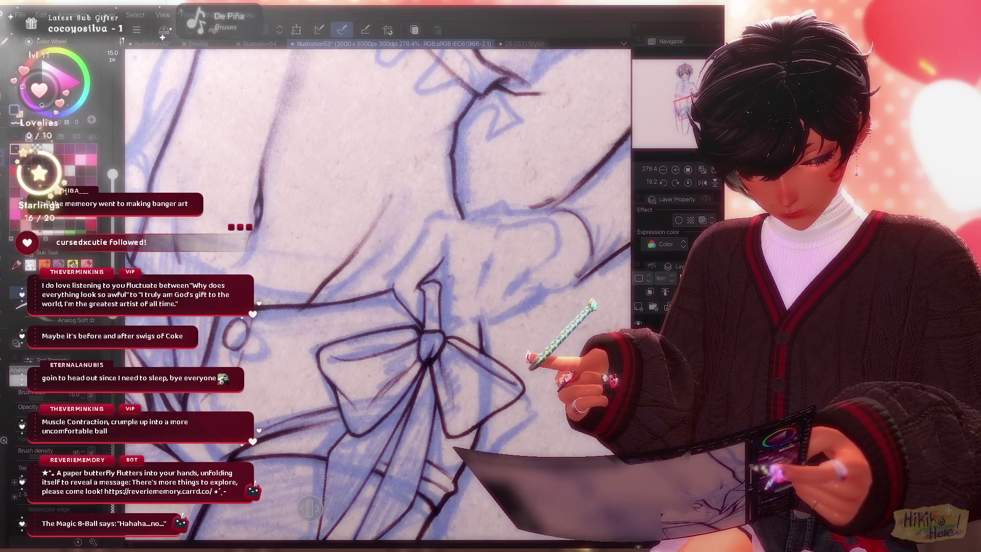
pyautogui.hotkey('ctrl', '@')
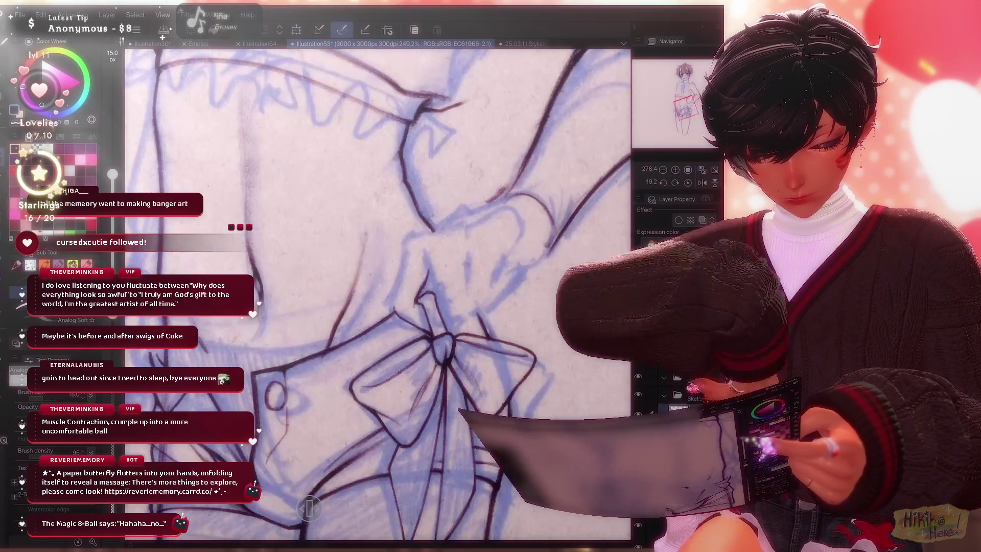
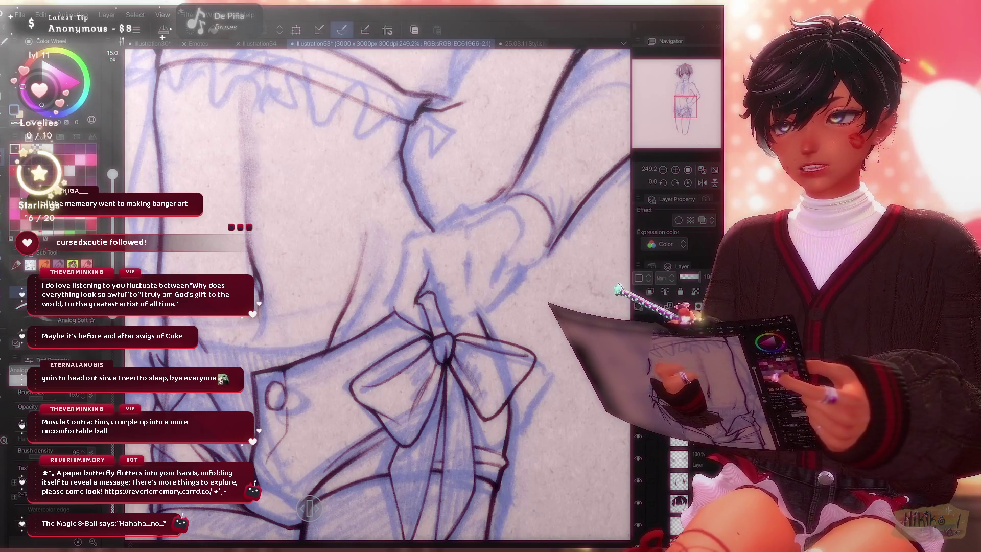
pyautogui.scroll(2, 379, 296)
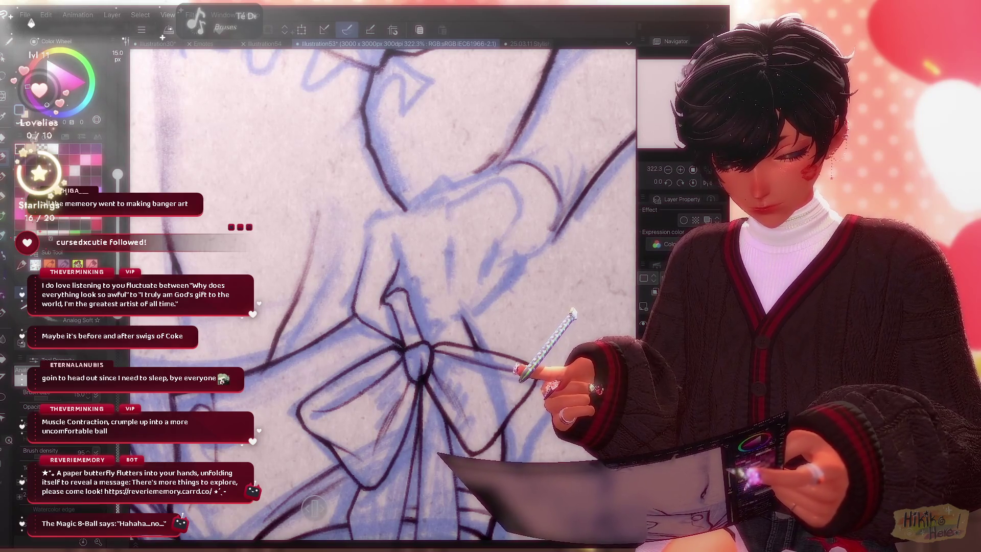
pyautogui.scroll(1, 383, 292)
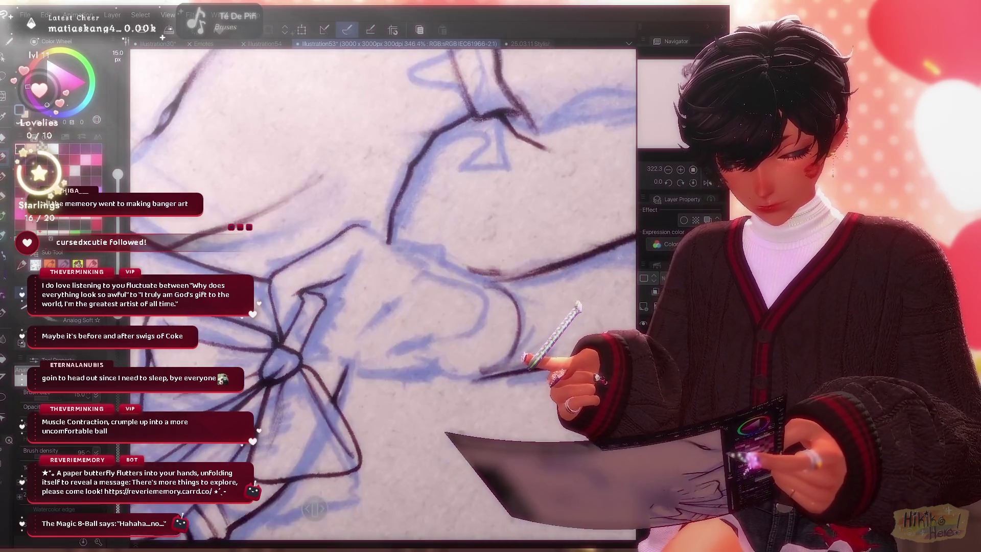
pyautogui.scroll(1, 382, 291)
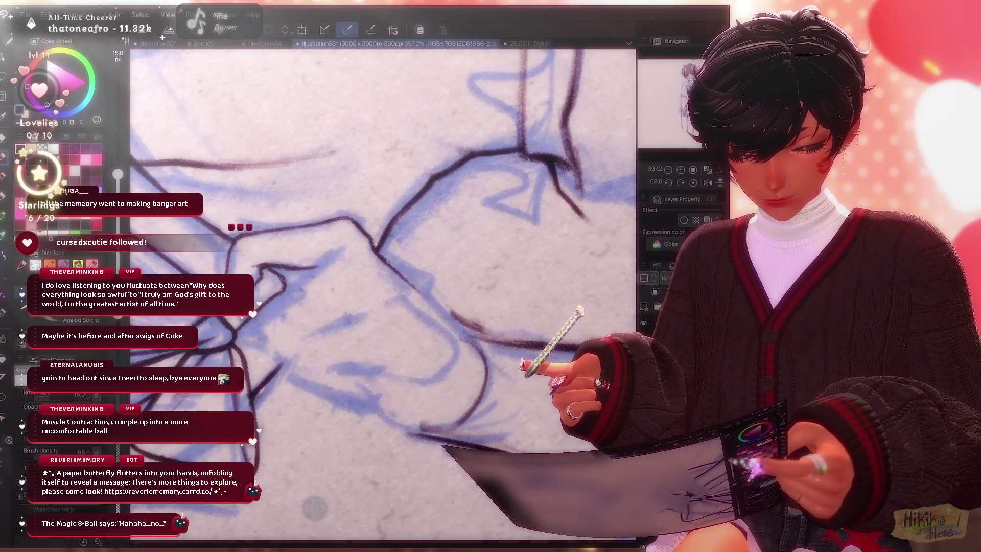
pyautogui.scroll(-3, 382, 291)
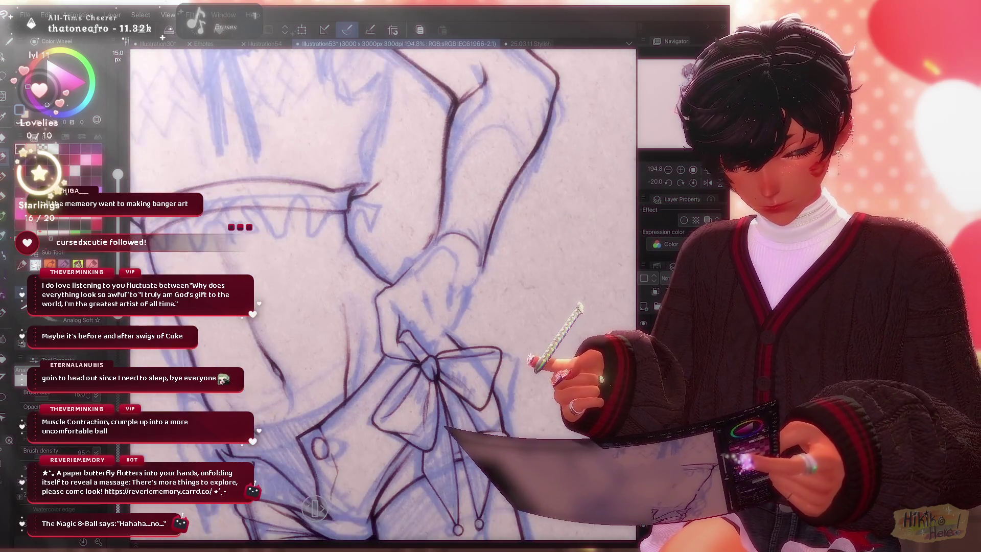
pyautogui.scroll(3, 382, 291)
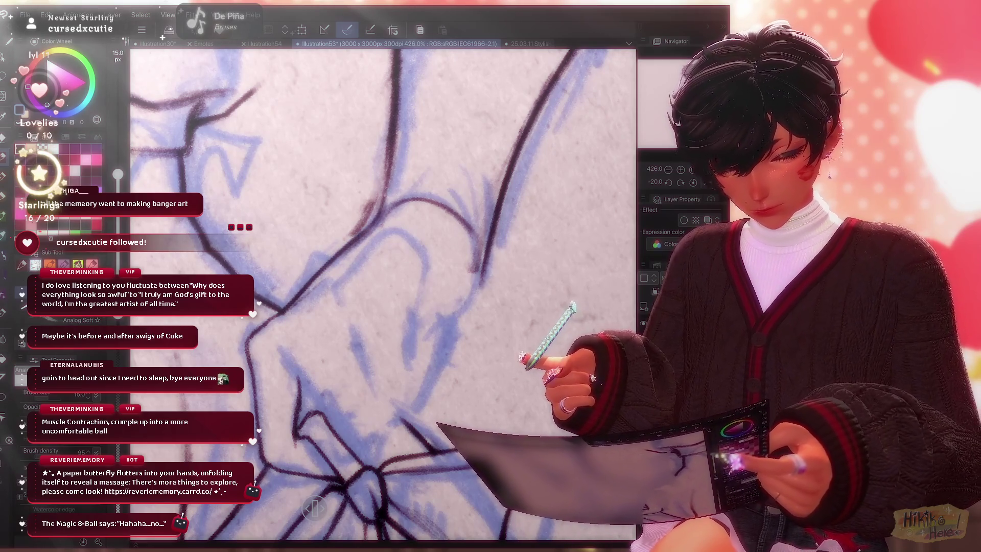
pyautogui.scroll(-2, 413, 225)
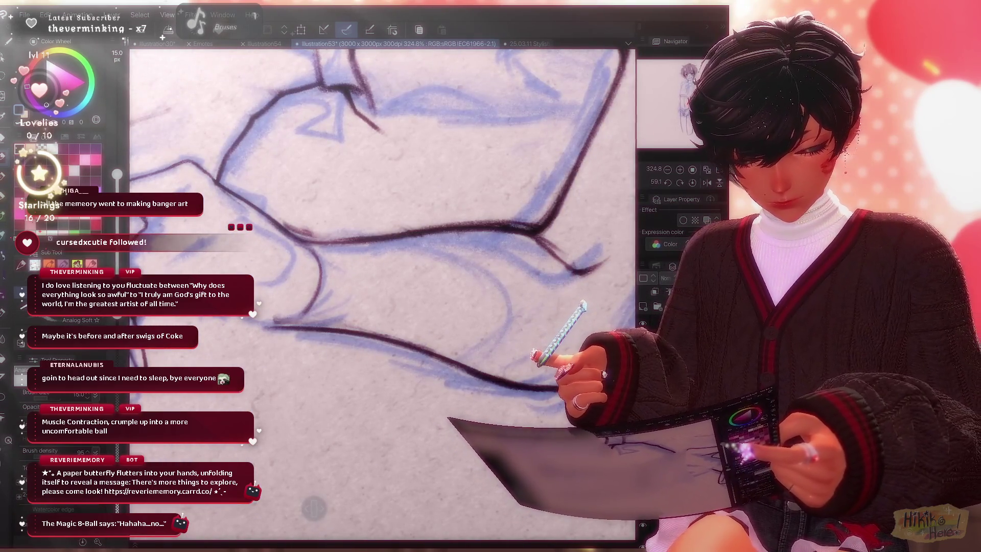
pyautogui.scroll(1, 382, 292)
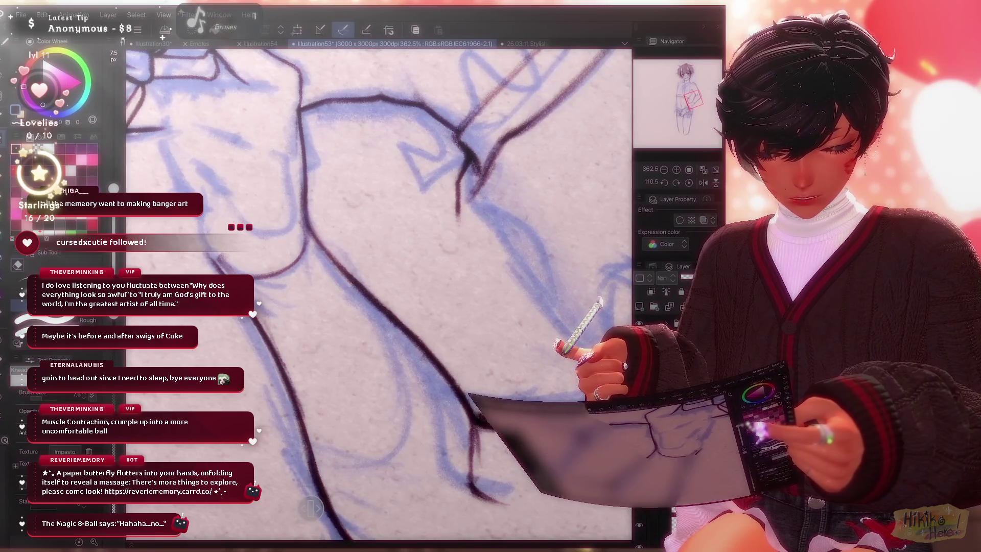
pyautogui.scroll(-2, 380, 291)
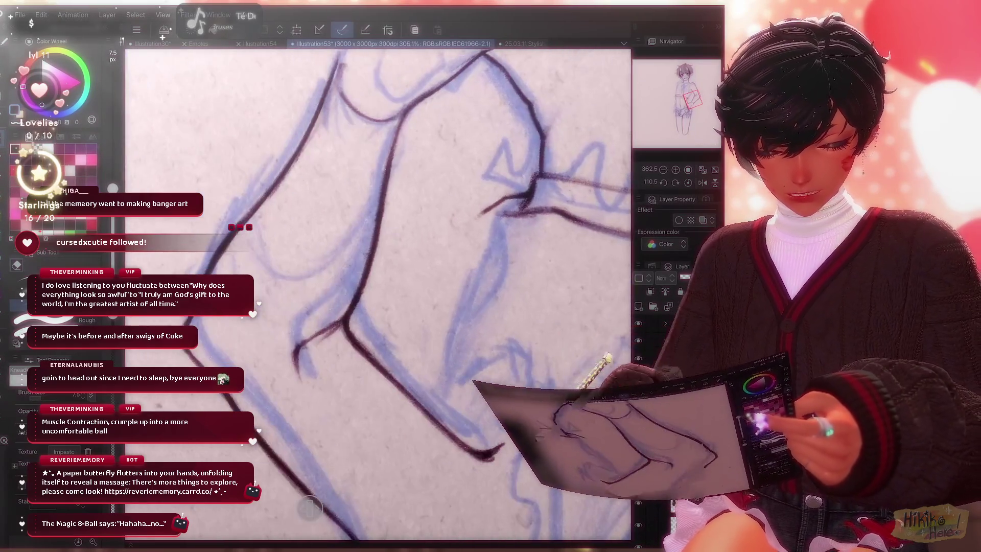
# Ink a dark contour line down the arm and elbow, then view the whole figure upright.
pyautogui.moveTo(392, 192); pyautogui.dragTo(356, 315)
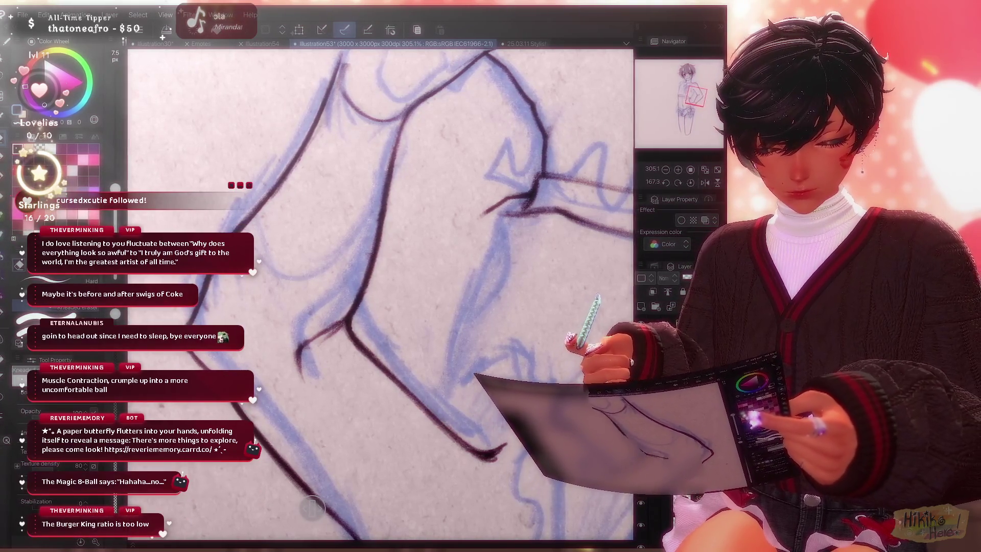
pyautogui.scroll(2, 384, 291)
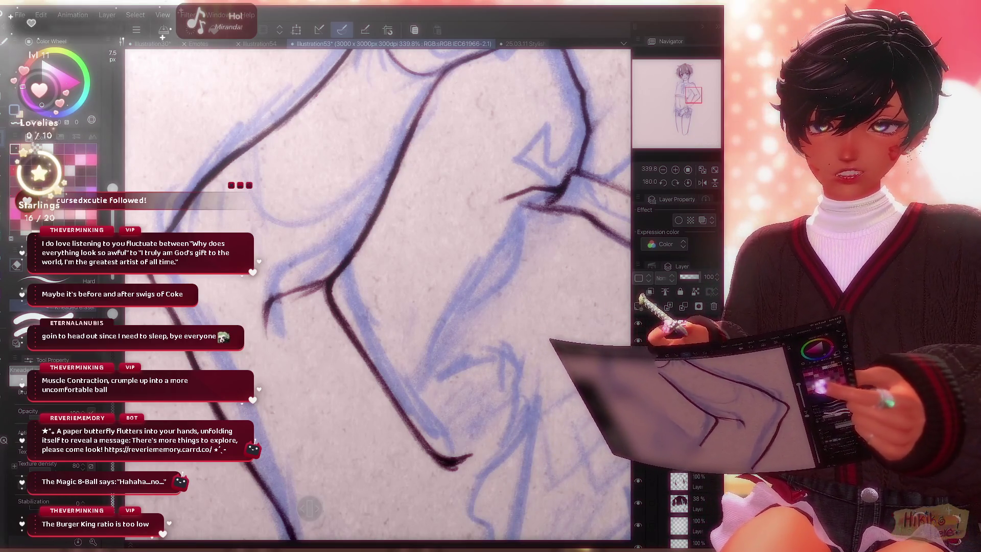
pyautogui.scroll(-5, 379, 295)
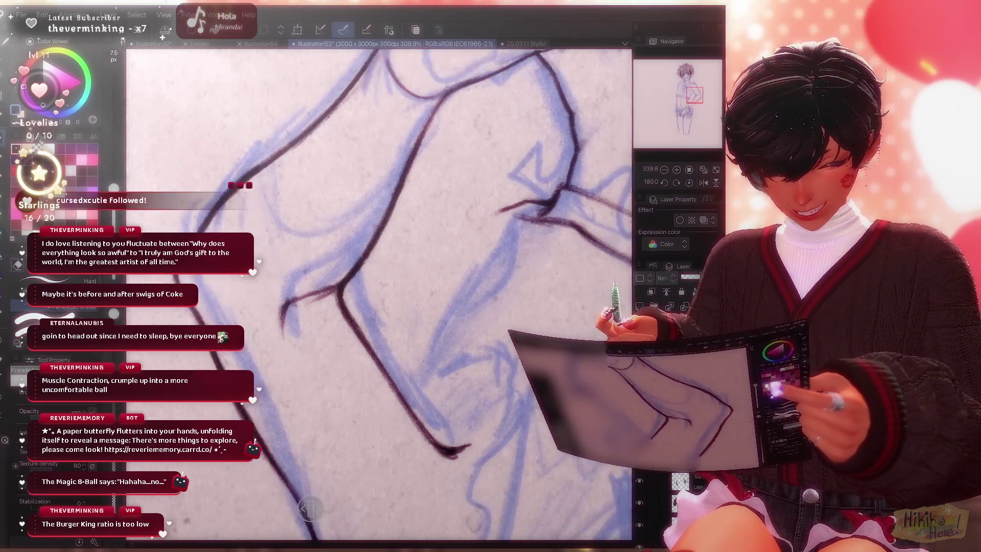
pyautogui.scroll(3, 379, 295)
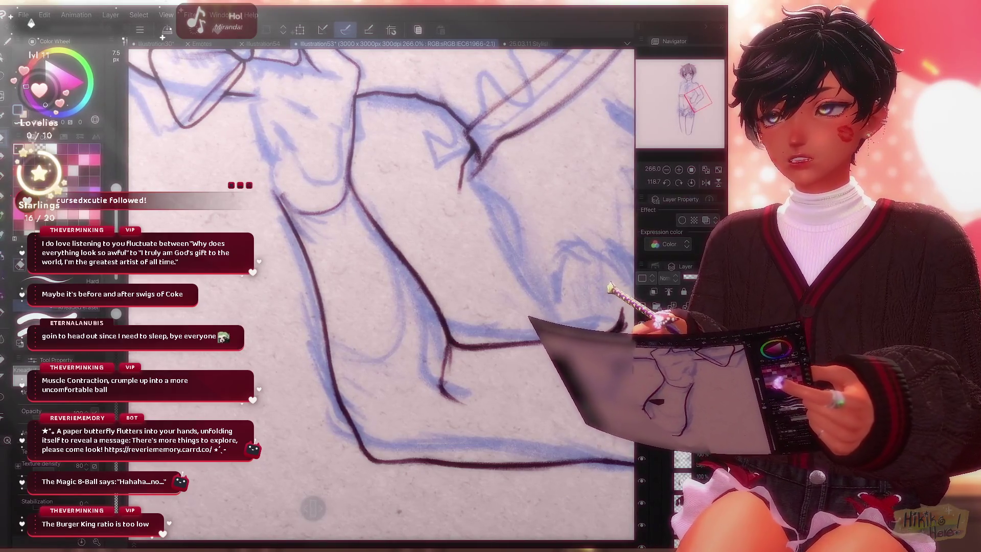
pyautogui.scroll(2, 381, 296)
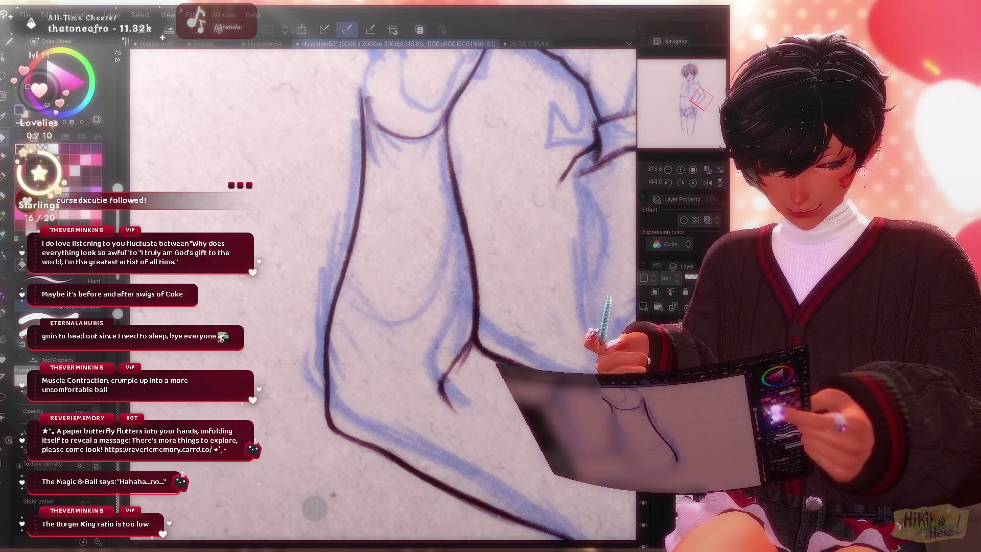
pyautogui.moveTo(384, 292); pyautogui.dragTo(429, 231)
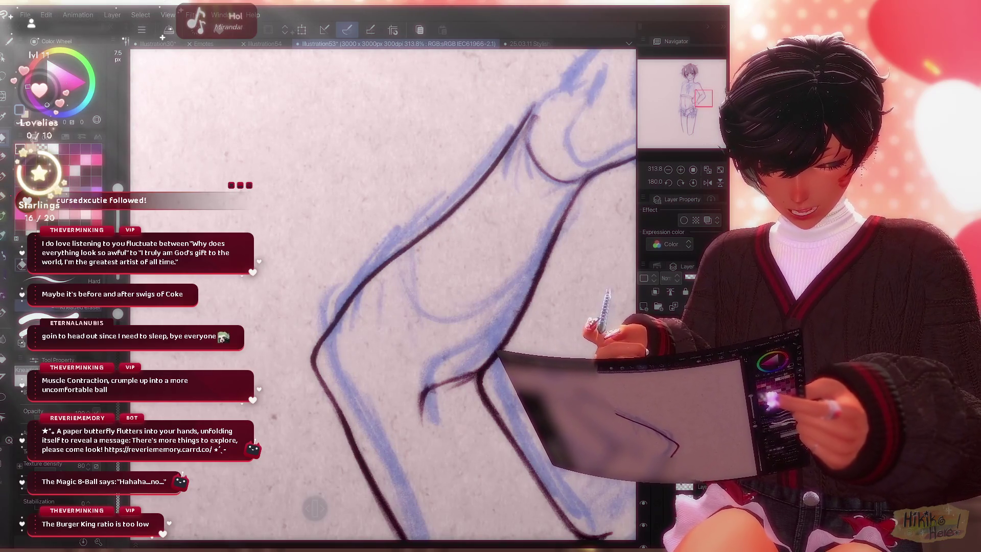
pyautogui.scroll(-1, 383, 292)
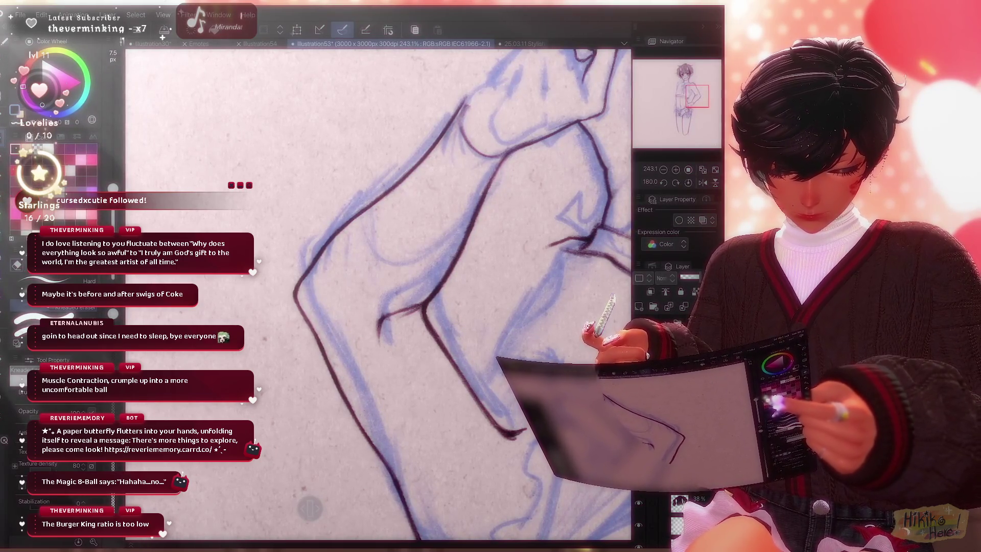
pyautogui.moveTo(384, 306); pyautogui.dragTo(445, 231)
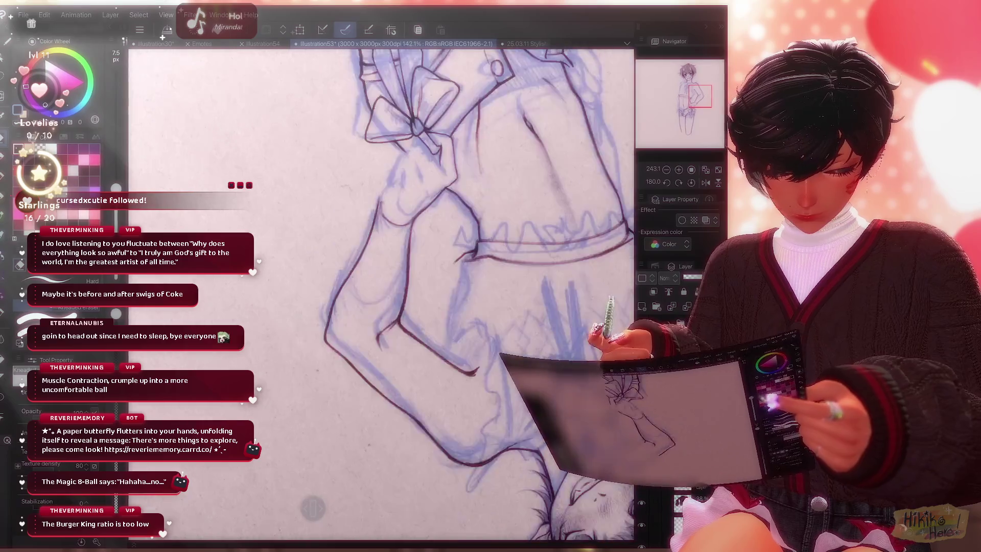
pyautogui.scroll(-3, 383, 291)
# Zoom onto the hand and settle on the Analog Sharpener brush for the finger lines.
pyautogui.moveTo(383, 291); pyautogui.dragTo(430, 230)
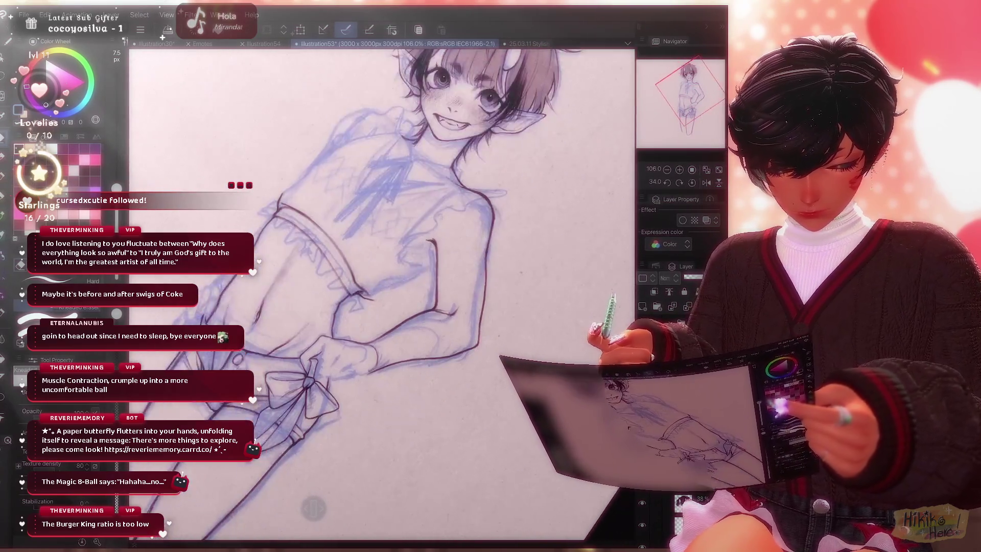
pyautogui.scroll(5, 384, 292)
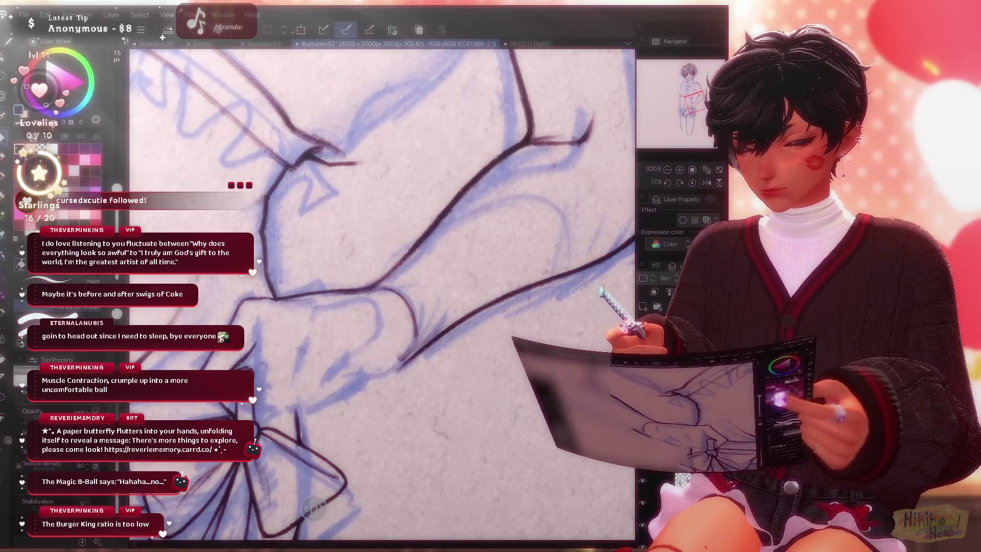
pyautogui.click(69, 281)
pyautogui.moveTo(384, 292); pyautogui.dragTo(429, 230)
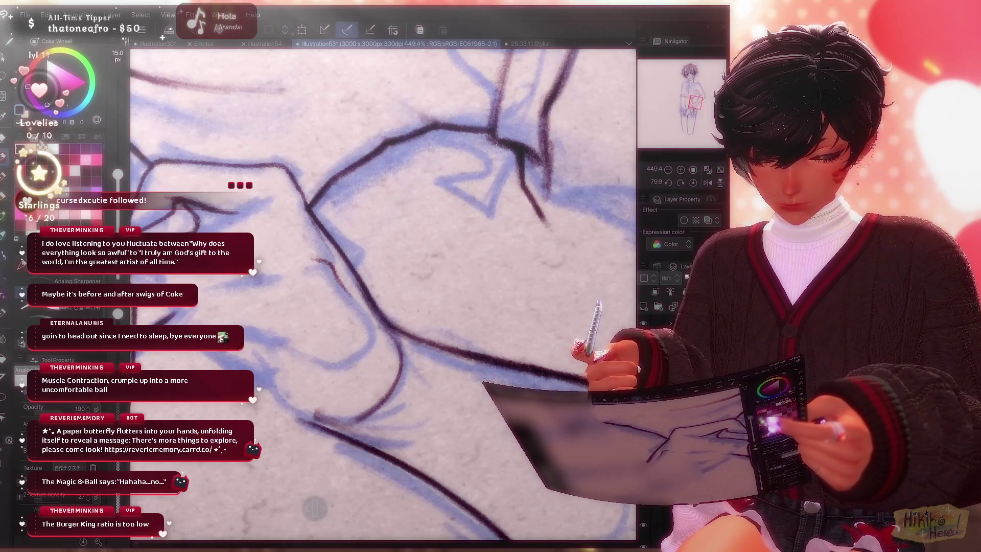
pyautogui.click(69, 310)
pyautogui.click(69, 280)
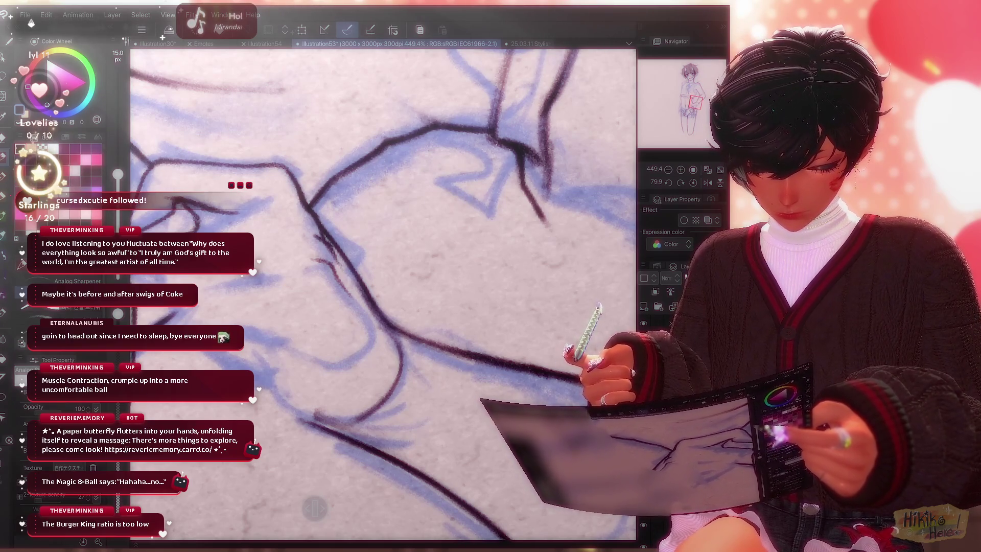
pyautogui.scroll(-3, 383, 291)
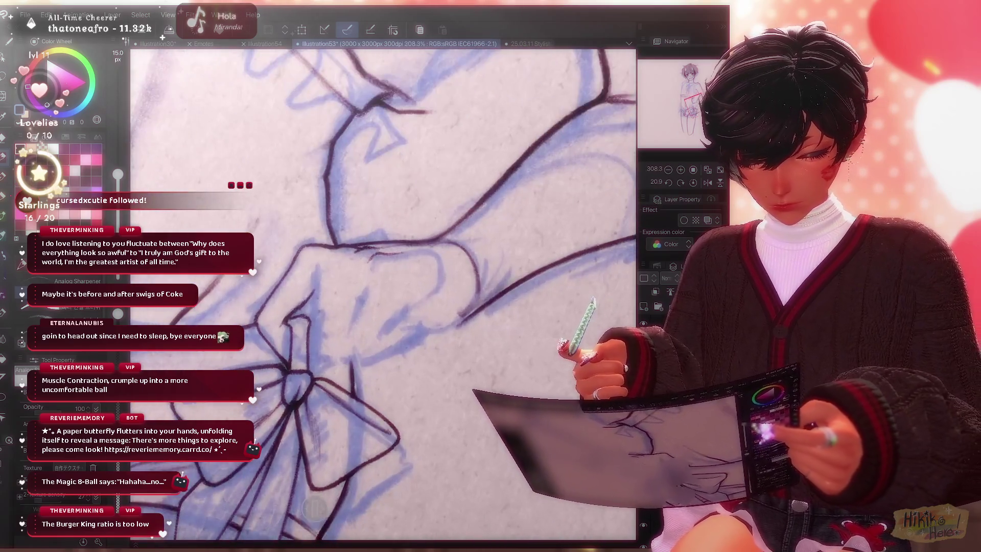
pyautogui.scroll(1, 383, 292)
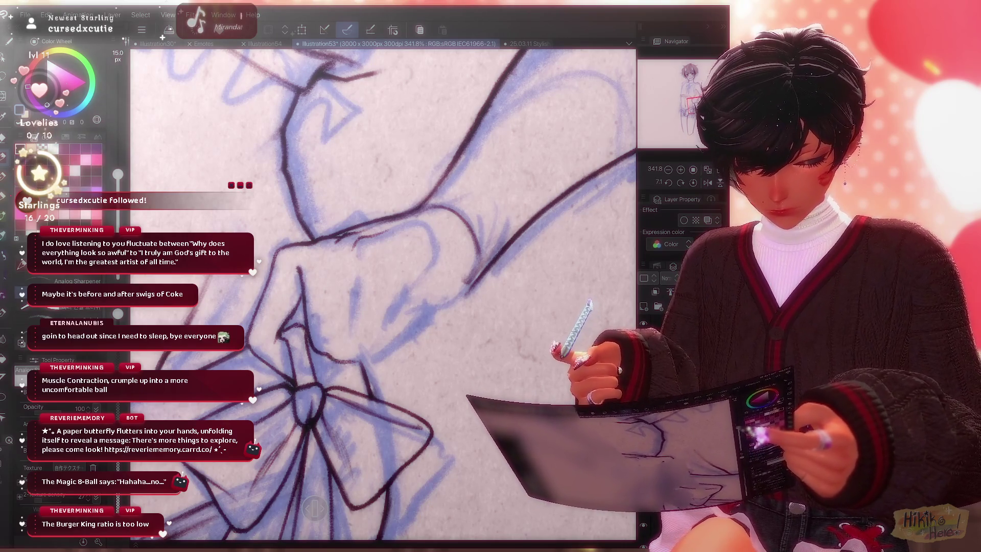
pyautogui.scroll(1, 384, 291)
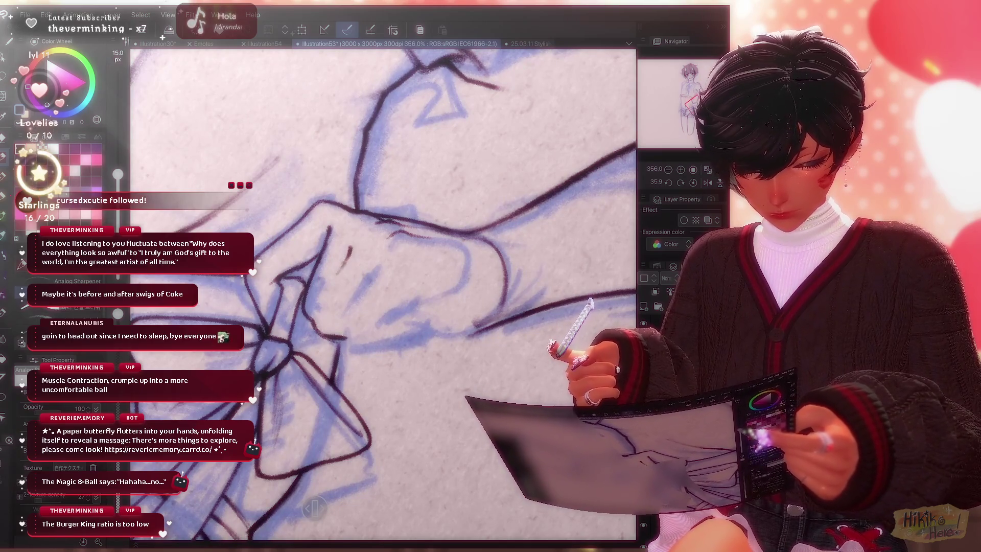
pyautogui.scroll(-3, 383, 291)
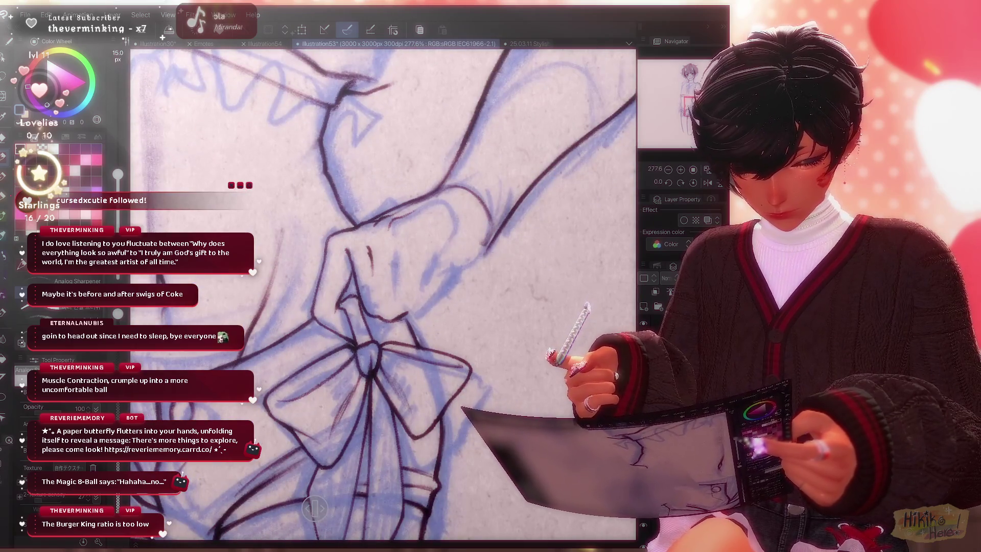
# Ink the fingers gripping the bow, erasing slips with the hard eraser between strokes.
pyautogui.press('e')
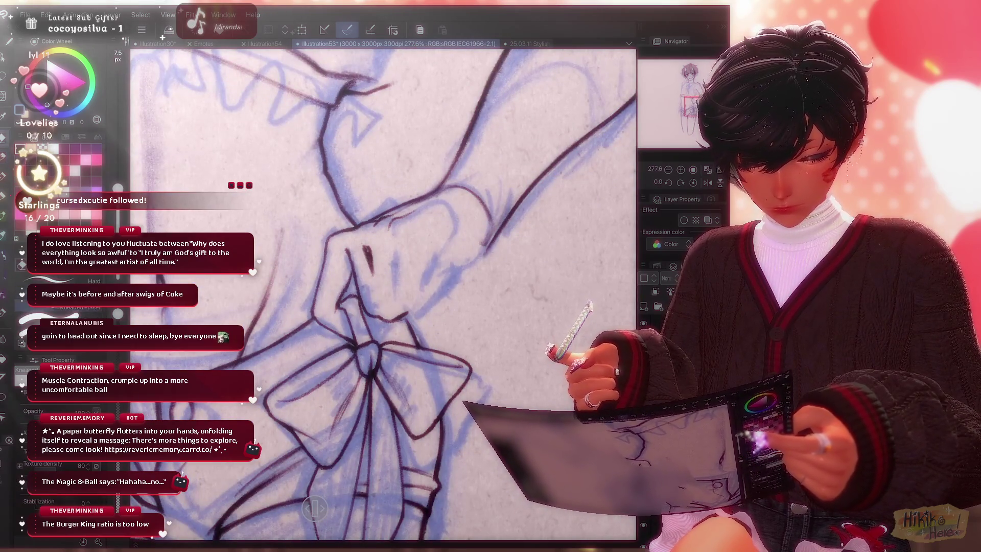
pyautogui.press('p')
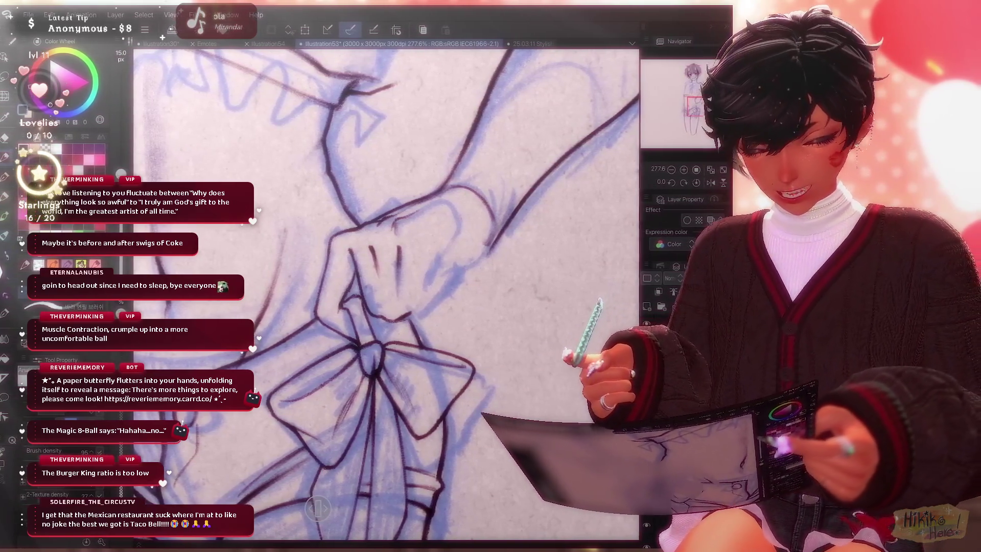
pyautogui.scroll(5, 384, 291)
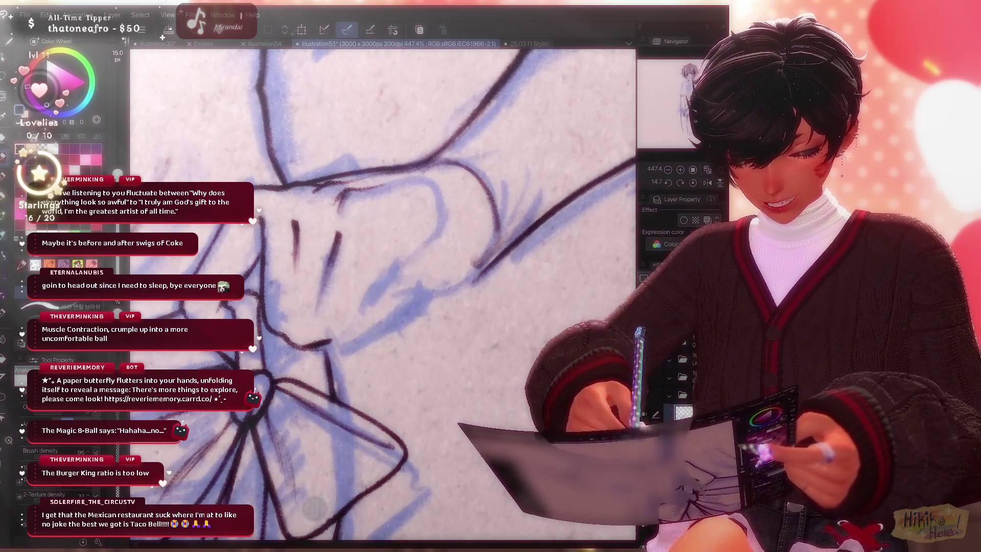
# Ink the knuckle and finger creases of the fist and a long line along the forearm.
pyautogui.moveTo(383, 230); pyautogui.dragTo(430, 292)
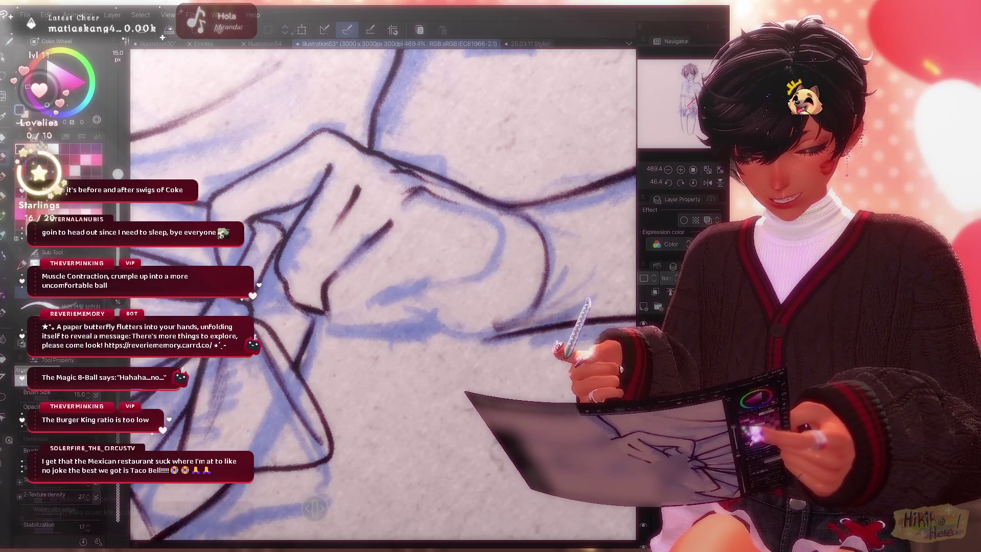
pyautogui.moveTo(384, 230); pyautogui.dragTo(430, 292)
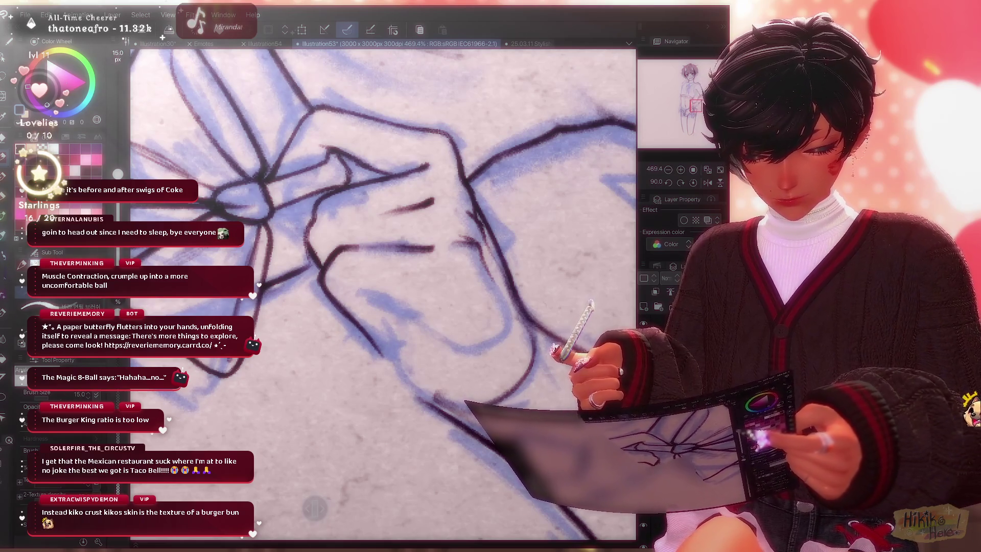
pyautogui.moveTo(384, 231); pyautogui.dragTo(430, 291)
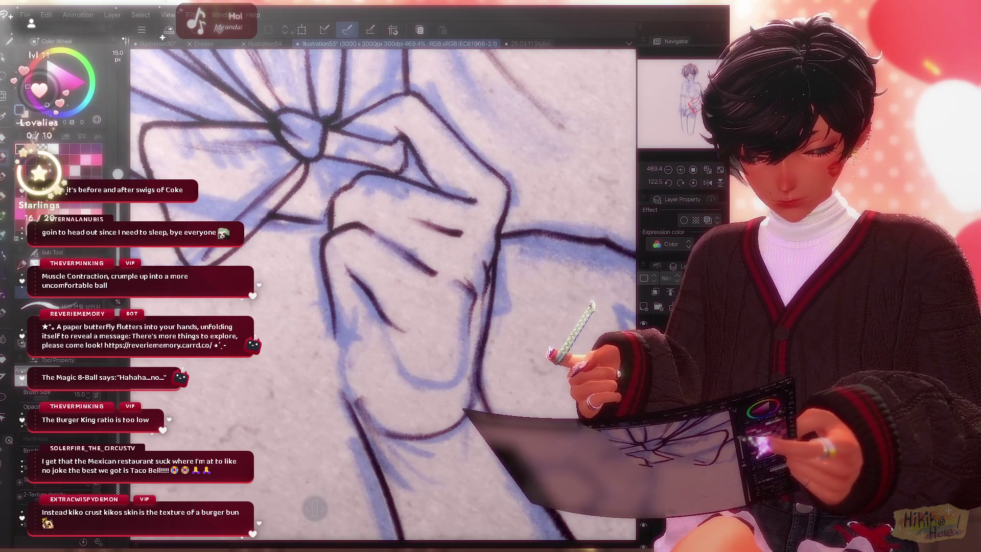
pyautogui.scroll(-2, 383, 292)
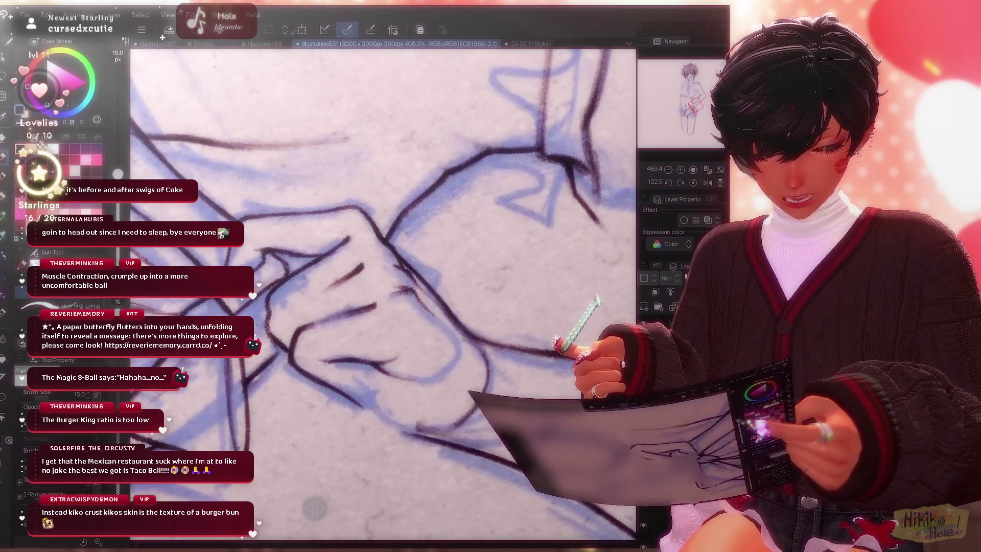
pyautogui.moveTo(383, 291); pyautogui.dragTo(338, 231)
pyautogui.moveTo(383, 292); pyautogui.dragTo(338, 230)
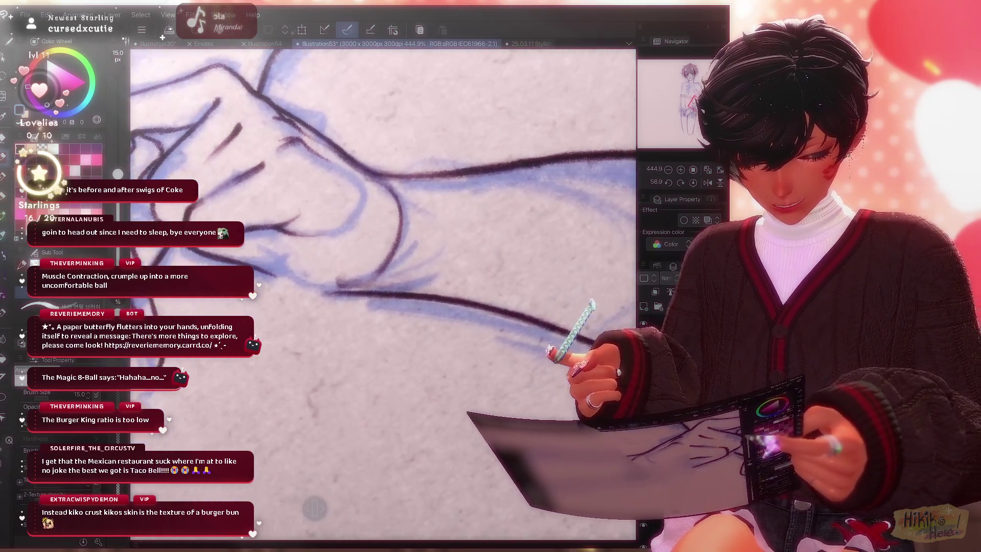
pyautogui.moveTo(384, 292); pyautogui.dragTo(429, 230)
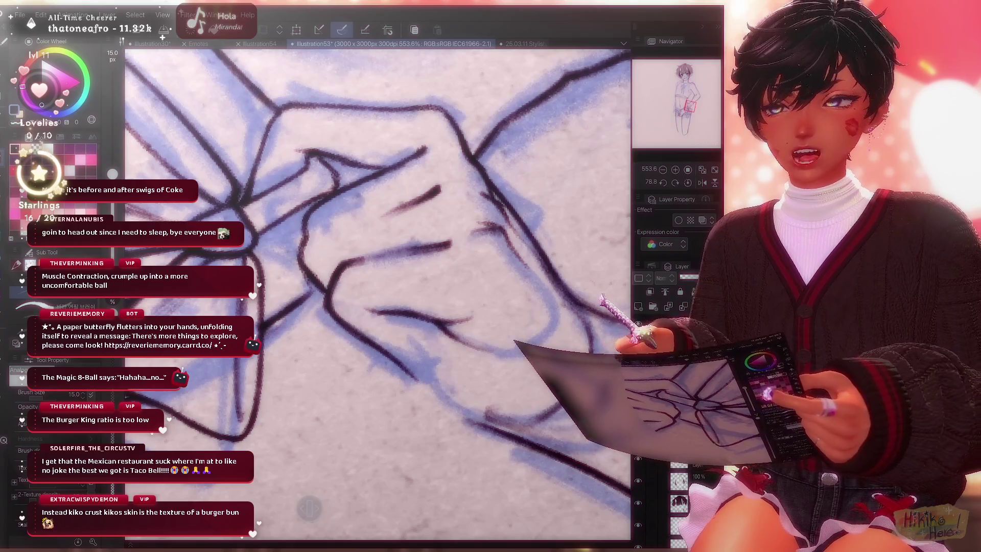
pyautogui.scroll(-2, 376, 291)
pyautogui.scroll(-1, 380, 292)
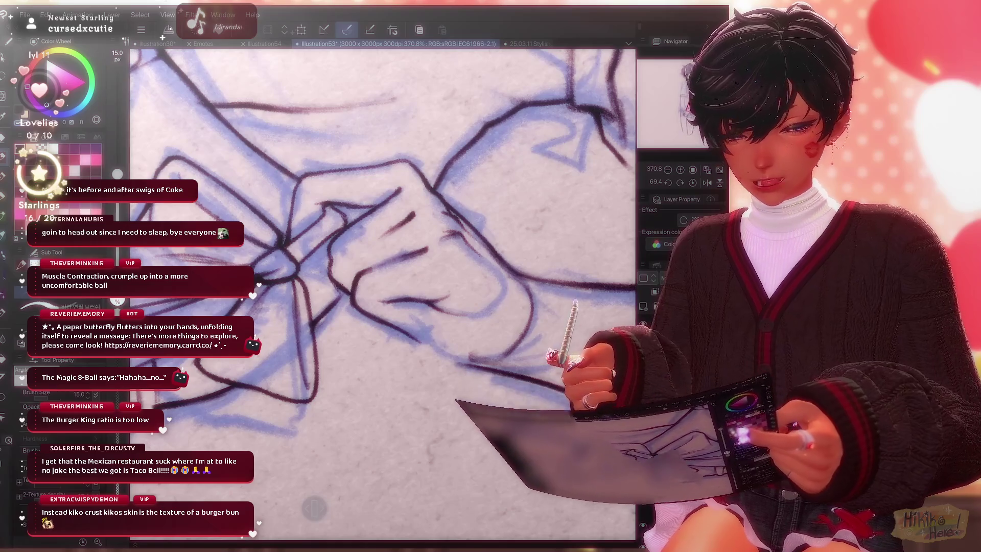
pyautogui.scroll(1, 379, 291)
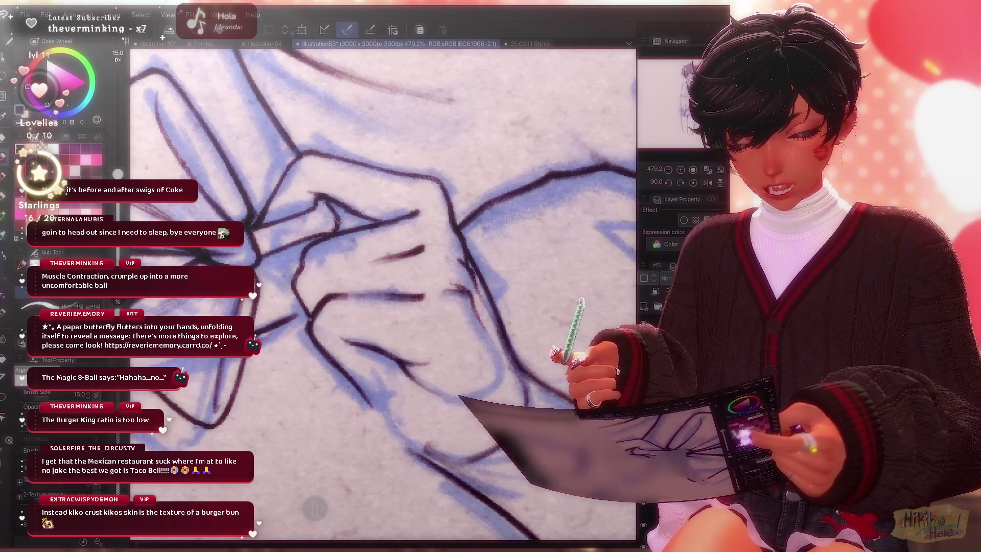
pyautogui.scroll(3, 383, 291)
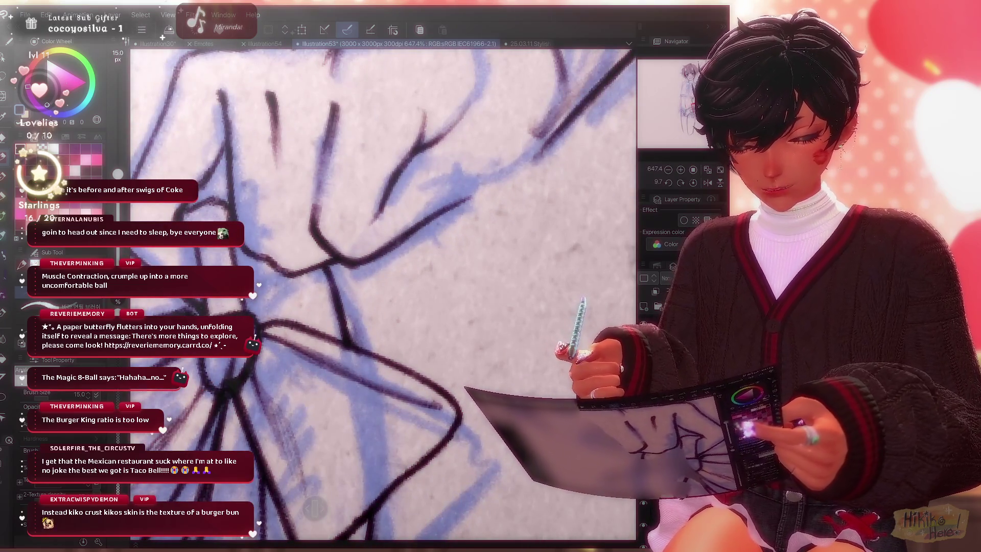
pyautogui.scroll(-3, 383, 291)
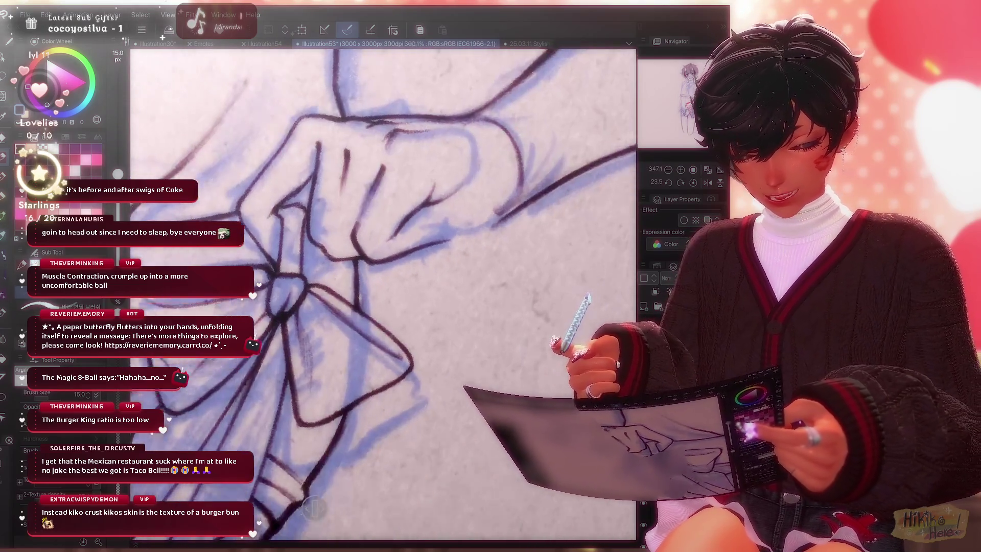
pyautogui.scroll(3, 383, 291)
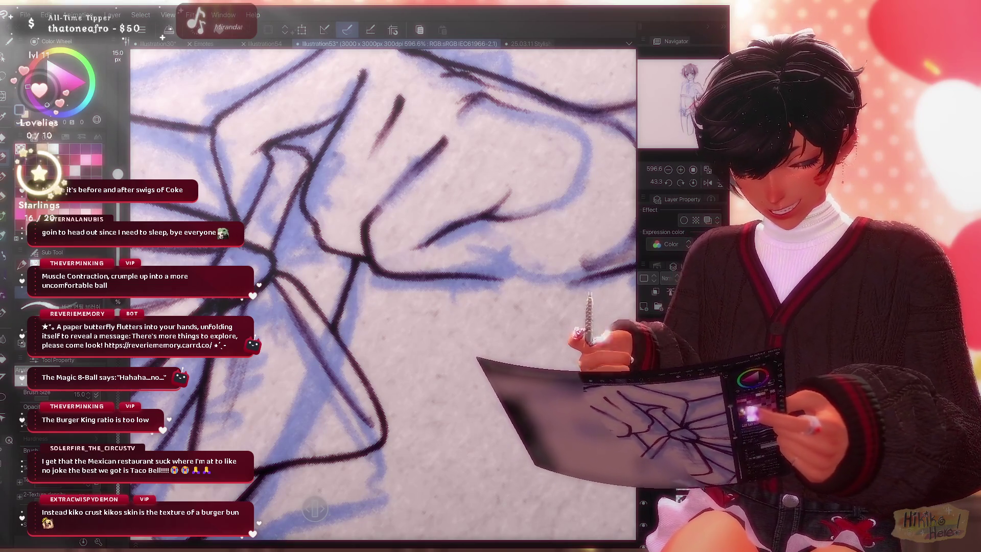
pyautogui.scroll(-2, 384, 292)
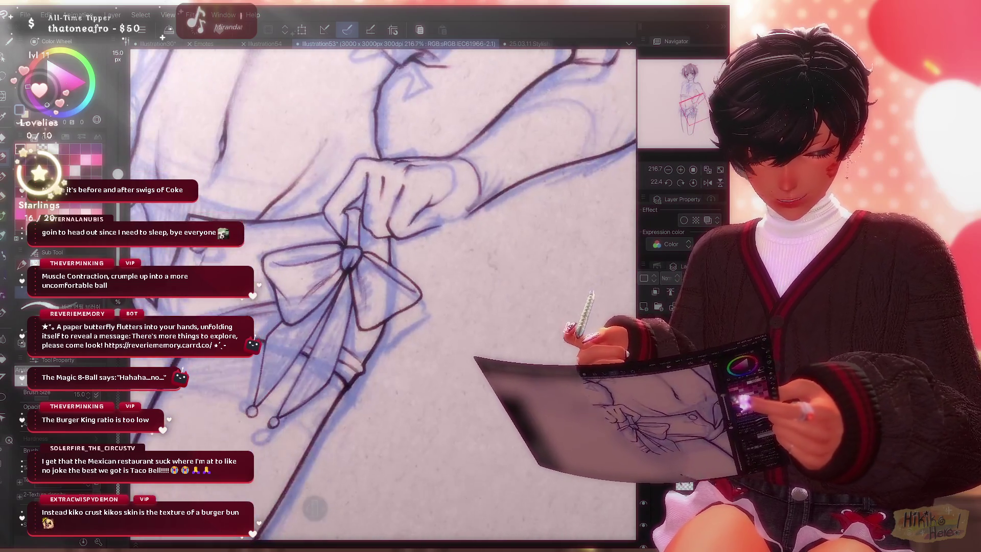
pyautogui.scroll(-2, 383, 291)
pyautogui.scroll(-2, 383, 292)
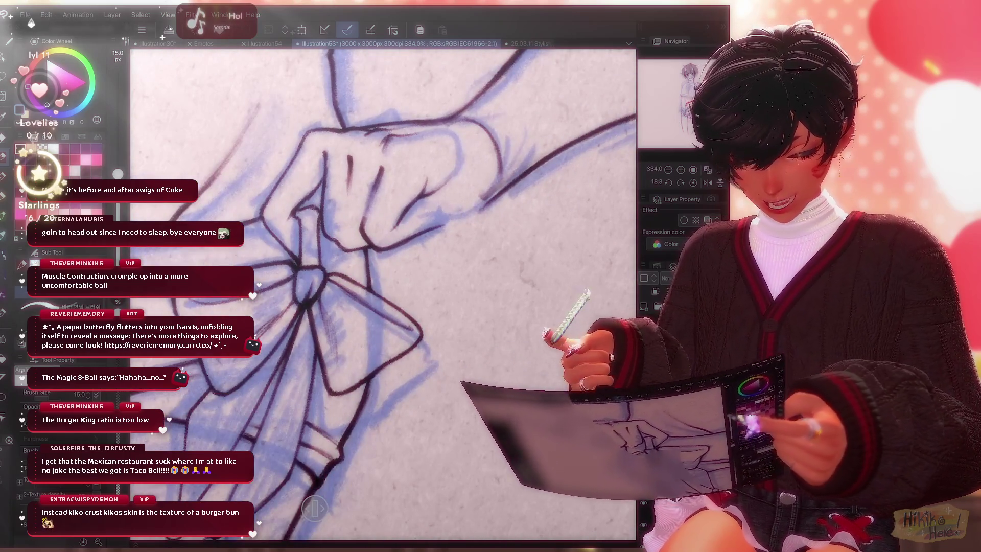
# Refine the fist and bow-knot lines, cleaning stray strokes with the Kneaded eraser.
pyautogui.press('e')
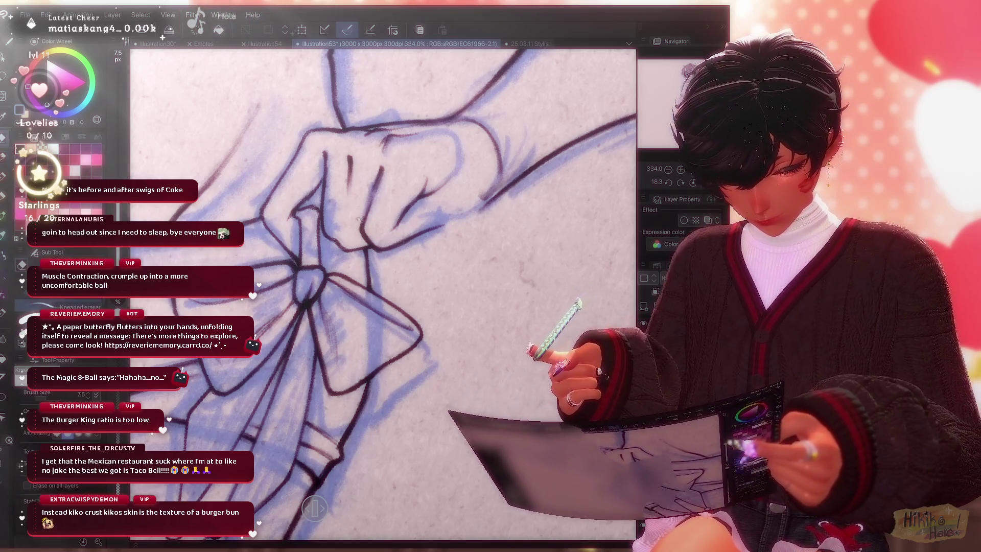
pyautogui.press('p')
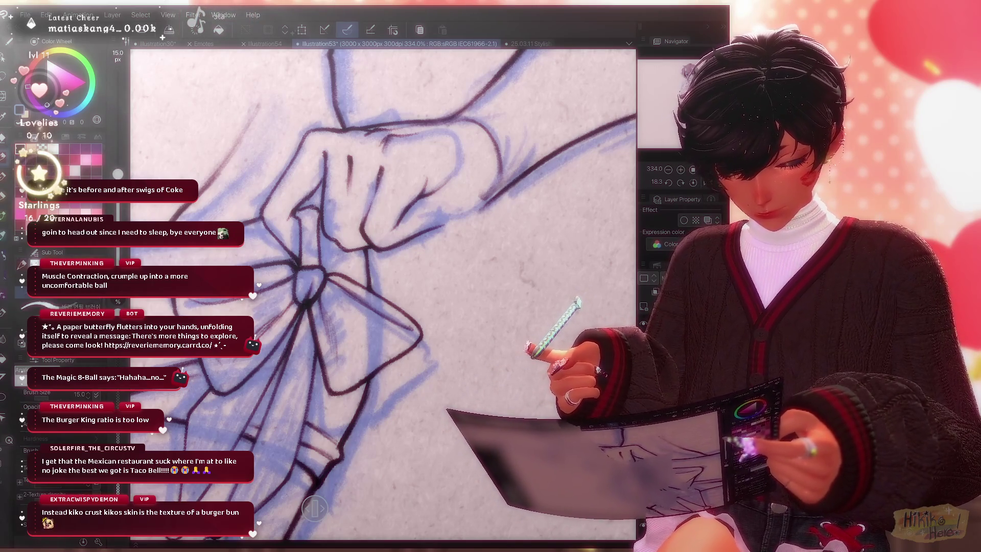
pyautogui.moveTo(383, 291); pyautogui.dragTo(429, 230)
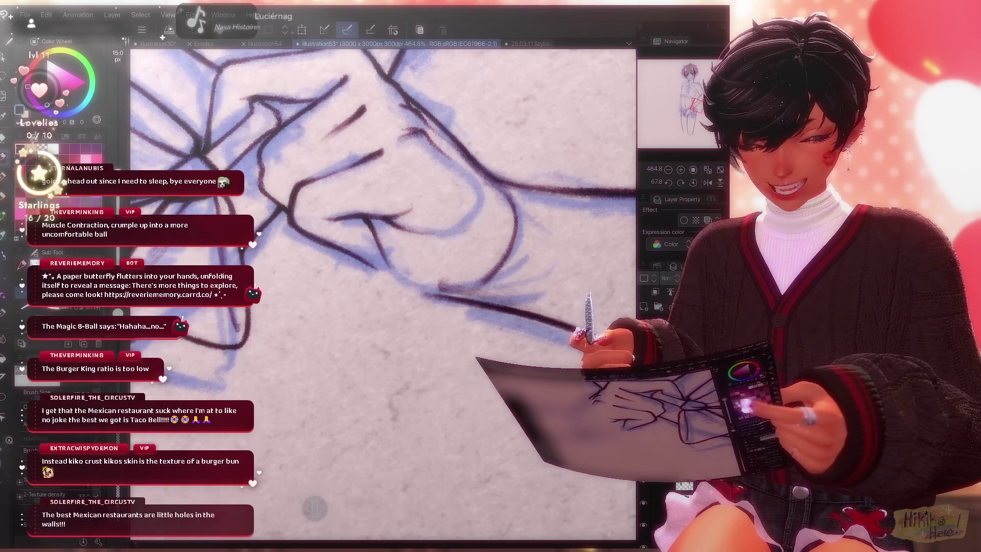
# Ink the forearm and wrist contours below the fist, erasing mistakes with the thin eraser.
pyautogui.moveTo(383, 291); pyautogui.dragTo(429, 246)
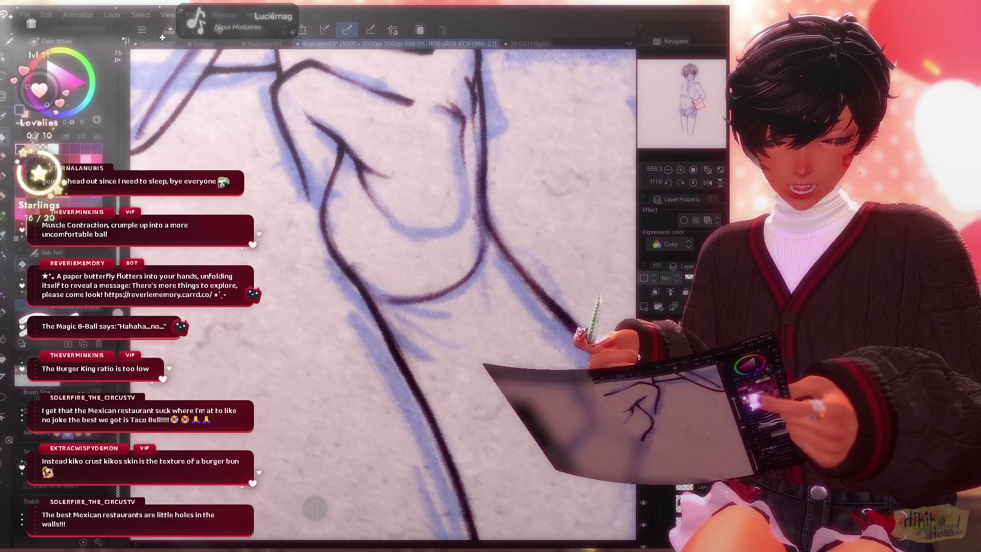
pyautogui.scroll(-3, 383, 291)
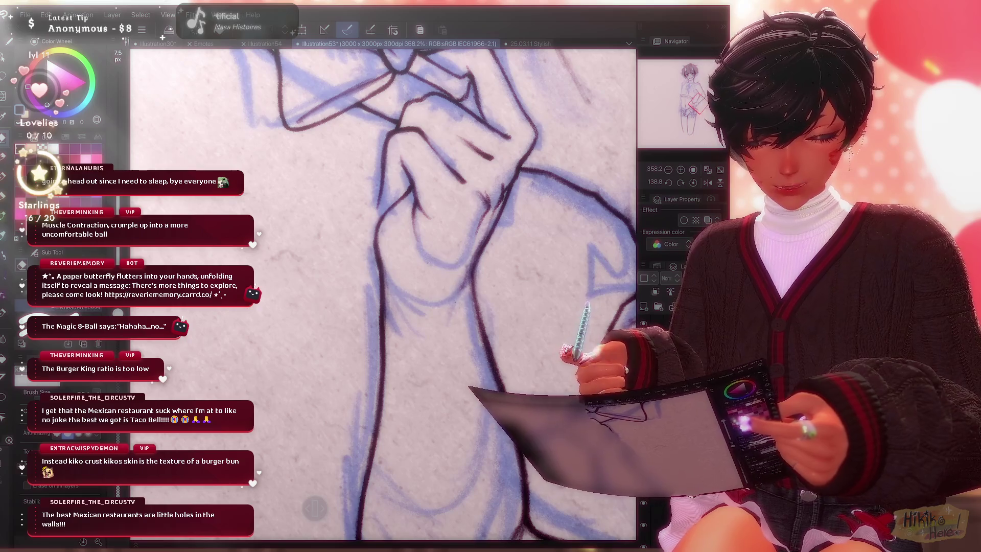
pyautogui.press('p')
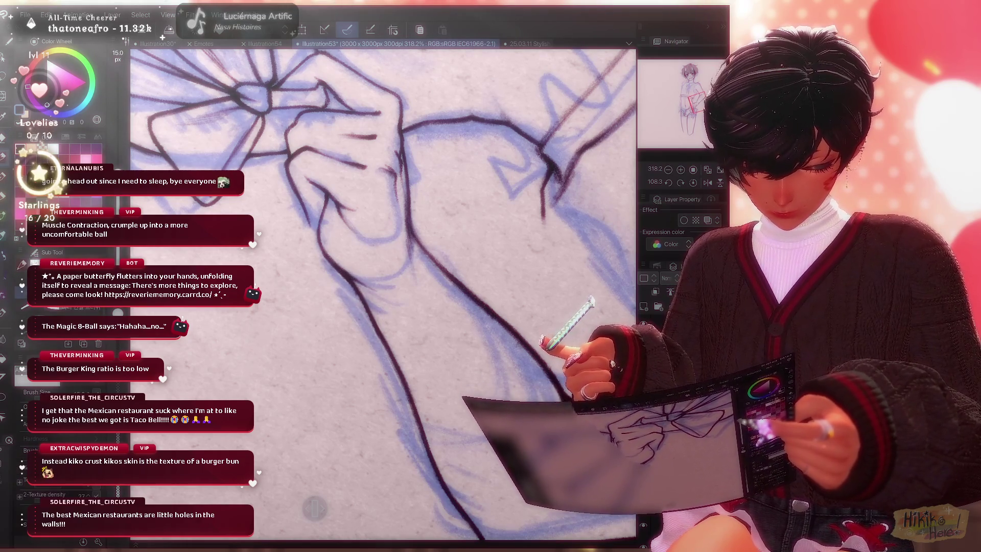
pyautogui.scroll(-3, 383, 292)
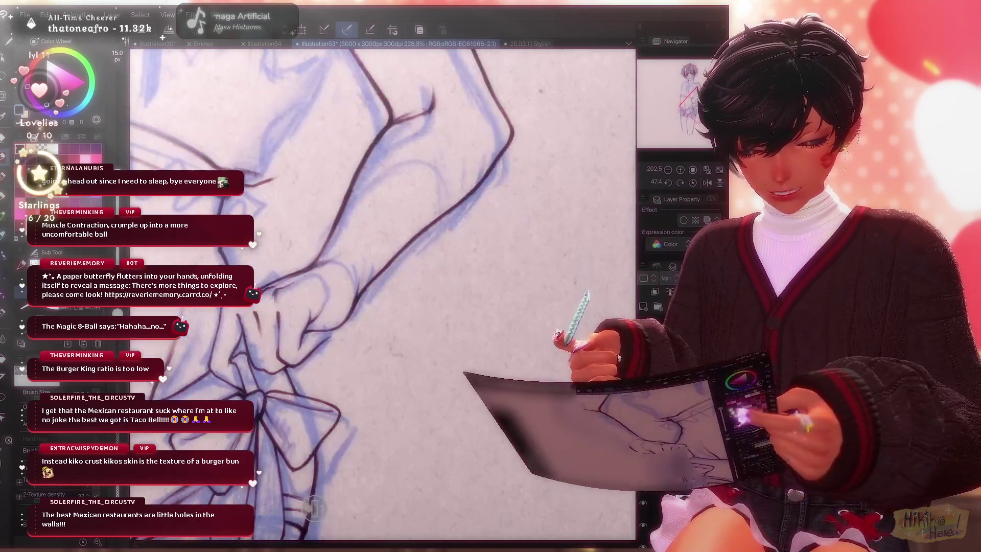
pyautogui.scroll(3, 384, 291)
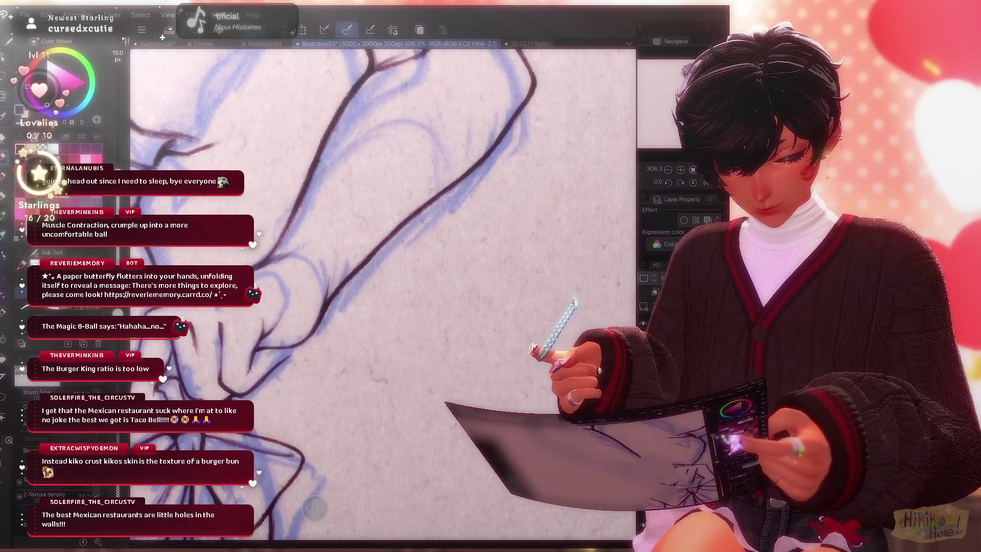
pyautogui.press('e')
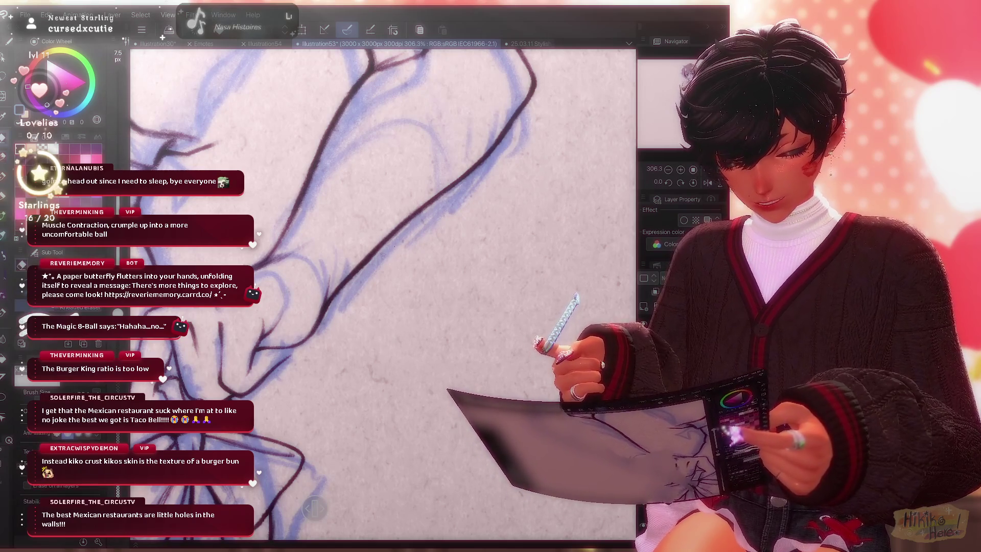
pyautogui.press('p')
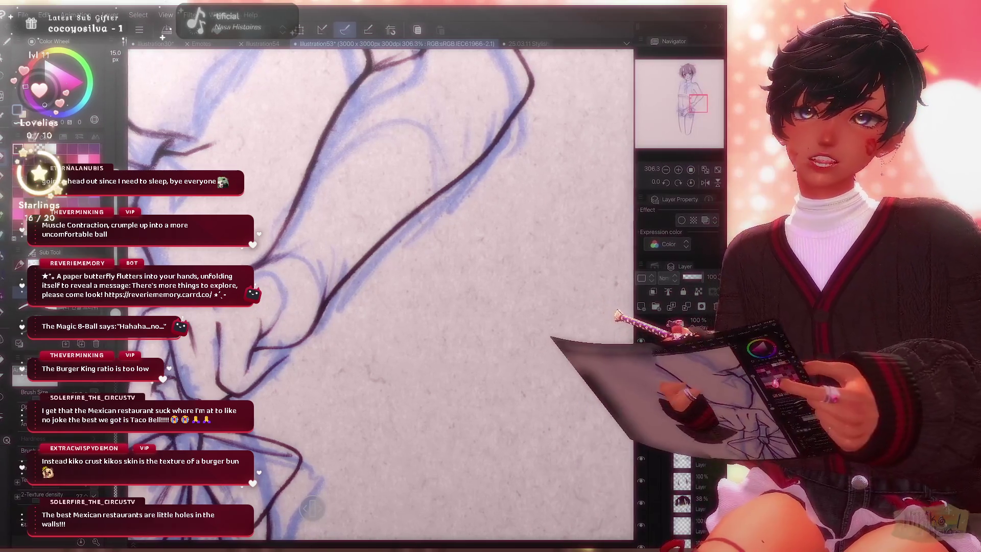
pyautogui.scroll(2, 381, 291)
pyautogui.scroll(3, 381, 291)
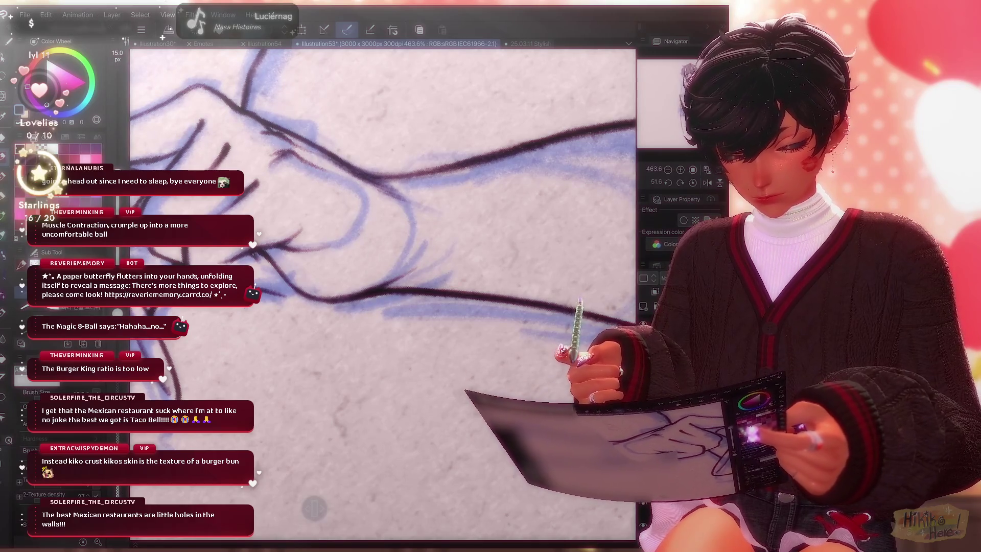
# Add finger crease lines and finish the bow loops and ribbon tails in dark ink.
pyautogui.moveTo(383, 291); pyautogui.dragTo(329, 230)
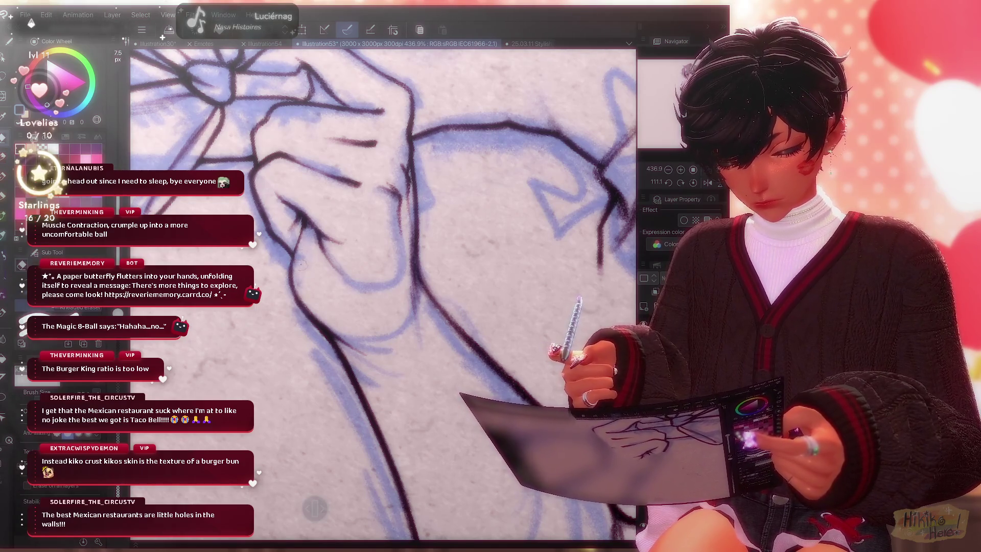
pyautogui.press('b')
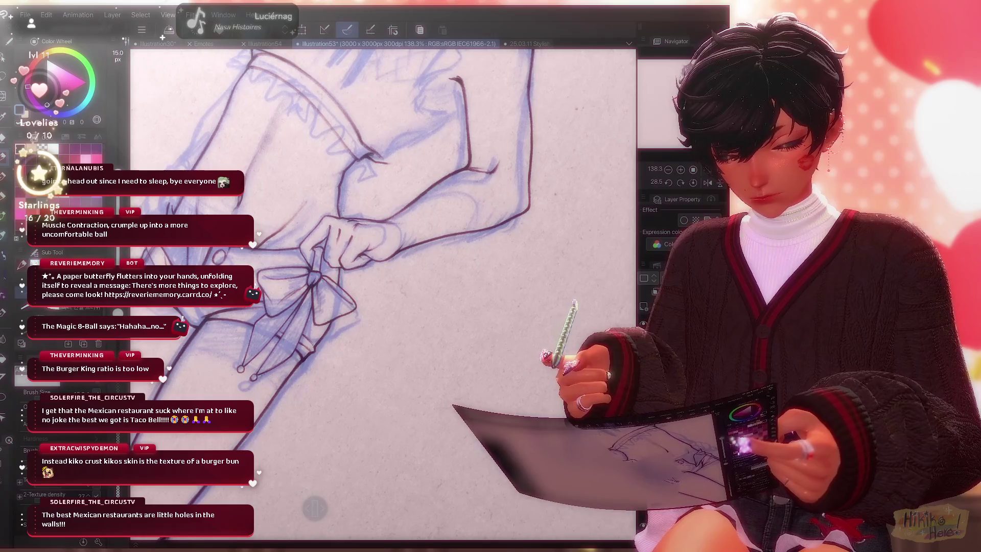
pyautogui.scroll(3, 376, 296)
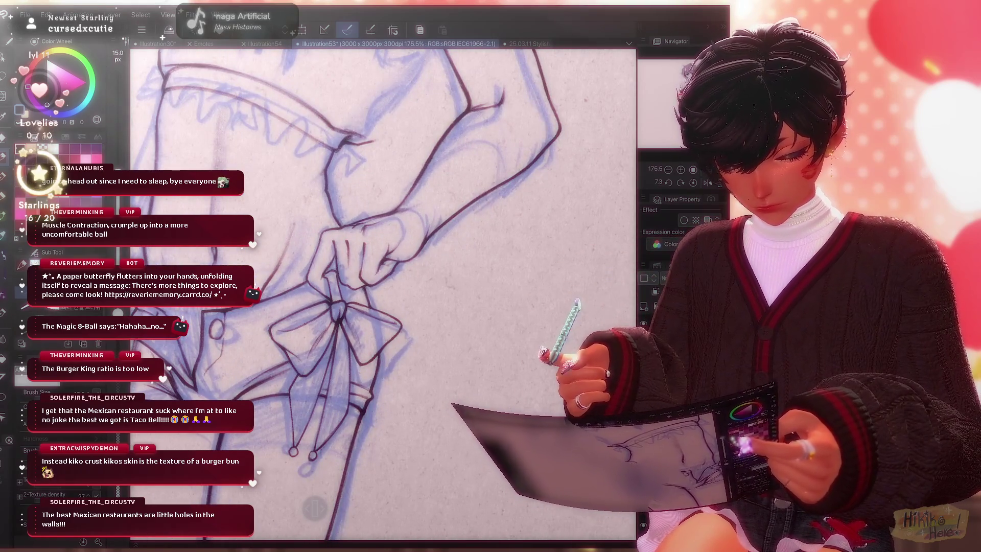
pyautogui.scroll(4, 339, 267)
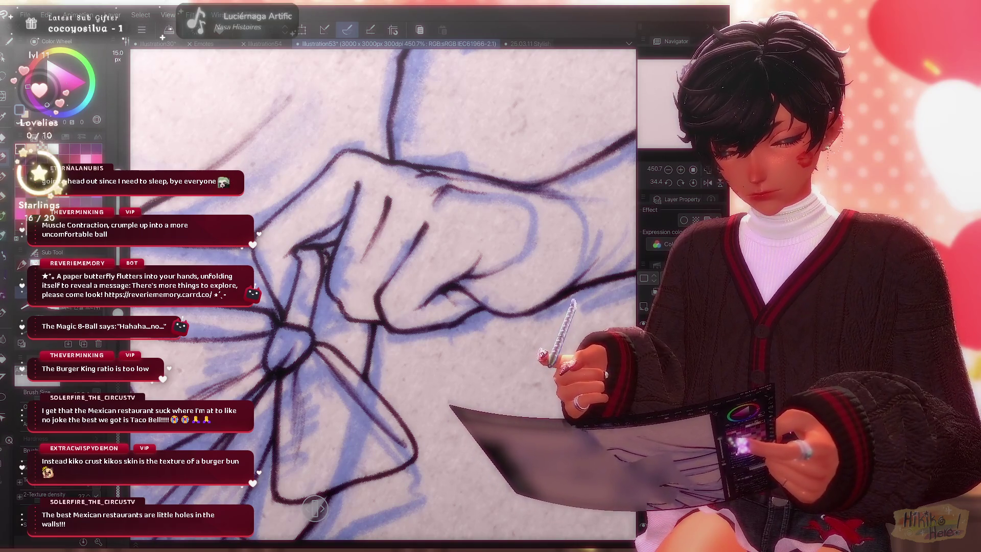
pyautogui.scroll(1, 383, 291)
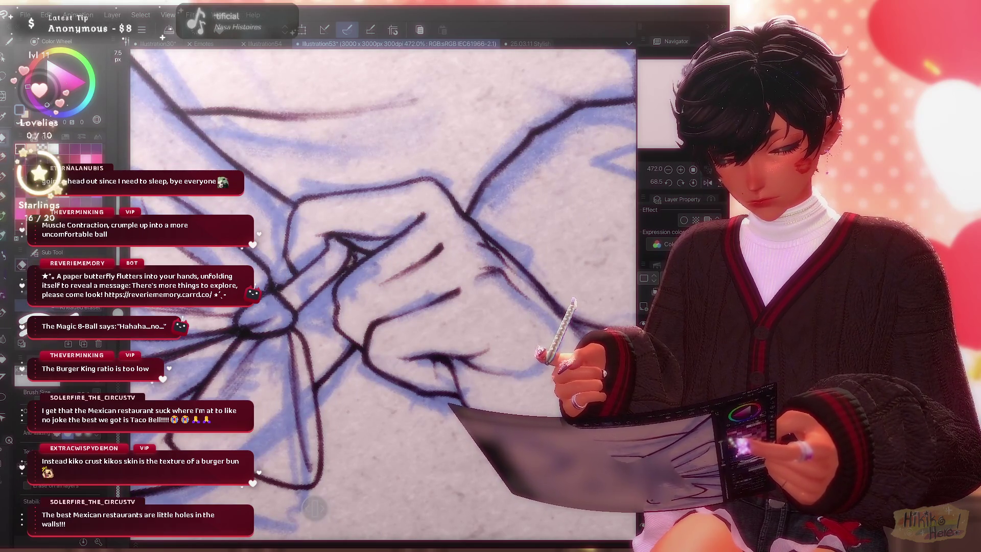
pyautogui.press('p')
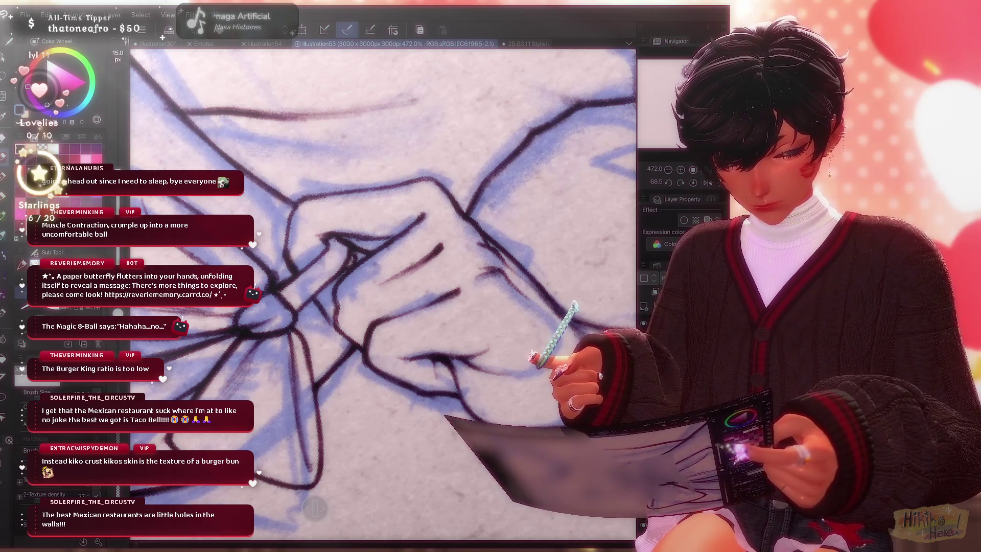
pyautogui.moveTo(384, 230); pyautogui.dragTo(460, 322)
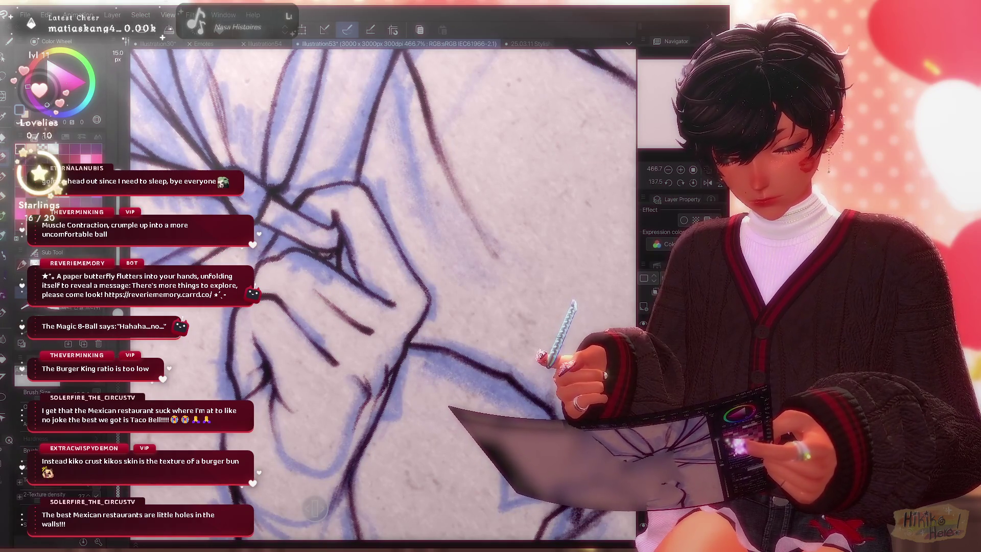
pyautogui.moveTo(384, 291); pyautogui.dragTo(430, 322)
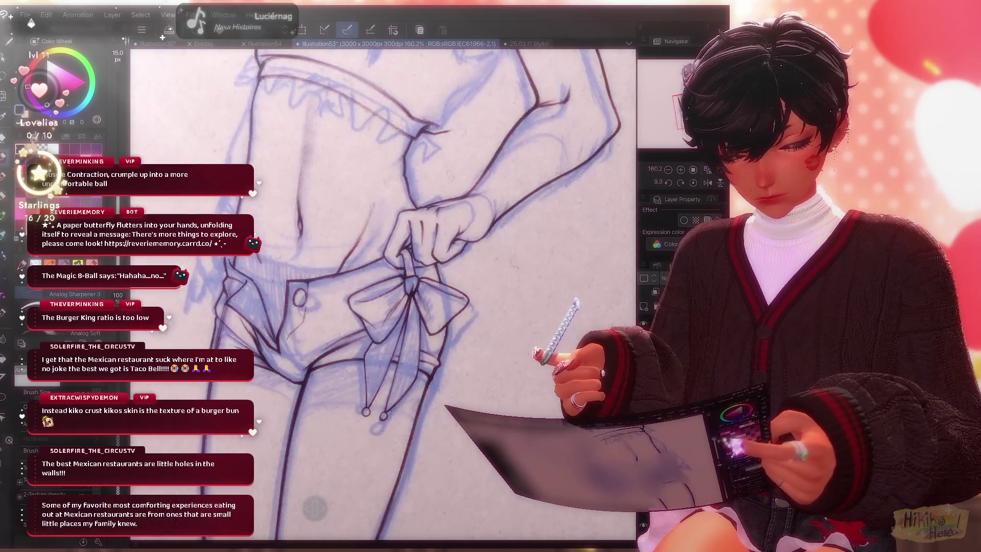
# Ink the hand and bow ribbon lines, alternating with the Soft eraser to clean them.
pyautogui.moveTo(345, 292); pyautogui.dragTo(368, 306)
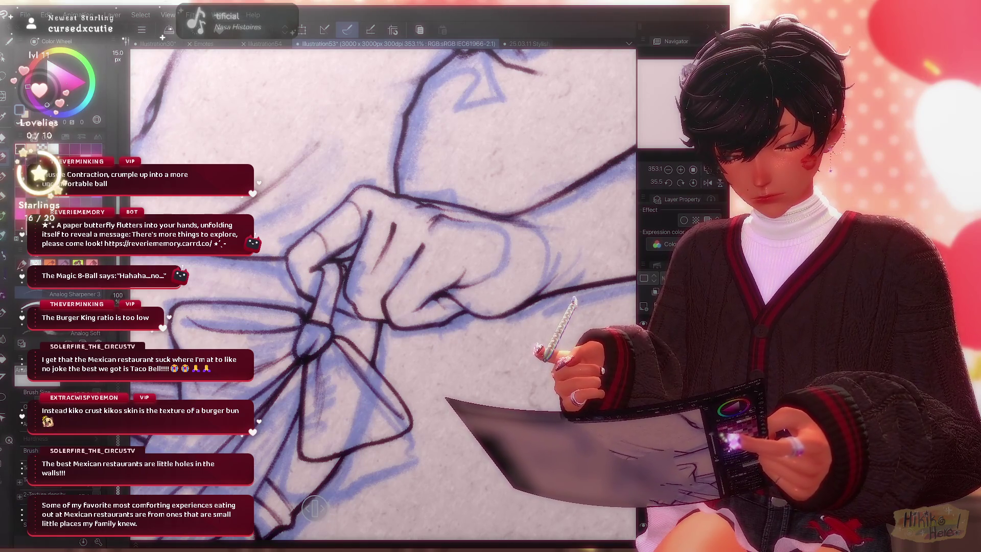
pyautogui.press('e')
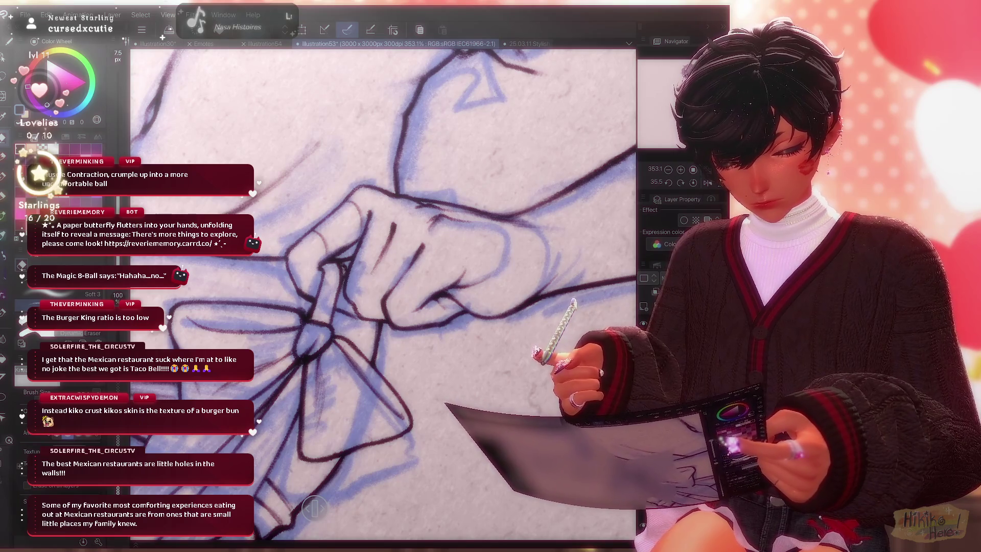
pyautogui.moveTo(383, 292); pyautogui.dragTo(291, 272)
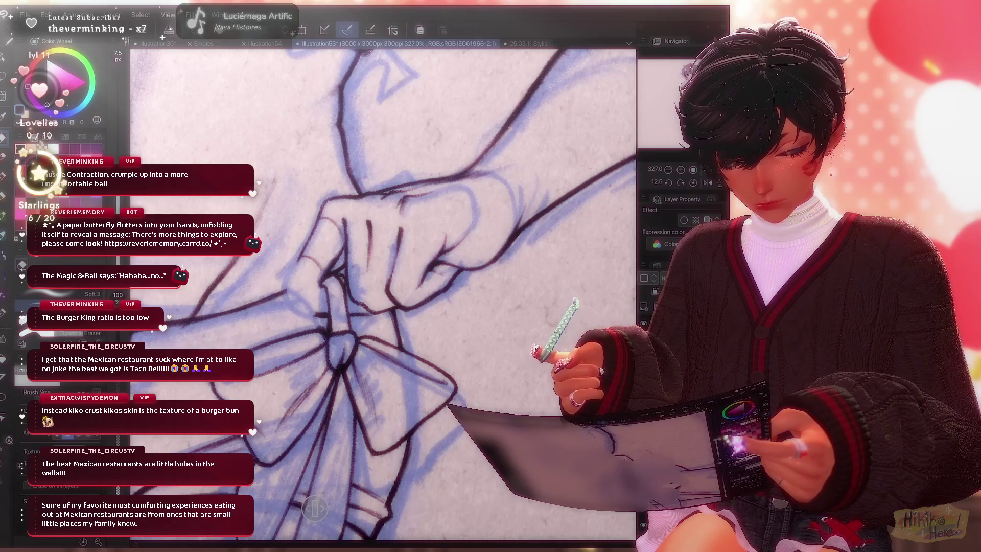
pyautogui.press('p')
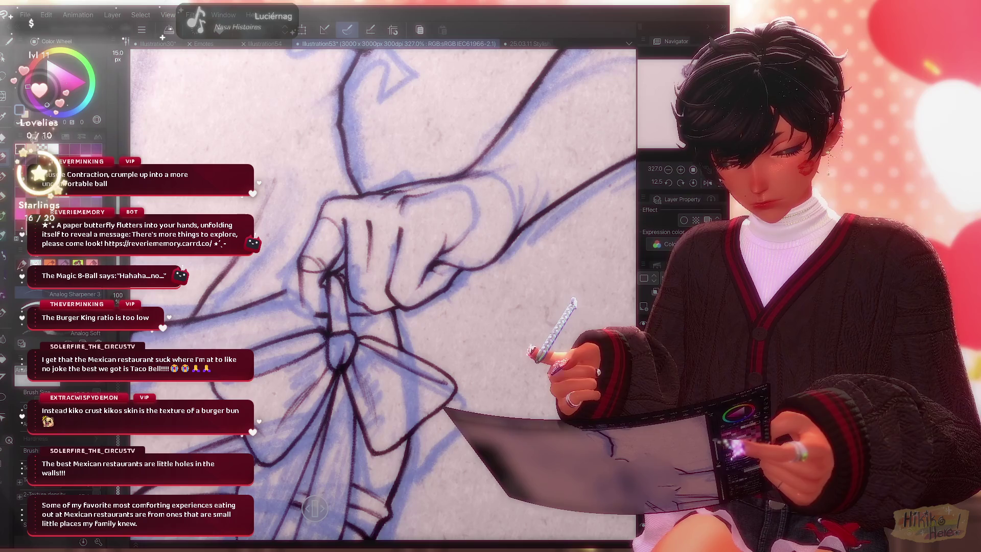
pyautogui.press('e')
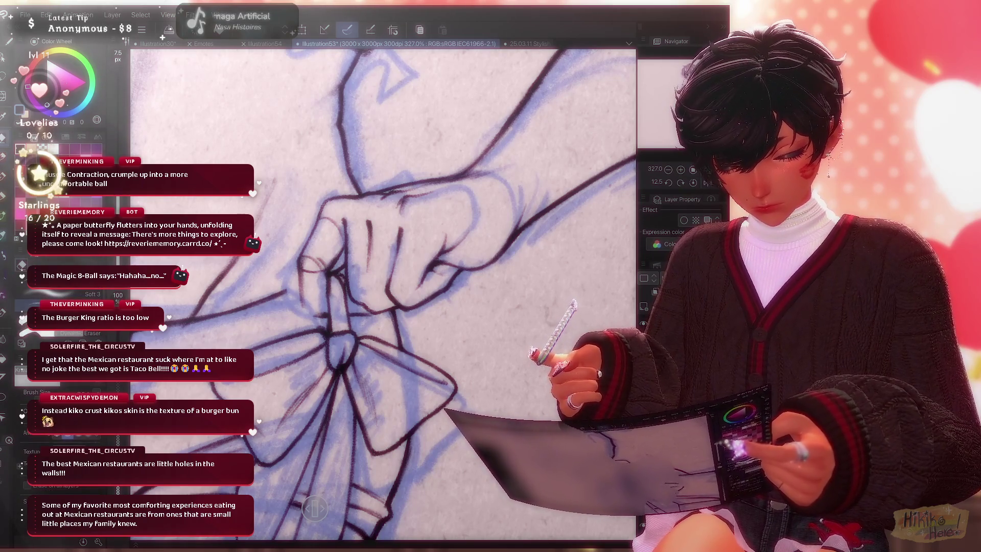
pyautogui.press('p')
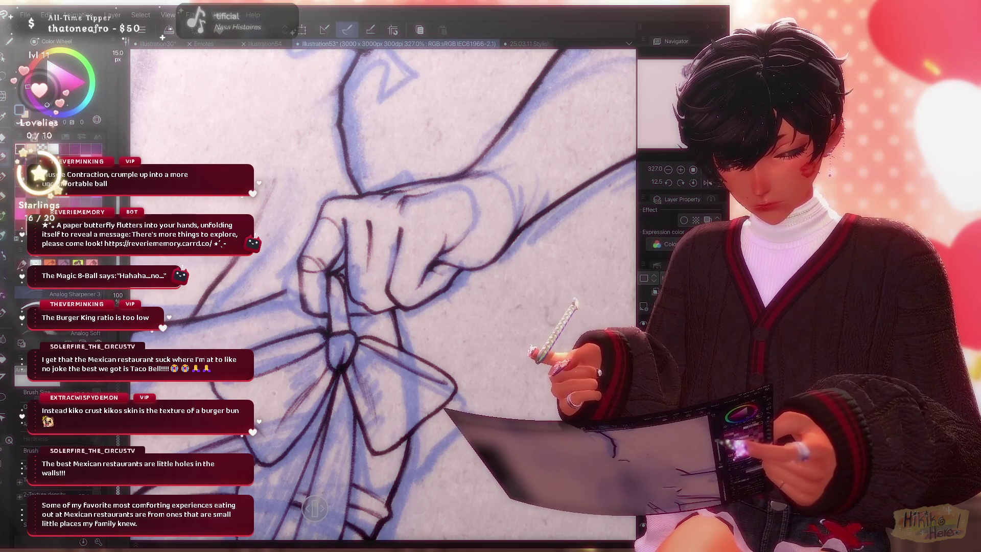
# Finish the fist, bow knot and forearm line as clean dark ink, erasing stray marks.
pyautogui.press('e')
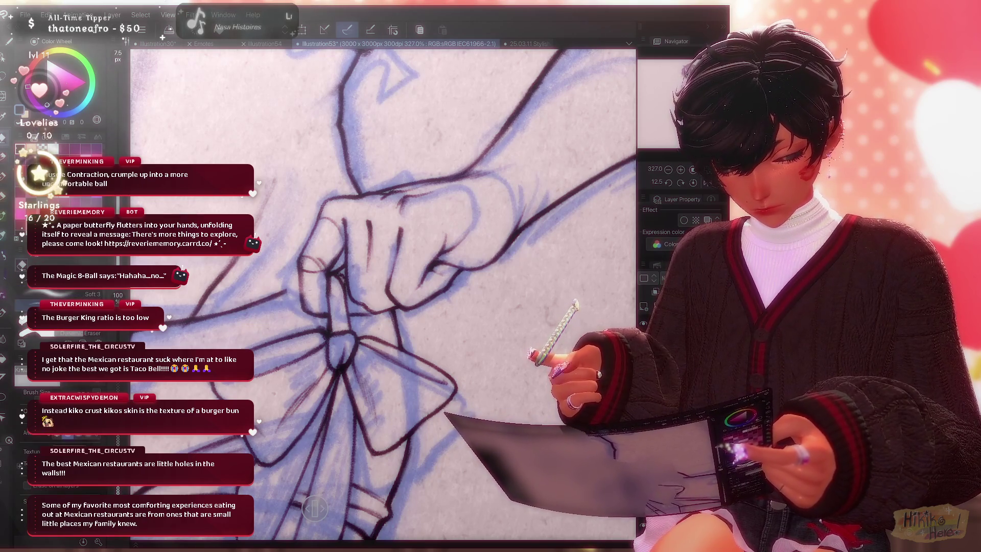
pyautogui.press('p')
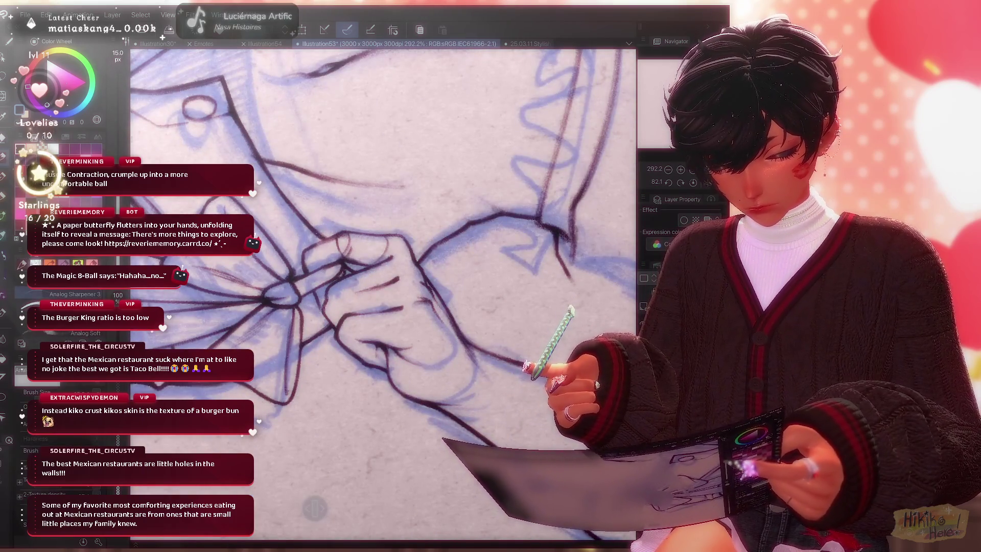
pyautogui.scroll(-2, 384, 292)
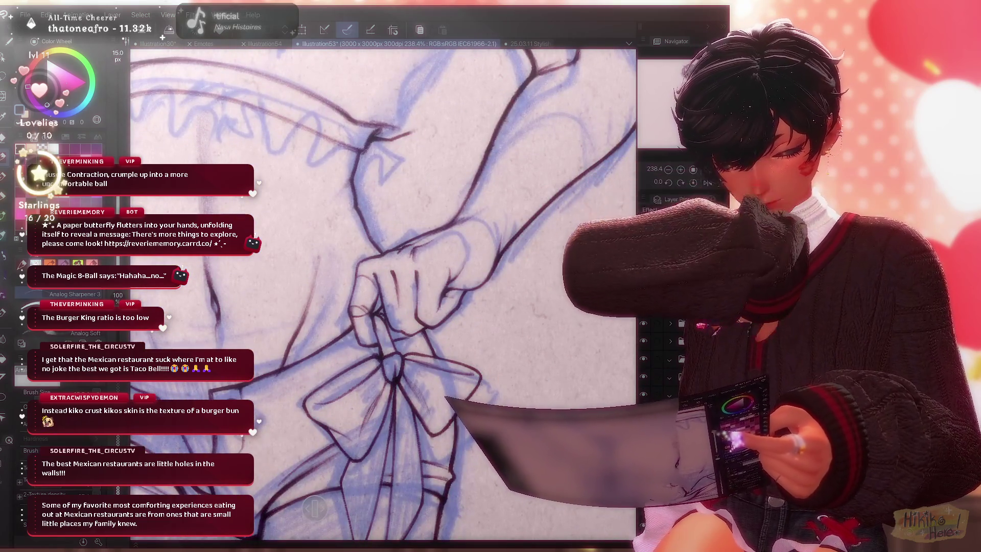
pyautogui.scroll(3, 383, 291)
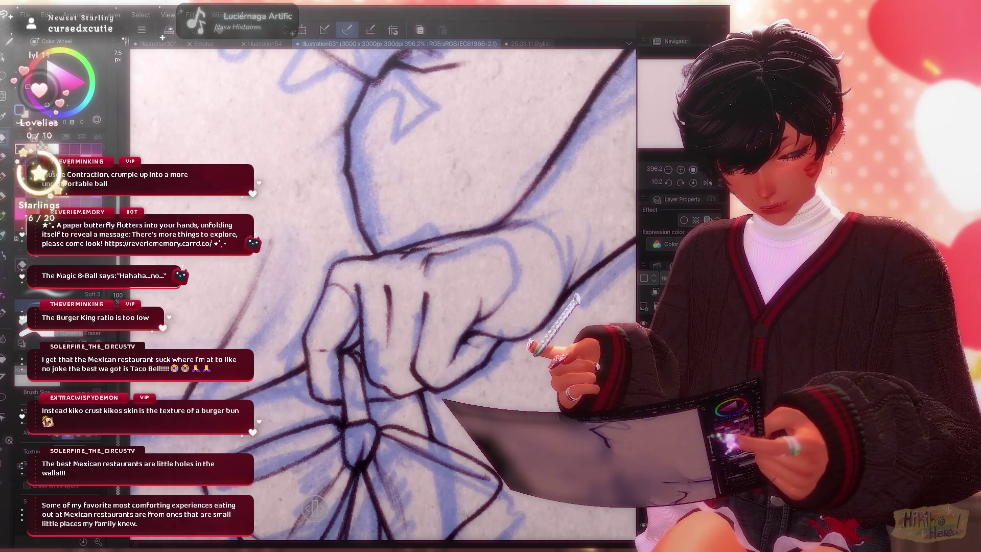
pyautogui.press('b')
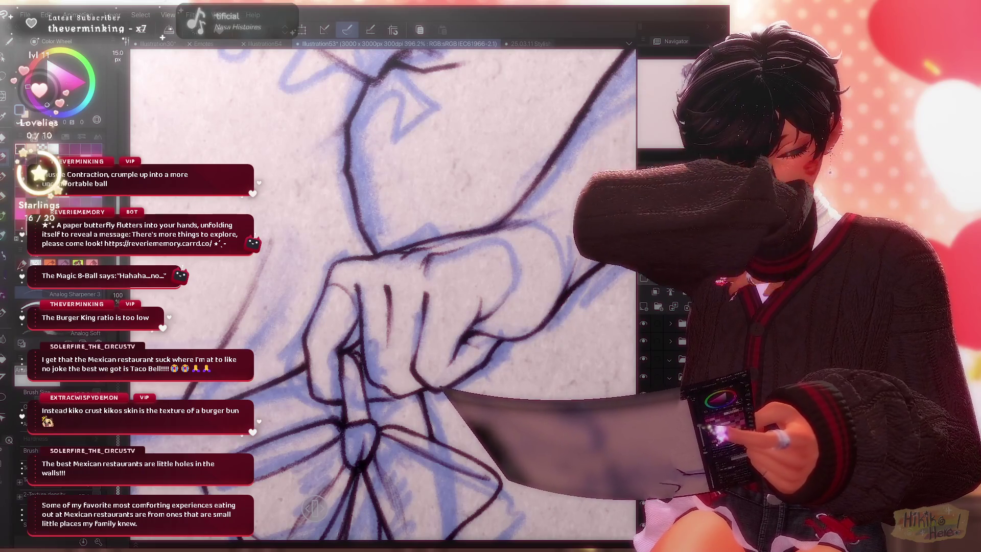
pyautogui.press('e')
pyautogui.press('b')
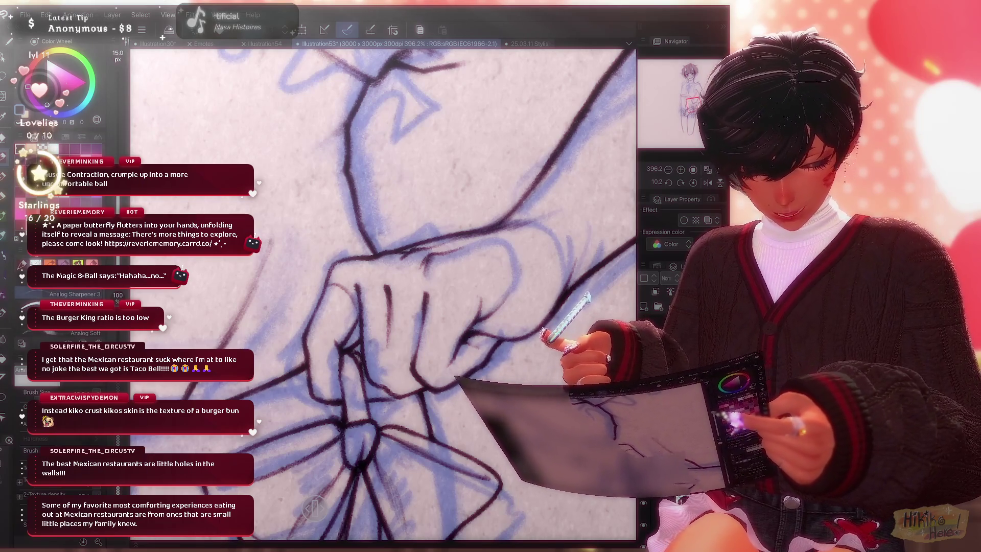
pyautogui.moveTo(384, 291); pyautogui.dragTo(429, 230)
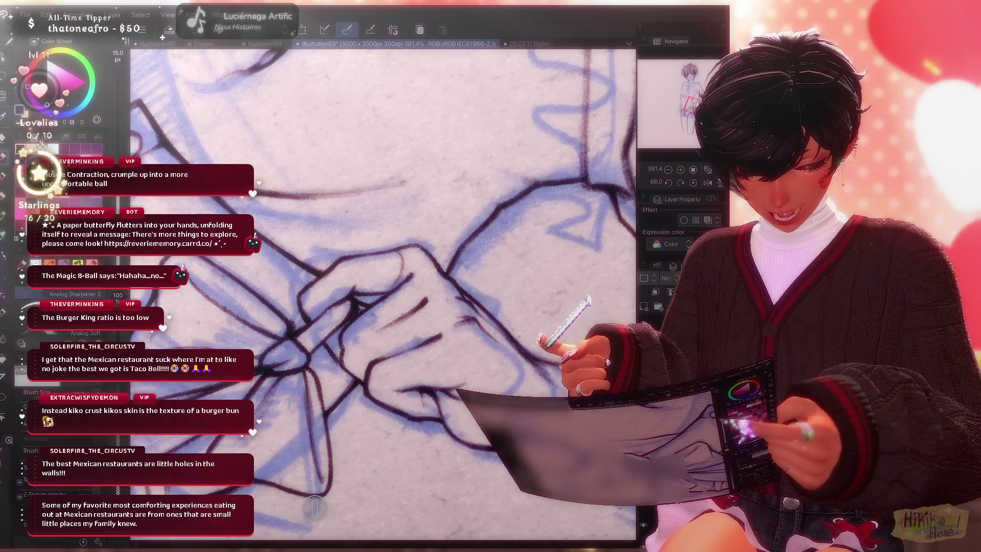
pyautogui.scroll(1, 383, 294)
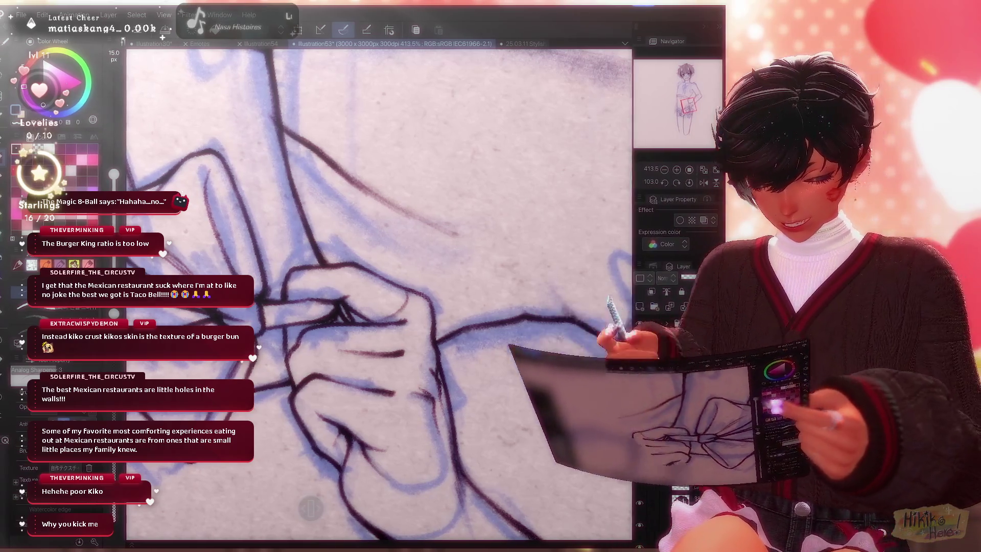
pyautogui.scroll(-5, 380, 292)
pyautogui.scroll(4, 380, 292)
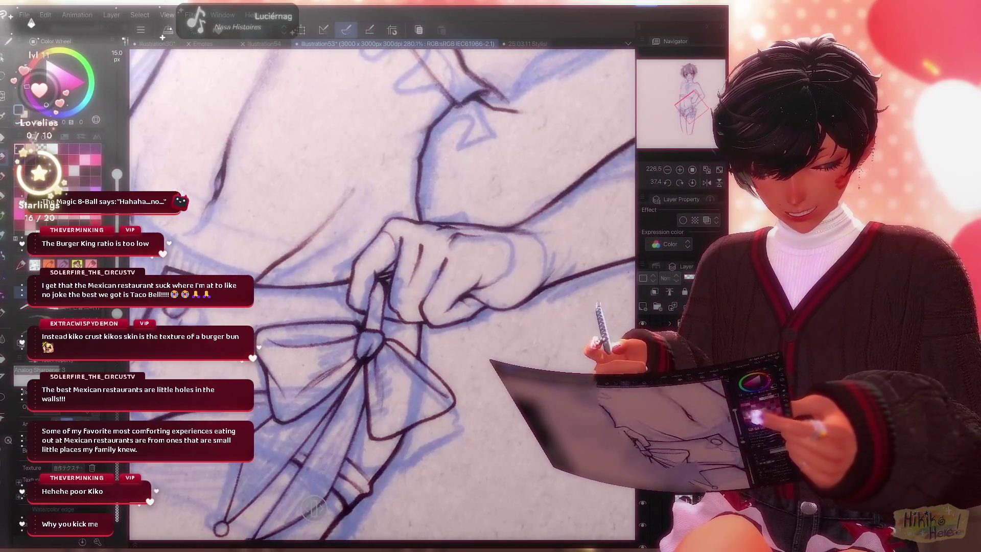
pyautogui.scroll(3, 380, 291)
pyautogui.scroll(-3, 379, 291)
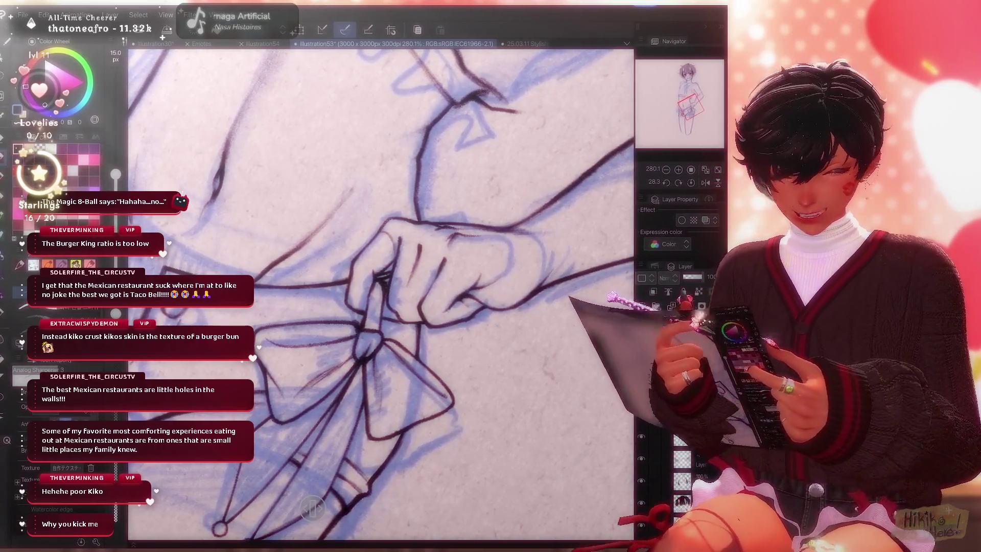
pyautogui.scroll(2, 379, 292)
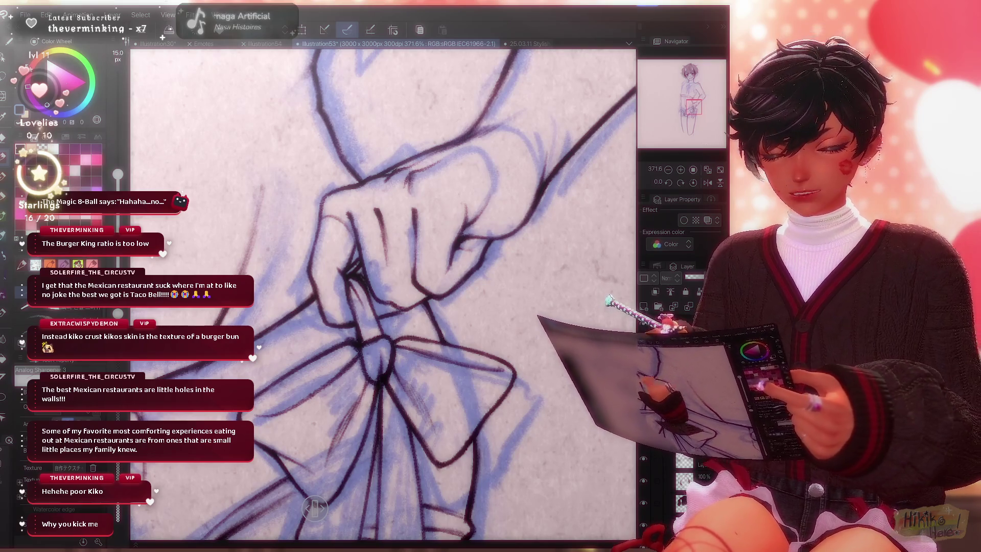
pyautogui.scroll(-3, 383, 292)
pyautogui.scroll(5, 384, 292)
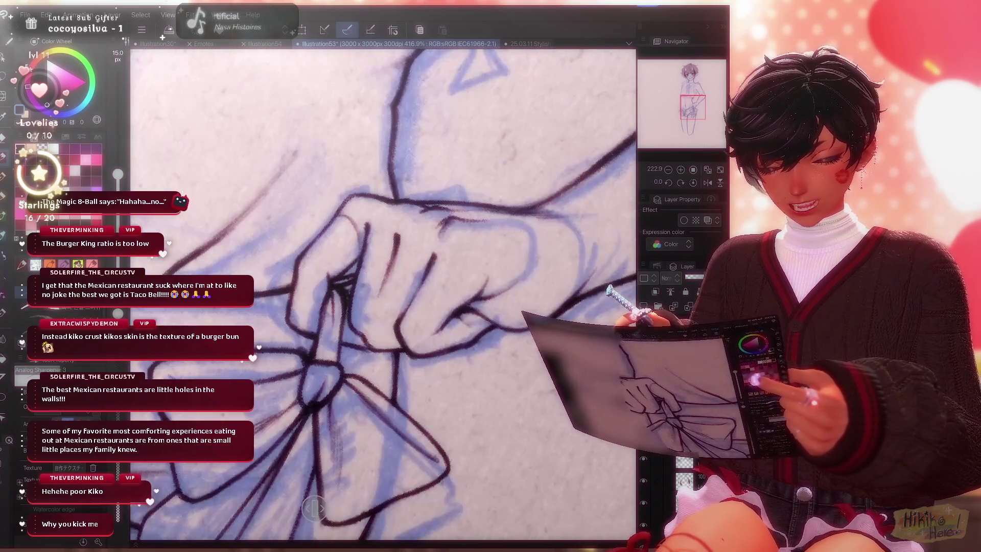
# Tidy the finger and knuckle lines with the Kneaded eraser and redraw them cleanly.
pyautogui.press('e')
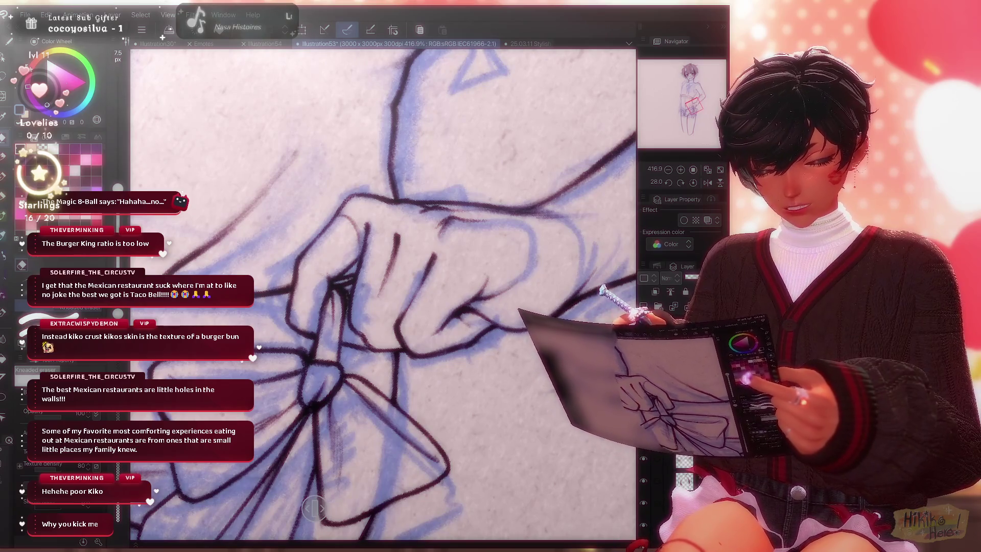
pyautogui.press('b')
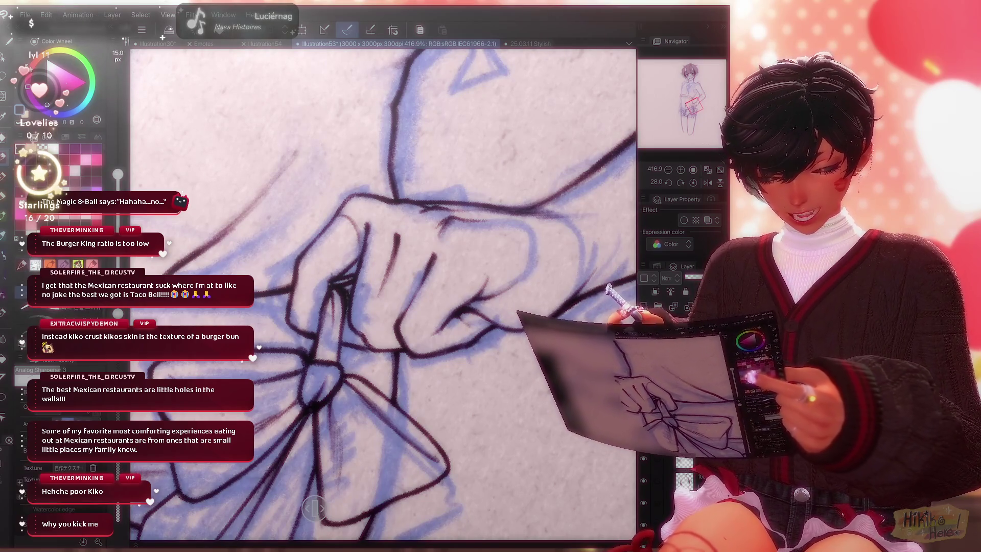
pyautogui.scroll(-4, 384, 292)
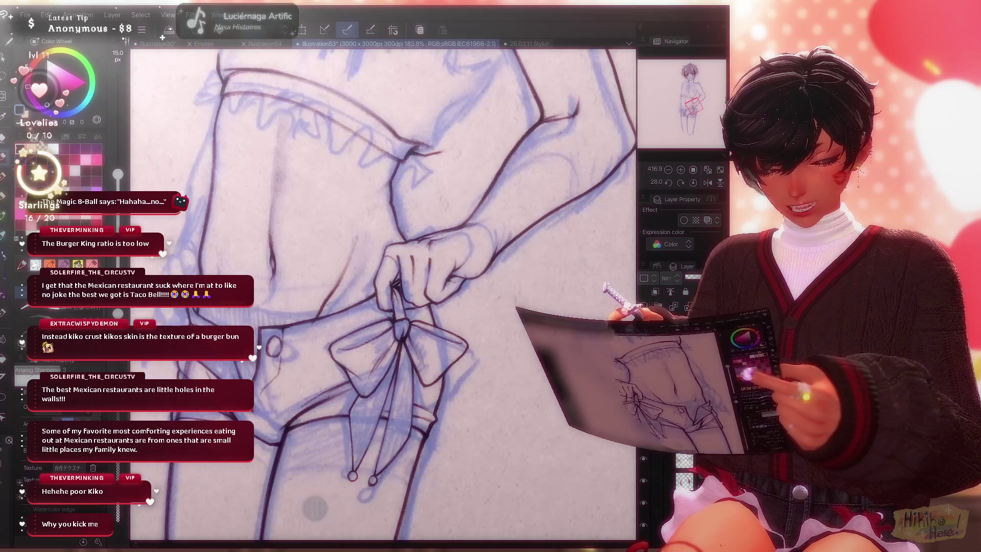
pyautogui.scroll(5, 433, 246)
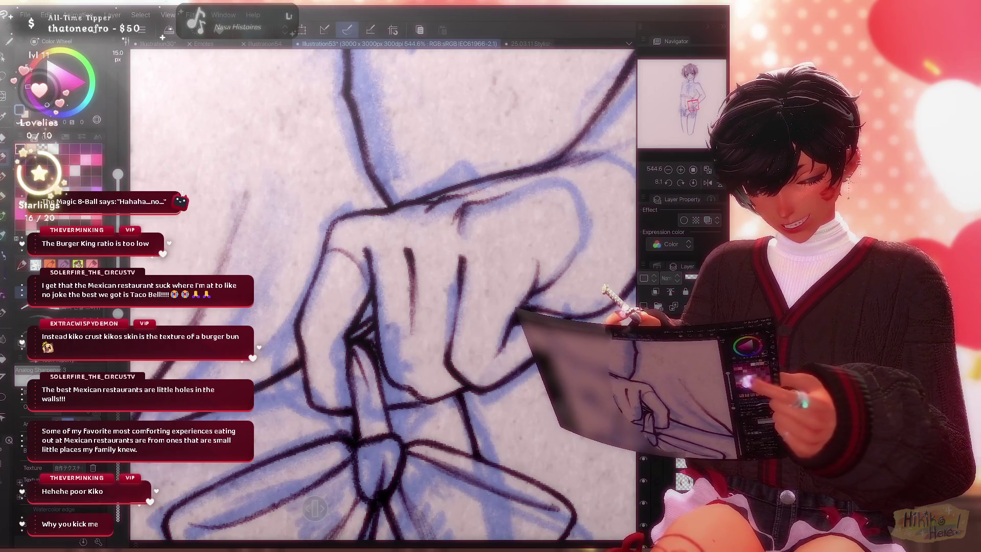
pyautogui.press('e')
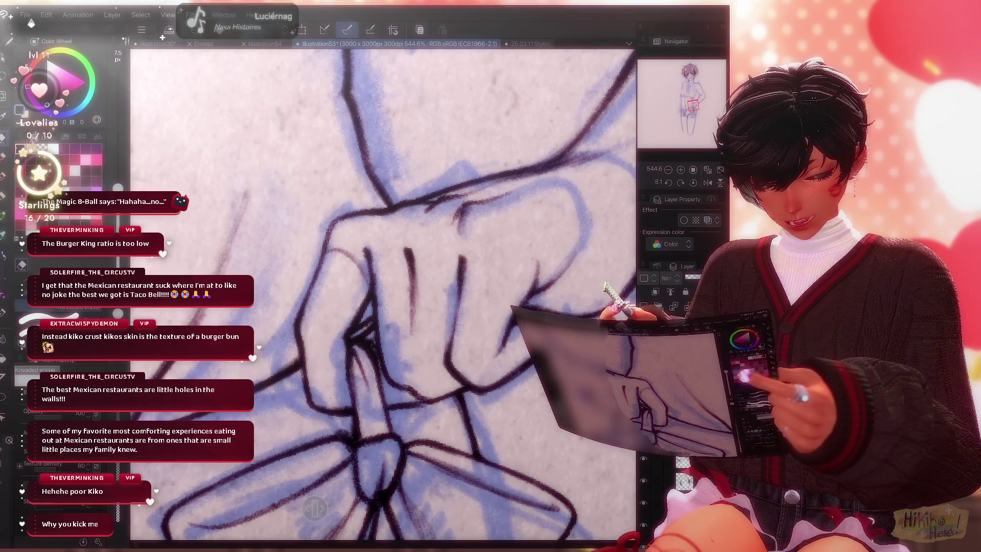
pyautogui.press('p')
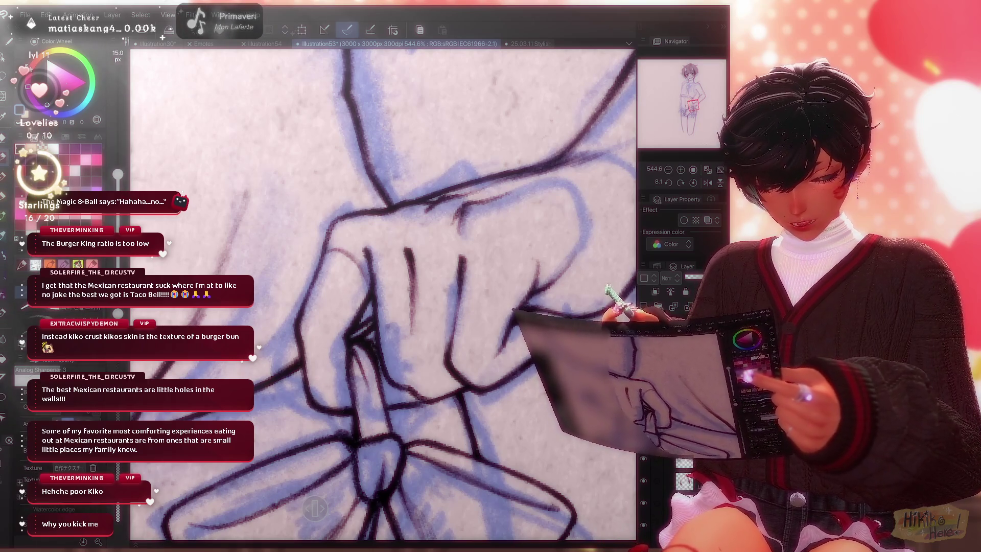
pyautogui.scroll(-3, 383, 291)
pyautogui.scroll(-3, 383, 291)
pyautogui.scroll(-3, 384, 291)
pyautogui.scroll(-2, 383, 291)
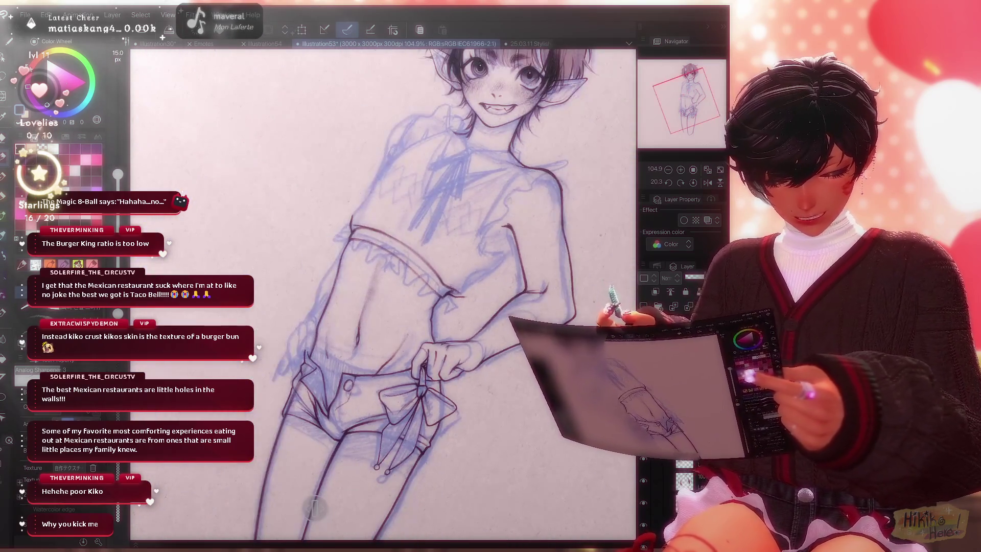
pyautogui.scroll(1, 383, 292)
pyautogui.scroll(1, 384, 291)
pyautogui.scroll(1, 383, 292)
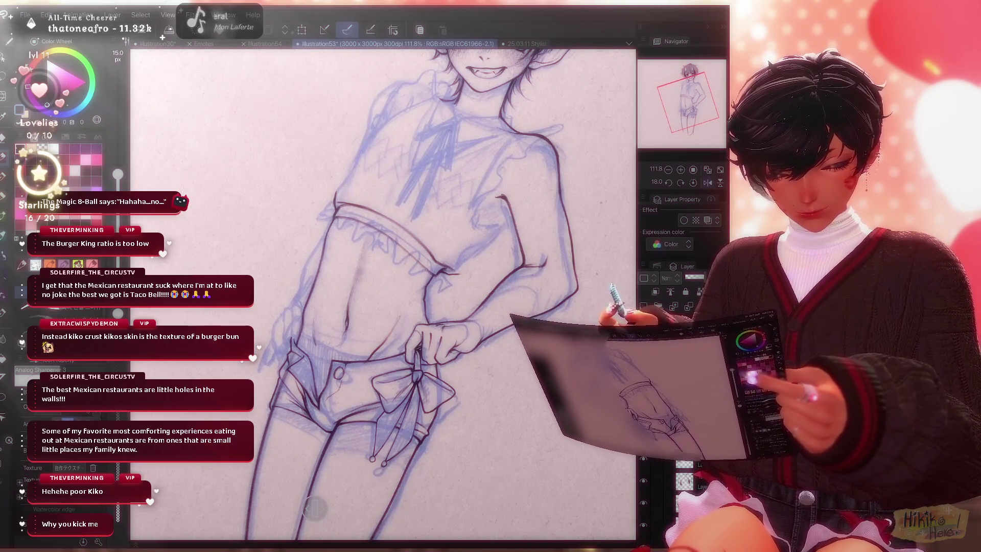
pyautogui.scroll(2, 384, 291)
pyautogui.scroll(2, 384, 292)
pyautogui.scroll(2, 383, 292)
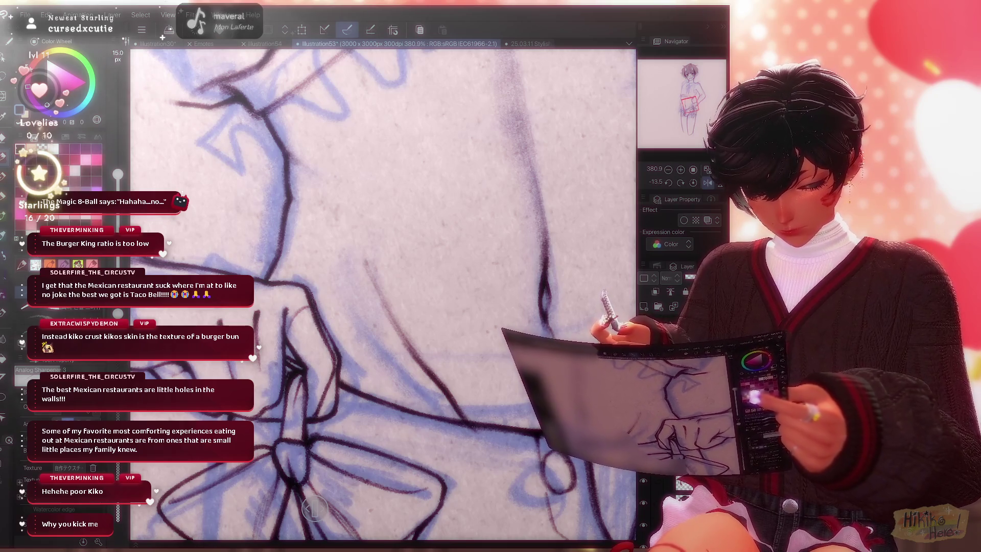
# Erase and redraw a forearm/waist line beside the bow, then reset the canvas rotation upright.
pyautogui.press('e')
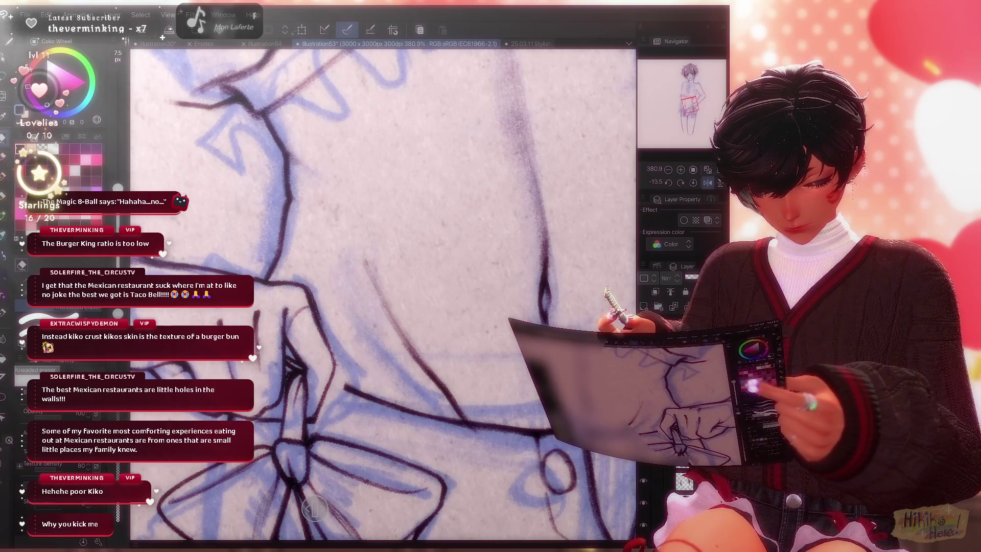
pyautogui.press('p')
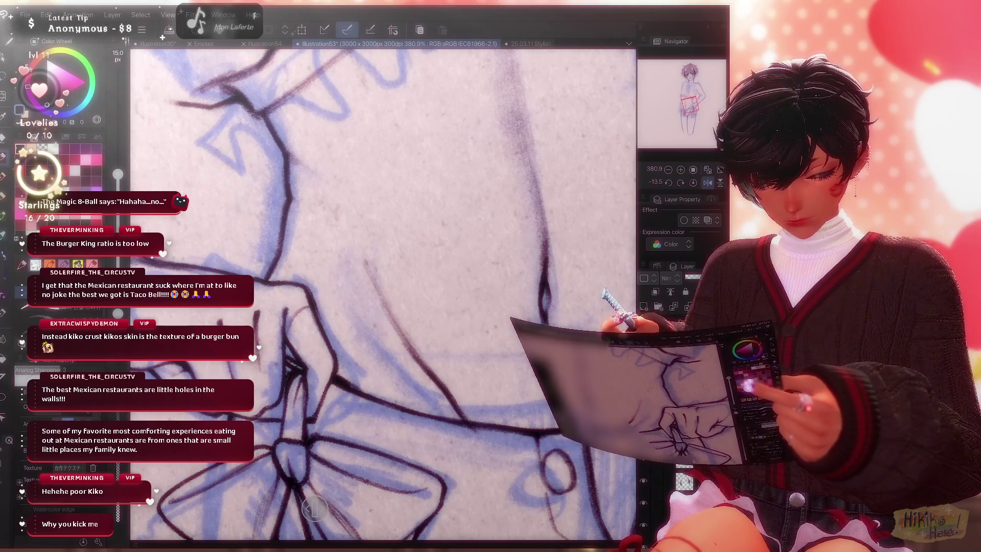
pyautogui.scroll(-5, 314, 506)
pyautogui.hotkey('ctrl', '@')
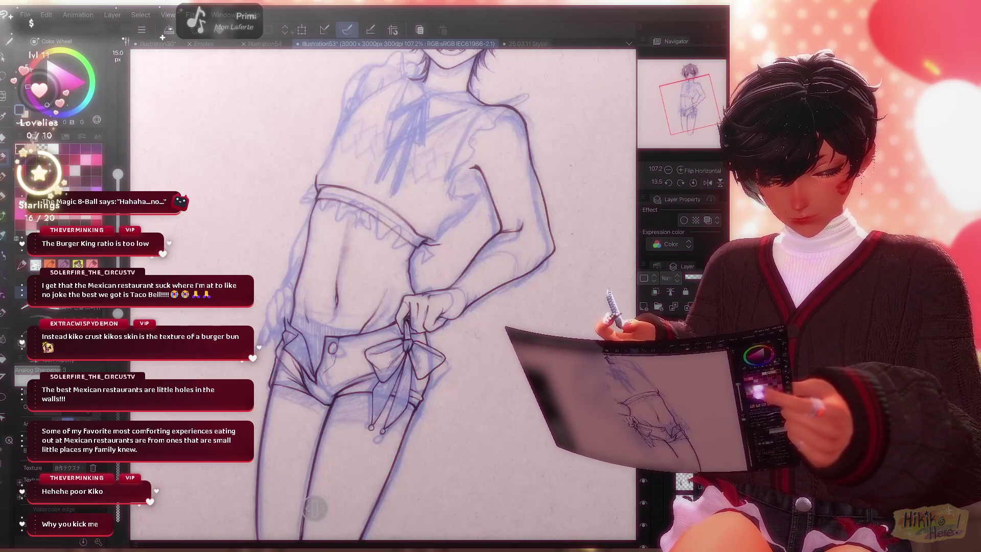
pyautogui.scroll(-3, 315, 506)
pyautogui.scroll(3, 427, 309)
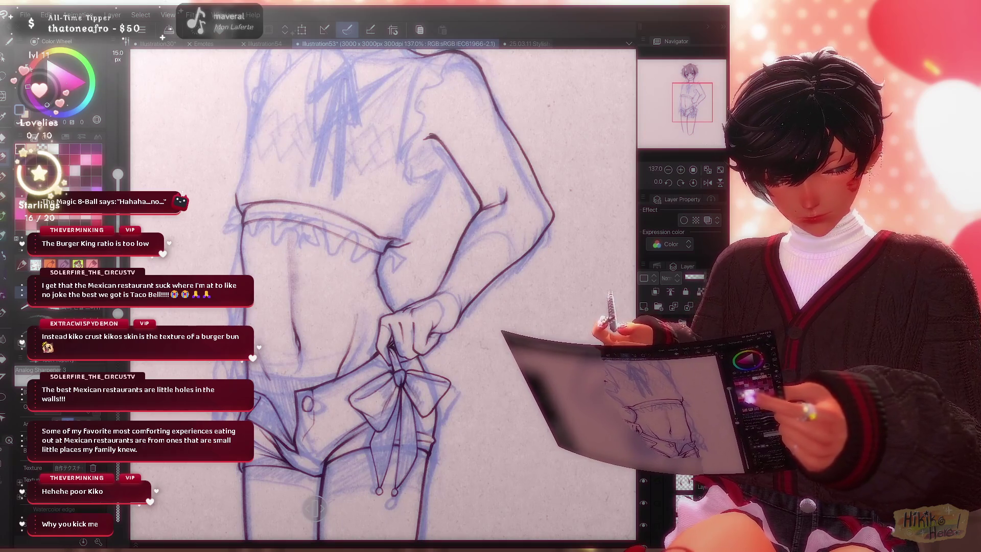
# Compare the figure with and without the new line art using undo/redo, then view it whole.
pyautogui.hotkey('ctrl', 'z')
pyautogui.hotkey('ctrl', 'y')
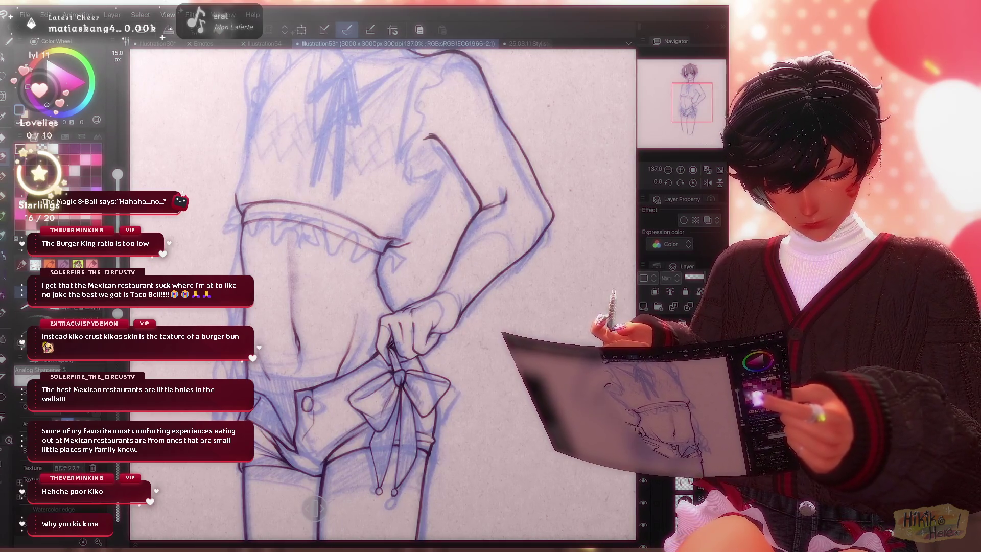
pyautogui.hotkey('ctrl', 'z')
pyautogui.hotkey('ctrl', 'y')
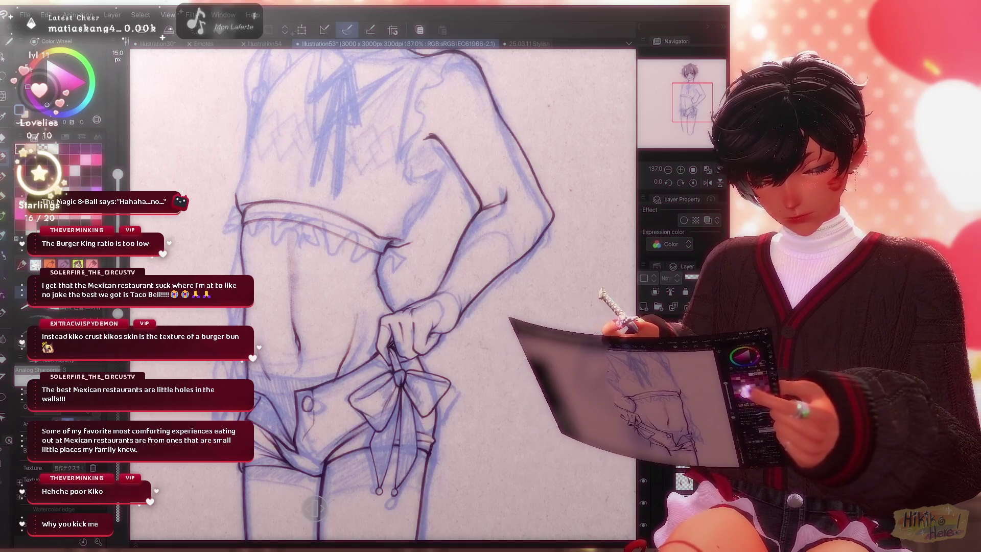
pyautogui.scroll(3, 453, 349)
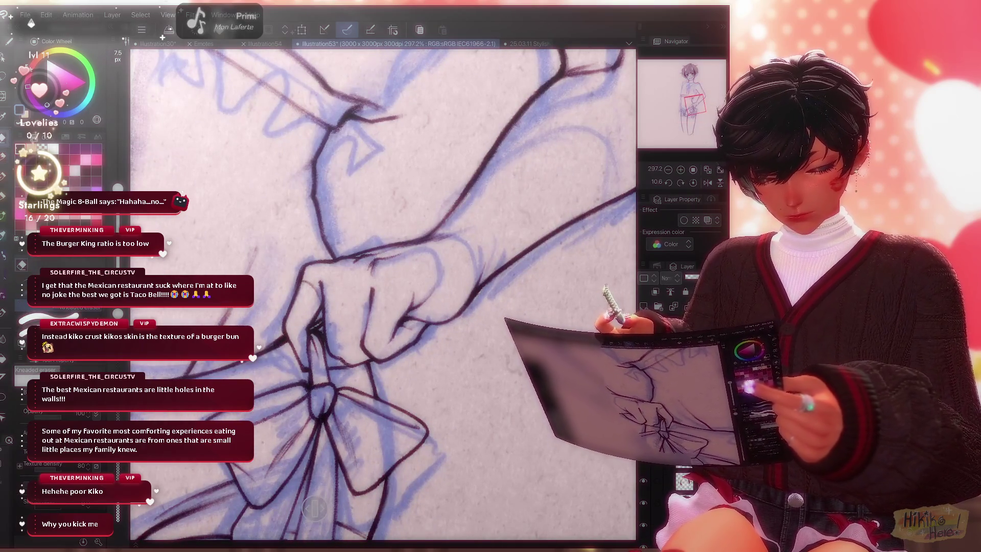
pyautogui.press('b')
pyautogui.press('e')
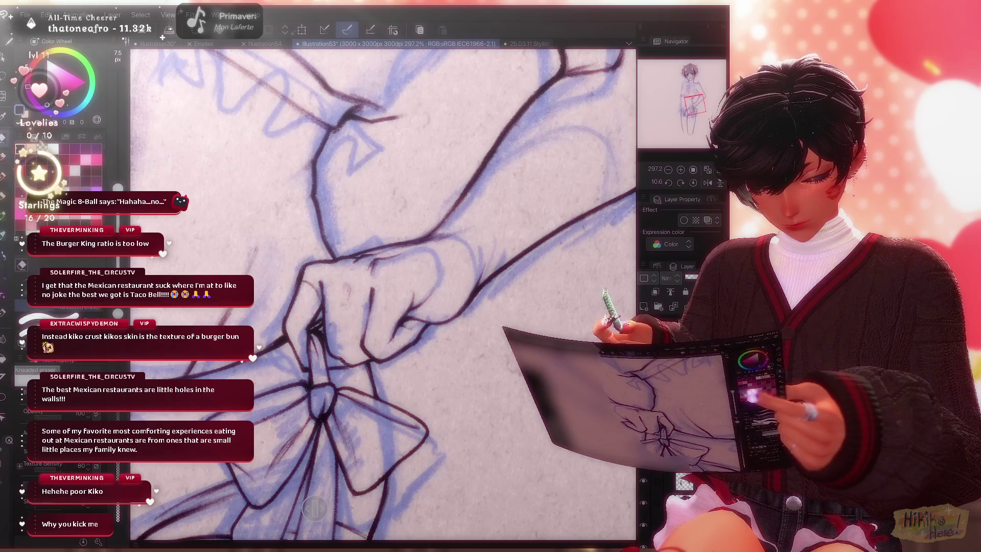
pyautogui.press('b')
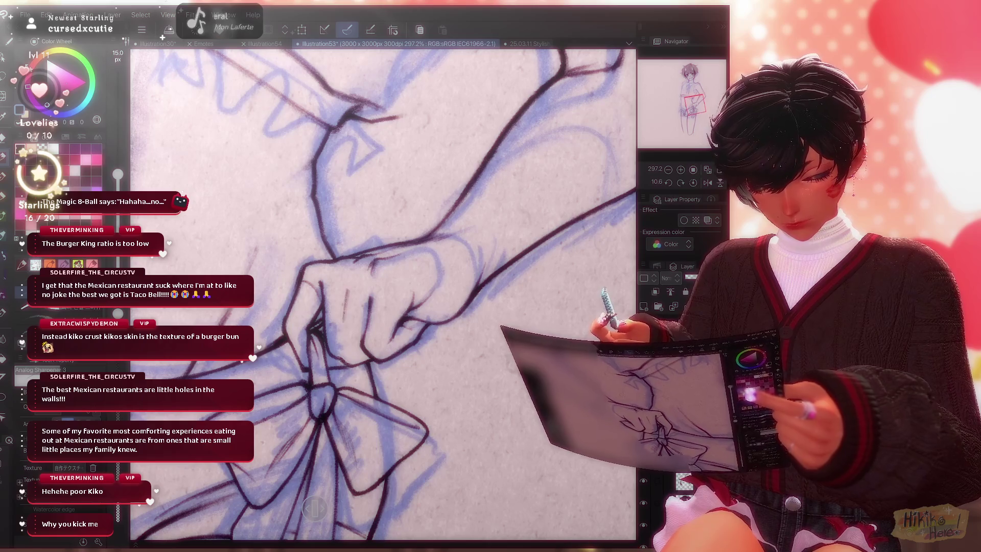
pyautogui.hotkey('ctrl', 'alt', '0')
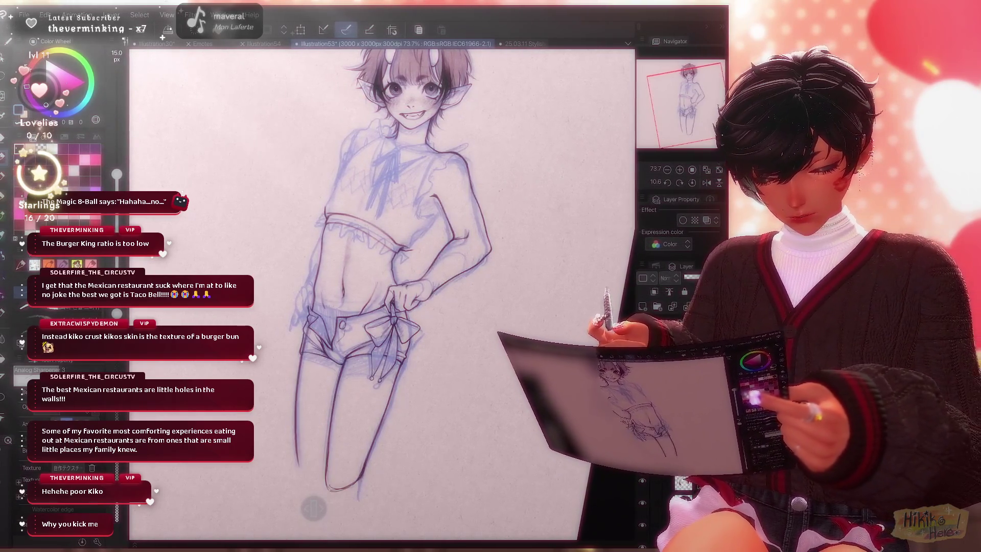
pyautogui.scroll(5, 381, 292)
pyautogui.scroll(1, 384, 291)
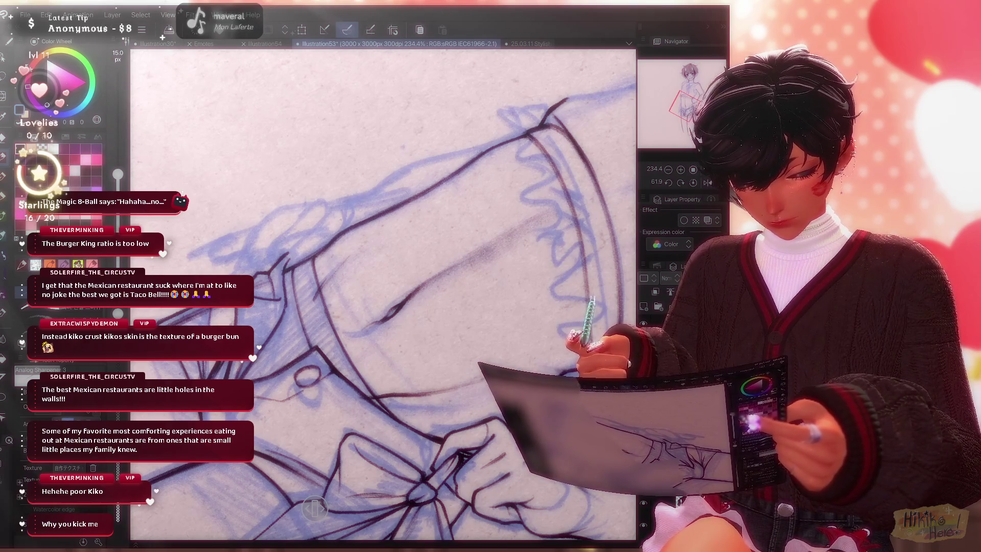
# Pick a 7.5 px eraser for the shorts and bow and hide the blue sketch layer.
pyautogui.moveTo(384, 292); pyautogui.dragTo(430, 230)
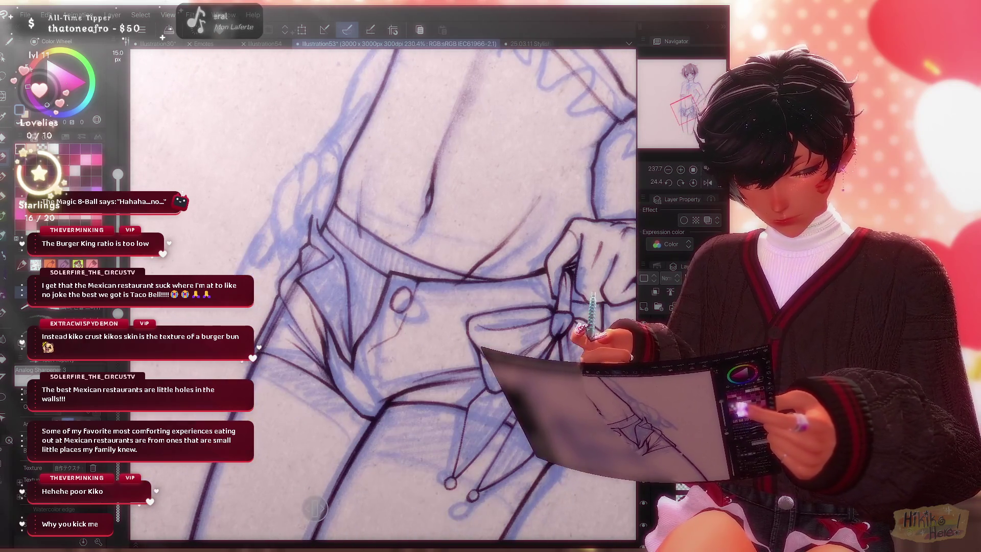
pyautogui.scroll(-1, 384, 291)
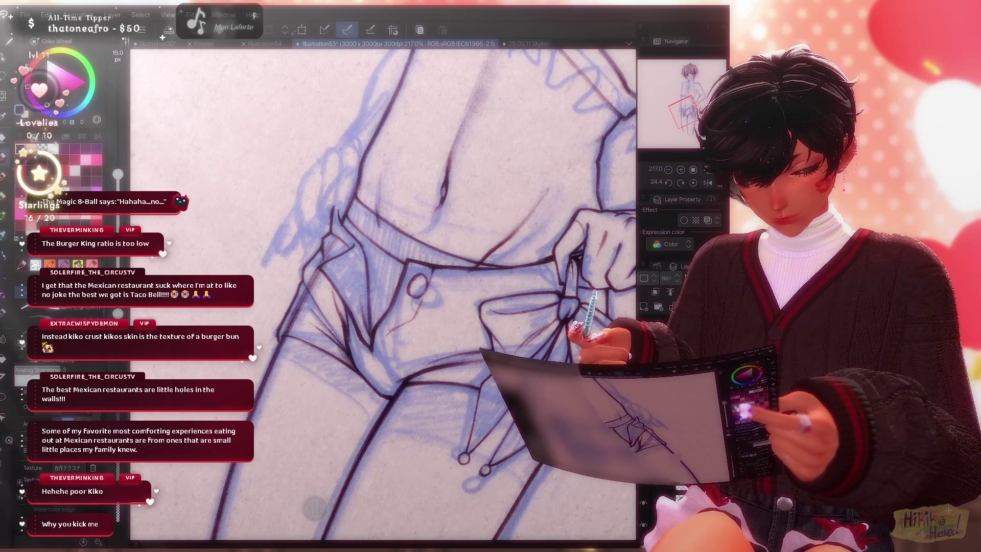
pyautogui.moveTo(383, 291); pyautogui.dragTo(414, 253)
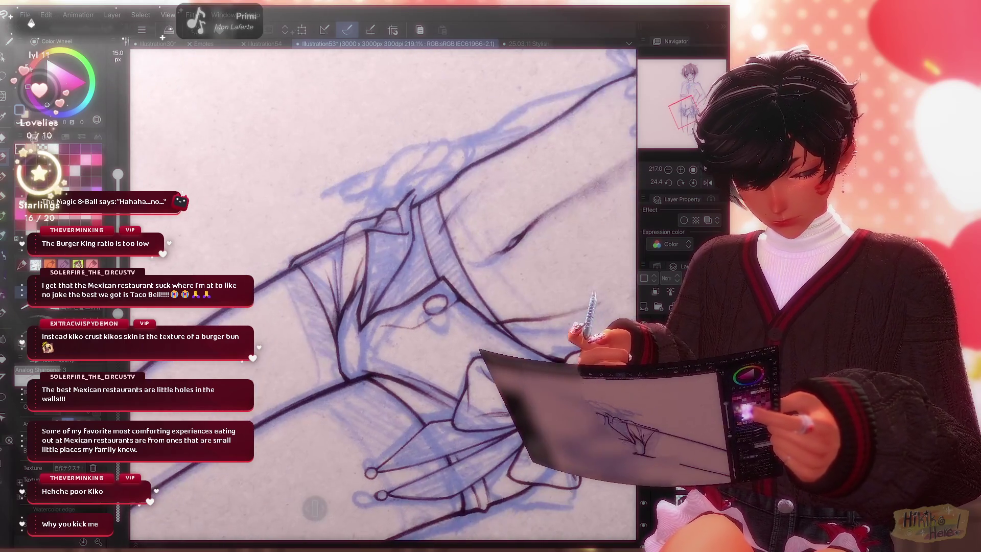
pyautogui.scroll(-5, 384, 291)
pyautogui.scroll(-5, 383, 291)
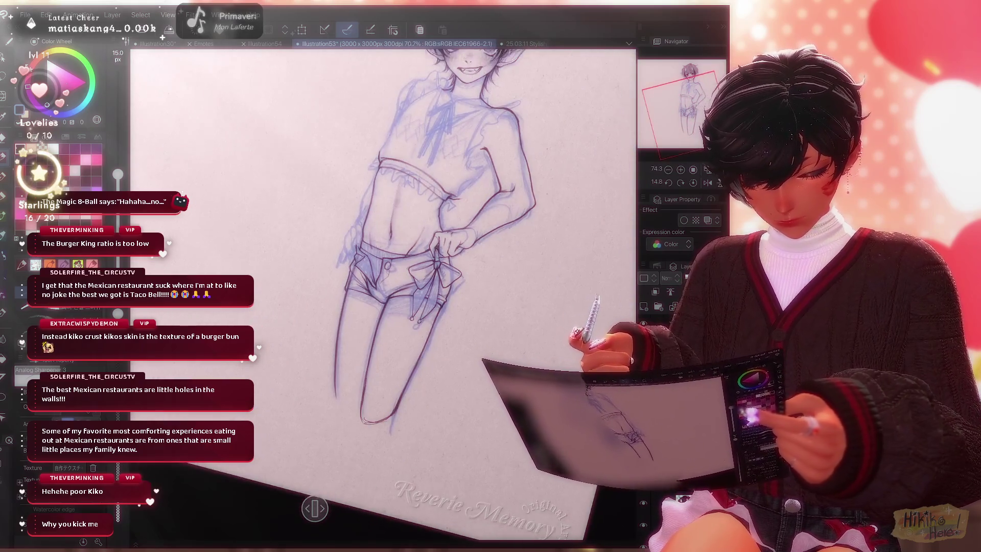
pyautogui.moveTo(384, 291); pyautogui.dragTo(413, 254)
pyautogui.scroll(5, 383, 291)
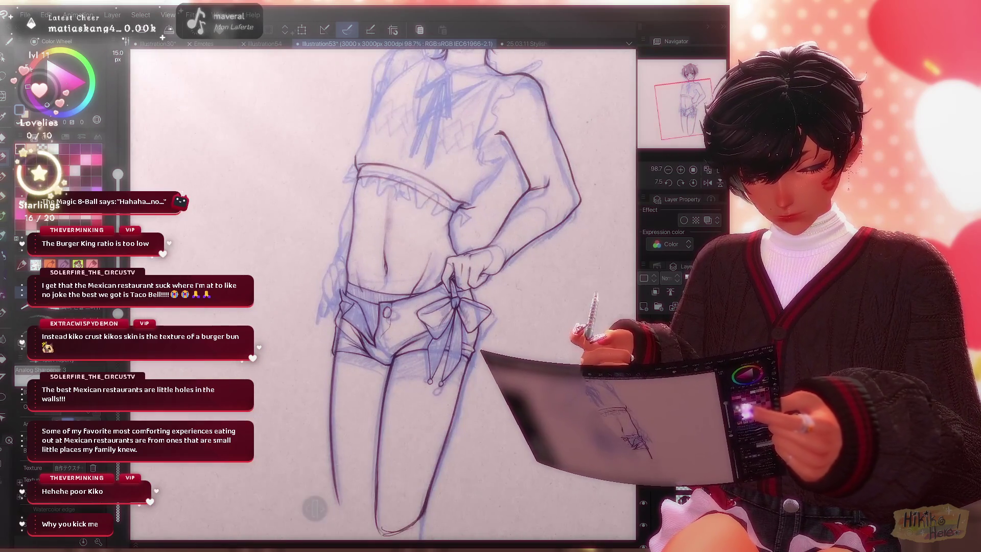
pyautogui.scroll(3, 383, 291)
pyautogui.moveTo(384, 292); pyautogui.dragTo(414, 253)
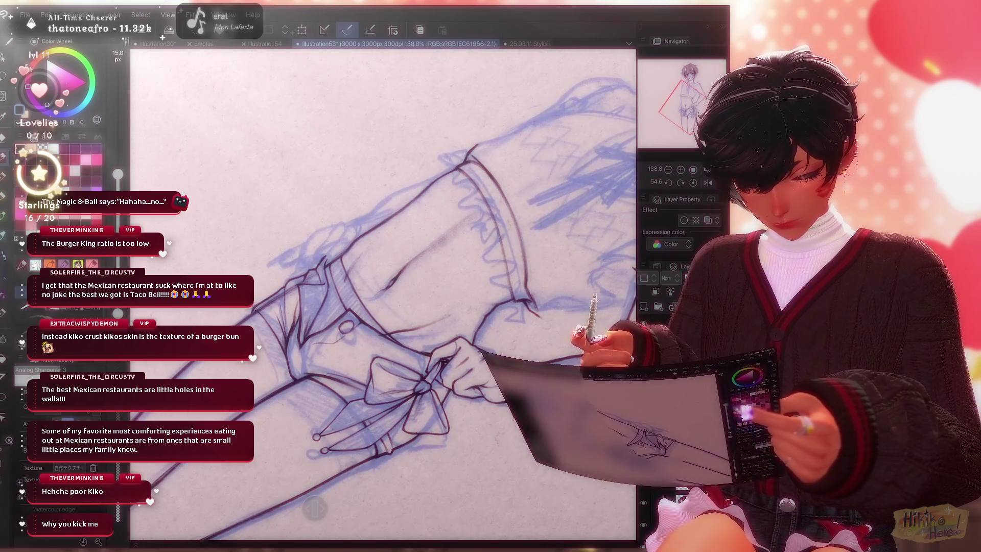
pyautogui.press('e')
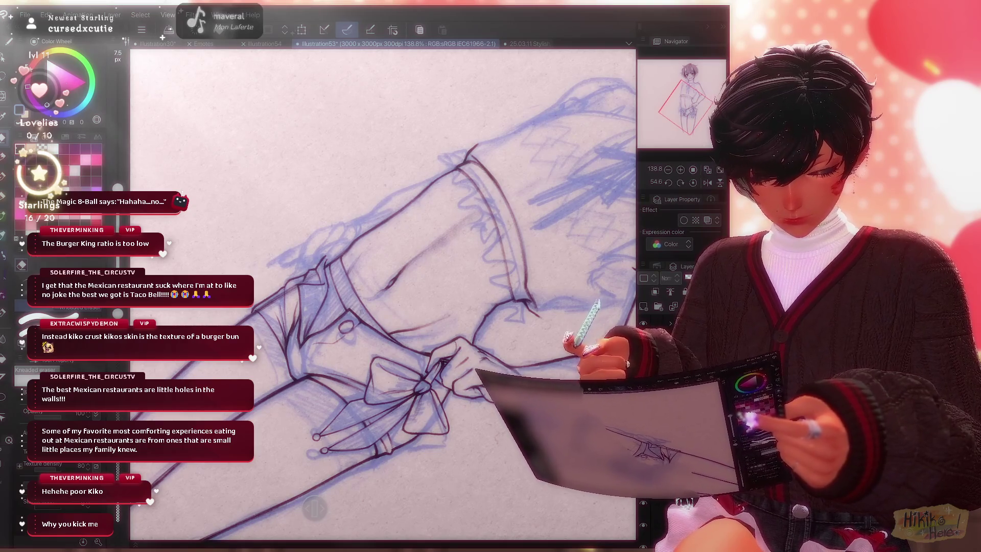
pyautogui.scroll(-3, 383, 291)
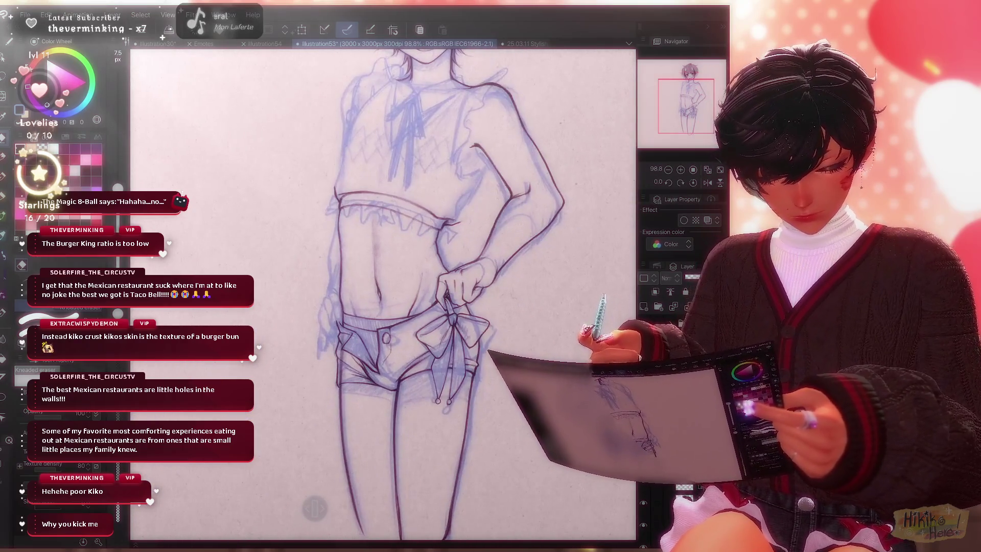
pyautogui.scroll(-2, 384, 291)
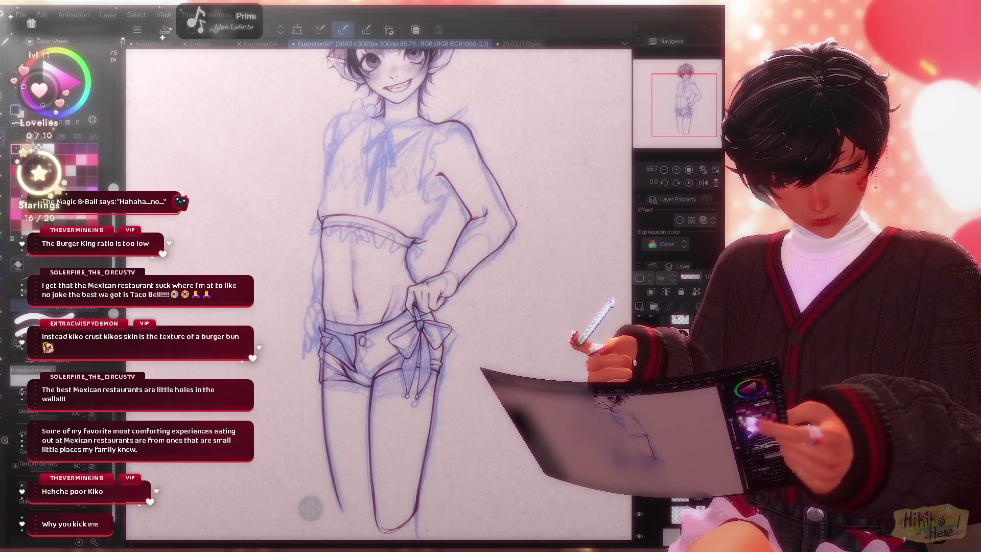
pyautogui.hotkey('ctrl', 'h')
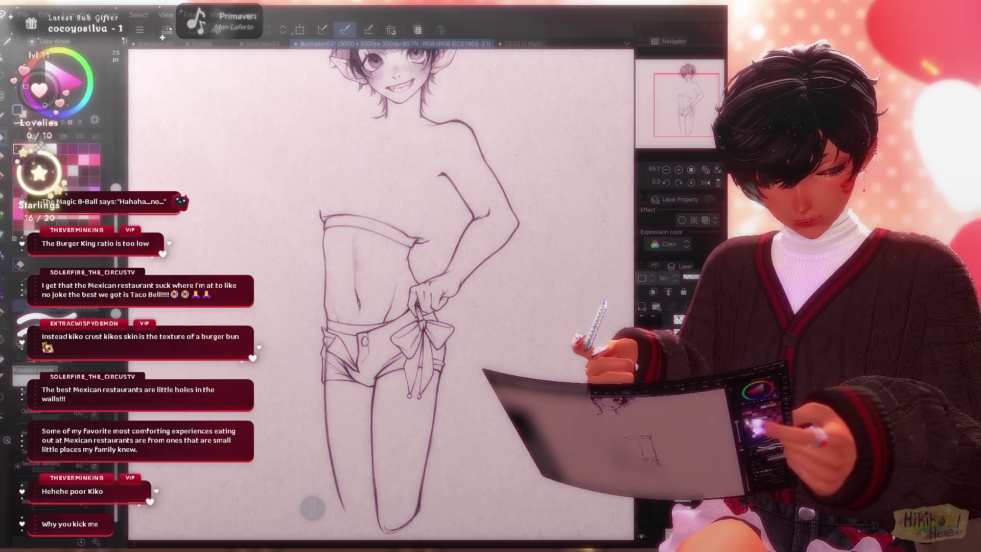
# Check the lines against the blue sketch, then shade the inside of the waistband grey with darker accents.
pyautogui.hotkey('ctrl', 'h')
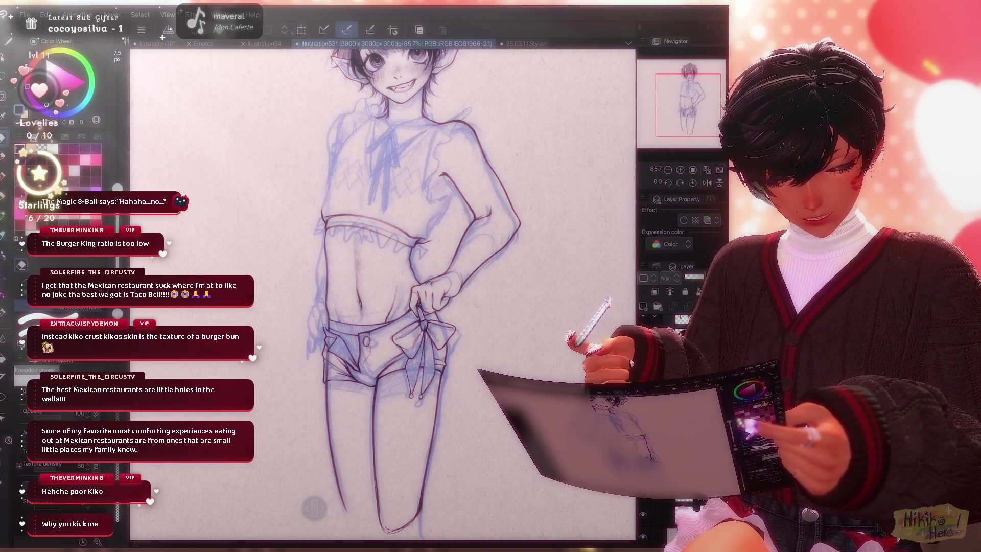
pyautogui.hotkey('ctrl', 'h')
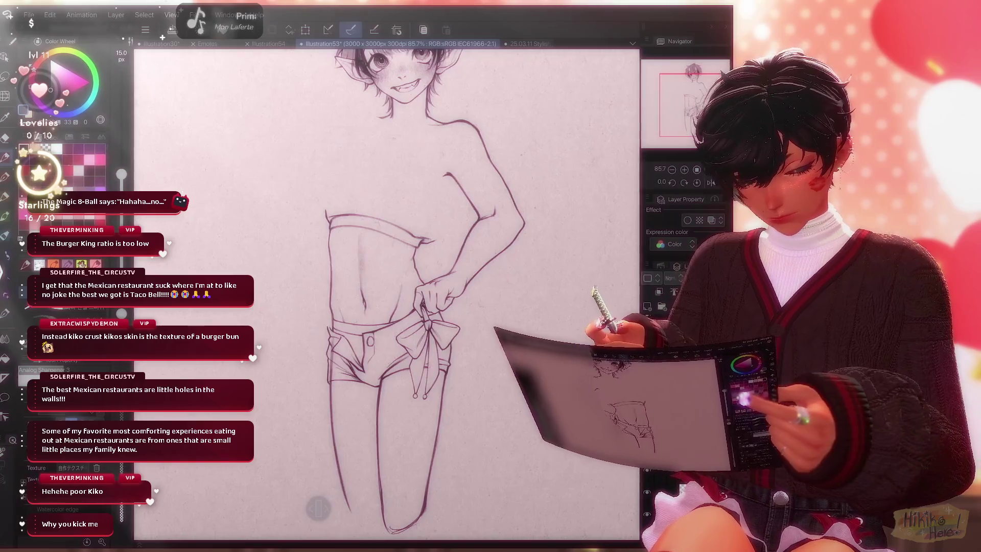
pyautogui.scroll(5, 388, 291)
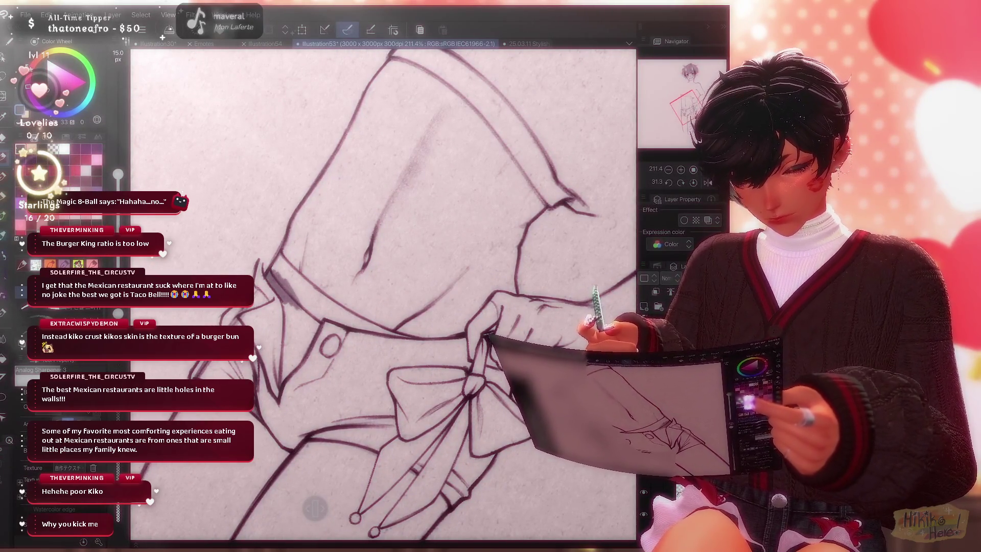
pyautogui.scroll(2, 384, 292)
pyautogui.moveTo(298, 305)
pyautogui.mouseDown()
pyautogui.moveTo(278, 283)
pyautogui.moveTo(275, 334)
pyautogui.mouseUp()
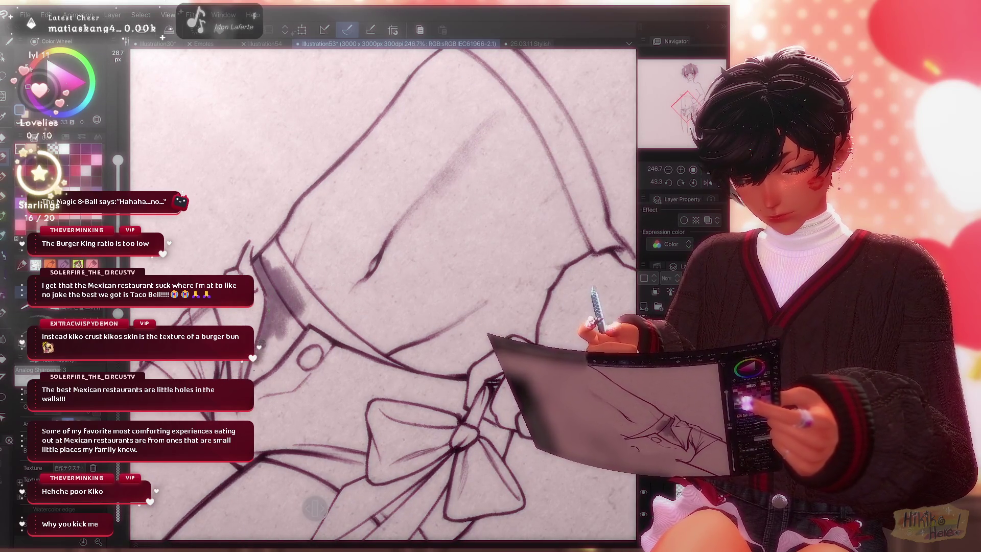
pyautogui.moveTo(269, 368)
pyautogui.mouseDown()
pyautogui.moveTo(278, 332)
pyautogui.moveTo(261, 371)
pyautogui.mouseUp()
pyautogui.moveTo(291, 338)
pyautogui.mouseDown()
pyautogui.moveTo(301, 316)
pyautogui.moveTo(351, 312)
pyautogui.mouseUp()
pyautogui.moveTo(315, 345); pyautogui.dragTo(361, 314)
pyautogui.moveTo(337, 360); pyautogui.dragTo(393, 322)
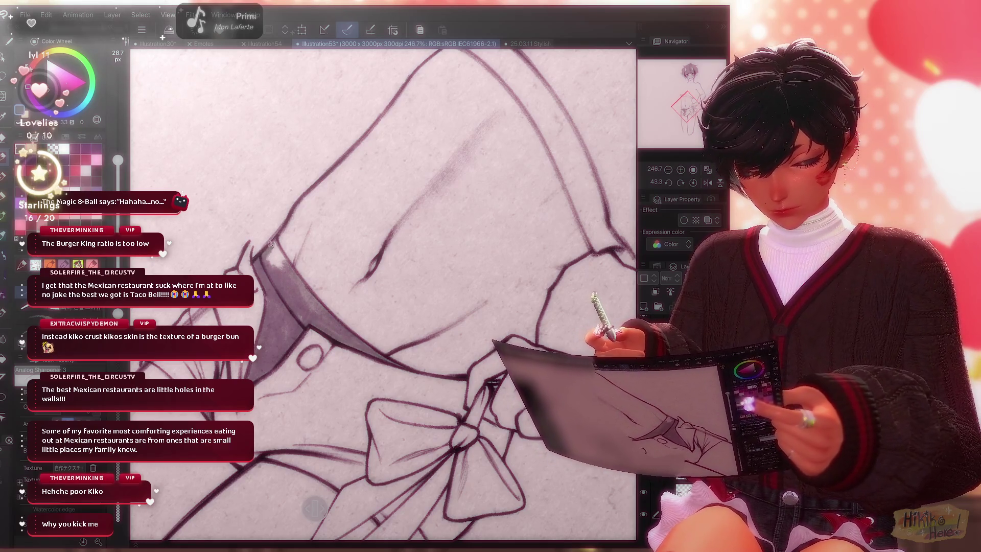
pyautogui.moveTo(265, 241); pyautogui.dragTo(277, 268)
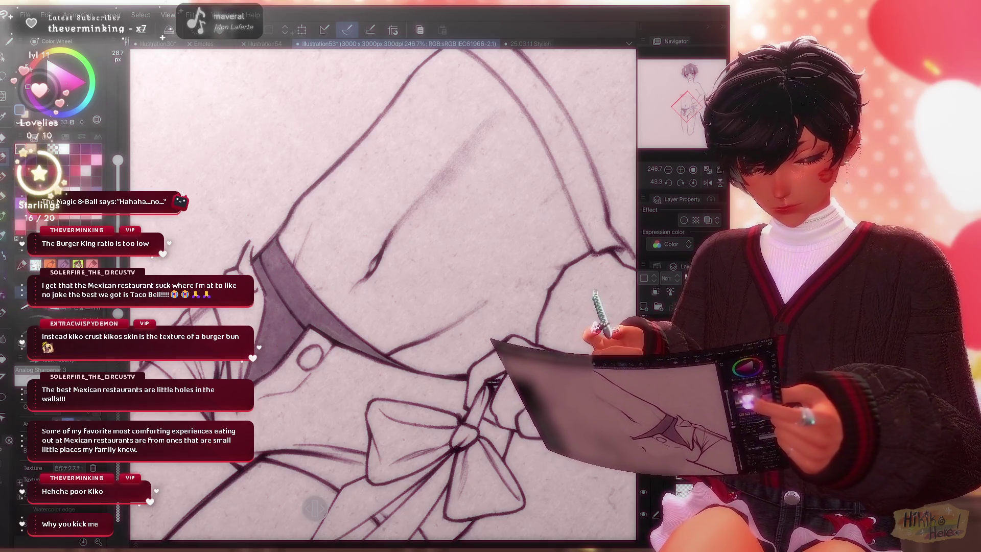
pyautogui.scroll(-4, 384, 291)
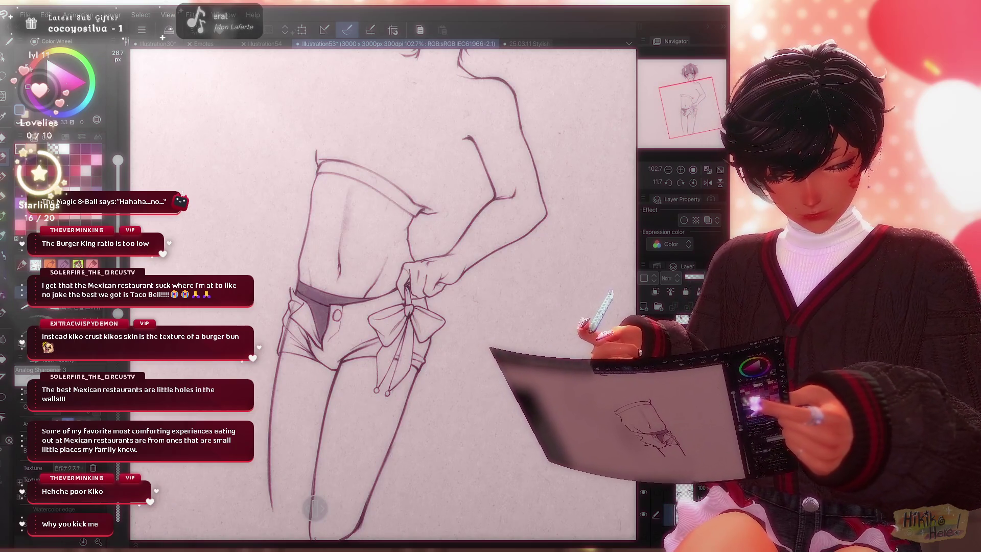
pyautogui.scroll(2, 384, 291)
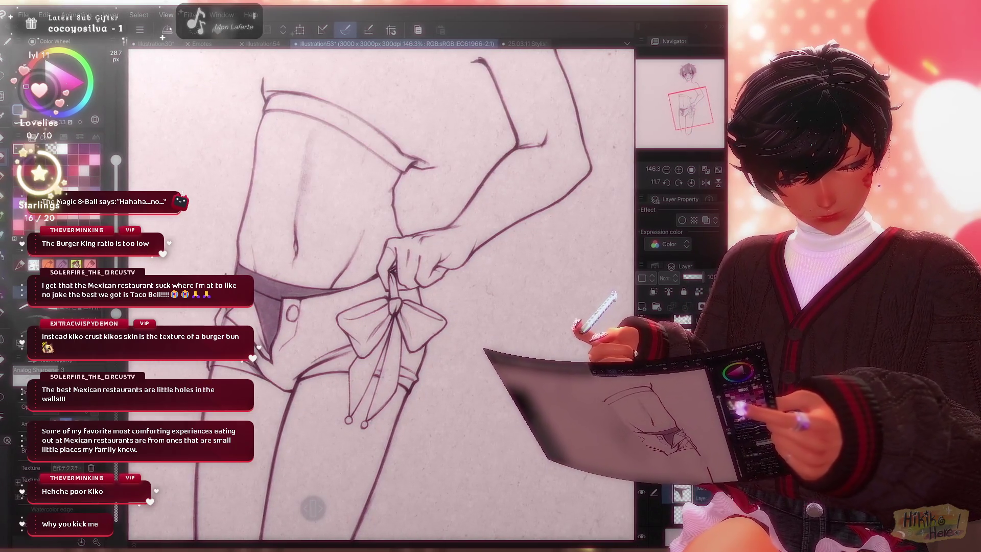
pyautogui.scroll(1, 384, 291)
pyautogui.scroll(2, 383, 291)
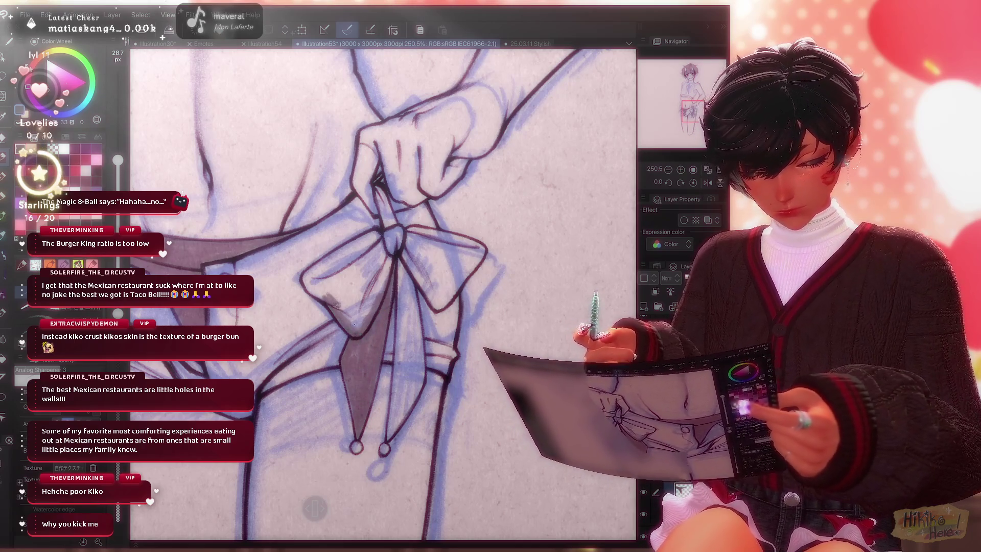
# Hatch grey shading over the bow's left loop and reset the canvas rotation upright.
pyautogui.moveTo(338, 323); pyautogui.dragTo(386, 255)
pyautogui.moveTo(370, 283); pyautogui.dragTo(391, 246)
pyautogui.moveTo(378, 274)
pyautogui.mouseDown()
pyautogui.moveTo(393, 240)
pyautogui.moveTo(368, 249)
pyautogui.mouseUp()
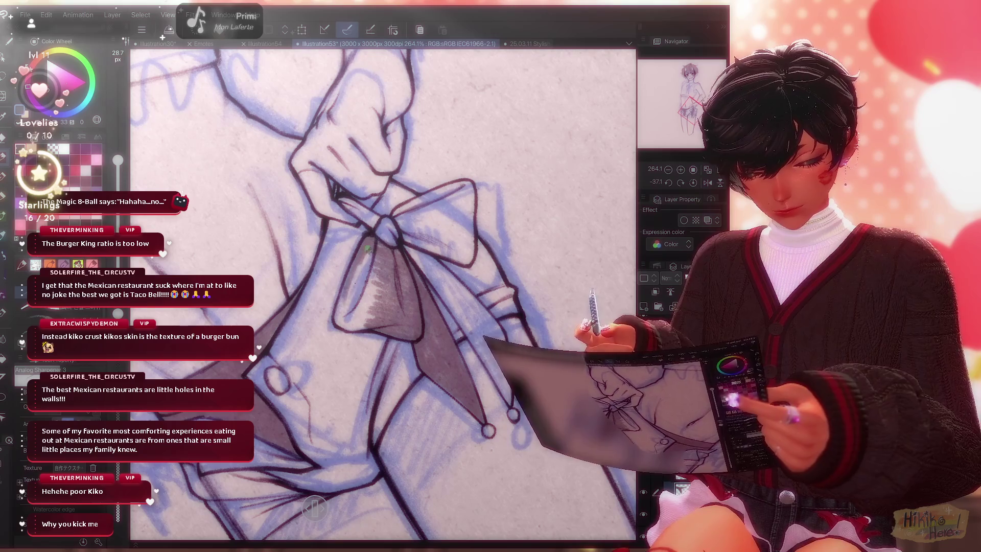
pyautogui.moveTo(349, 307); pyautogui.dragTo(372, 253)
pyautogui.moveTo(337, 319)
pyautogui.mouseDown()
pyautogui.moveTo(345, 296)
pyautogui.moveTo(352, 319)
pyautogui.moveTo(333, 294)
pyautogui.moveTo(370, 295)
pyautogui.moveTo(388, 281)
pyautogui.mouseUp()
pyautogui.hotkey('ctrl', '@')
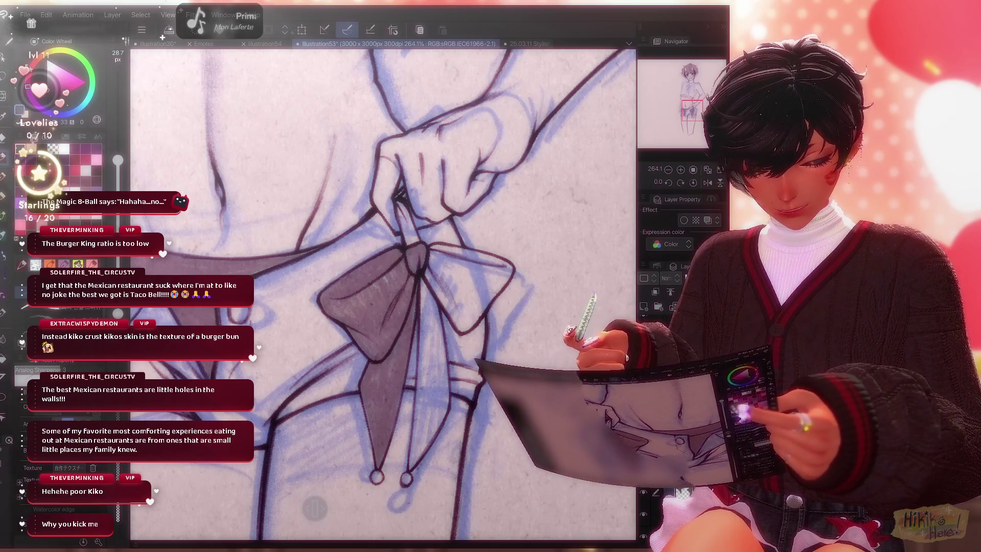
# Hatch grey shading down the length of the bow's ribbon tail.
pyautogui.moveTo(423, 284); pyautogui.dragTo(423, 355)
pyautogui.moveTo(431, 296); pyautogui.dragTo(440, 376)
pyautogui.moveTo(437, 280); pyautogui.dragTo(445, 371)
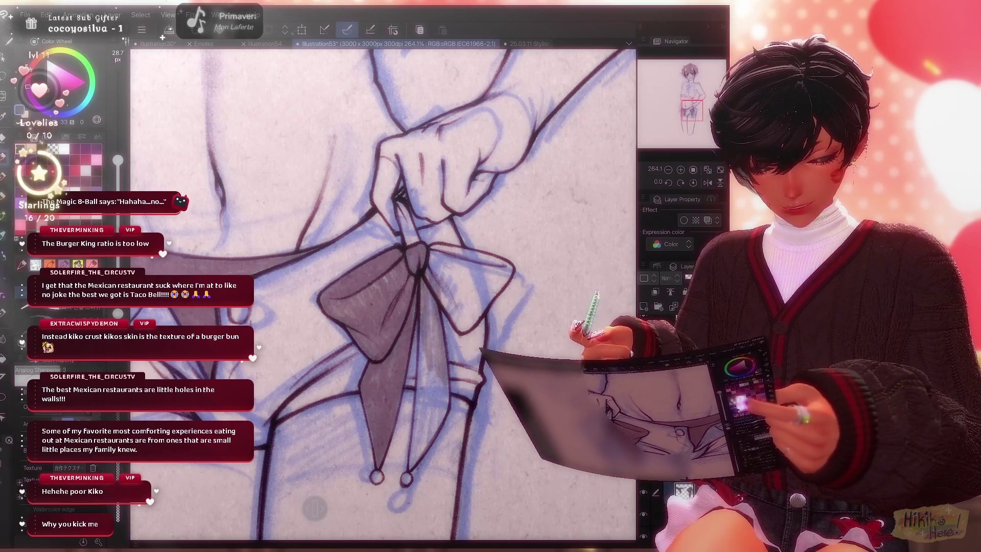
pyautogui.moveTo(431, 301); pyautogui.dragTo(429, 393)
pyautogui.moveTo(426, 330); pyautogui.dragTo(422, 393)
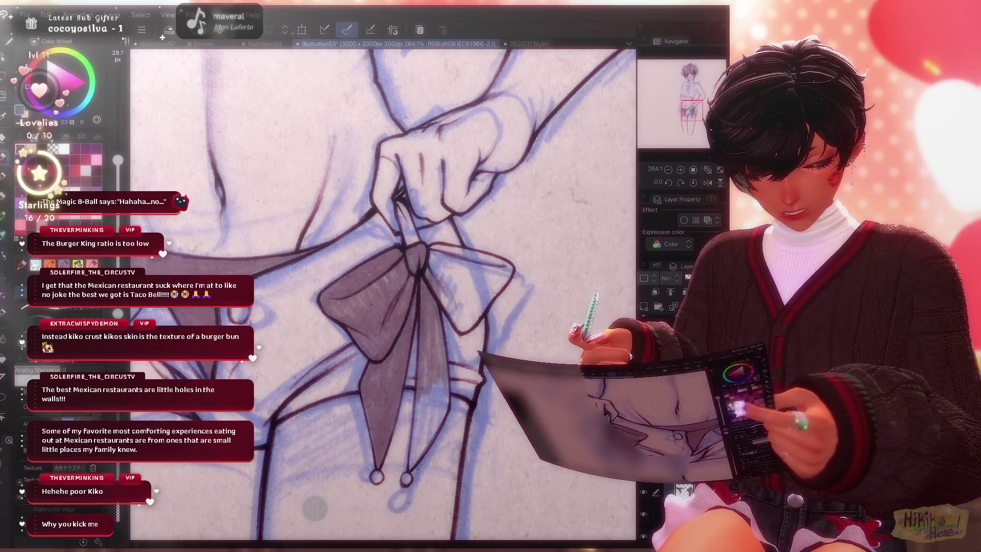
pyautogui.scroll(-2, 383, 292)
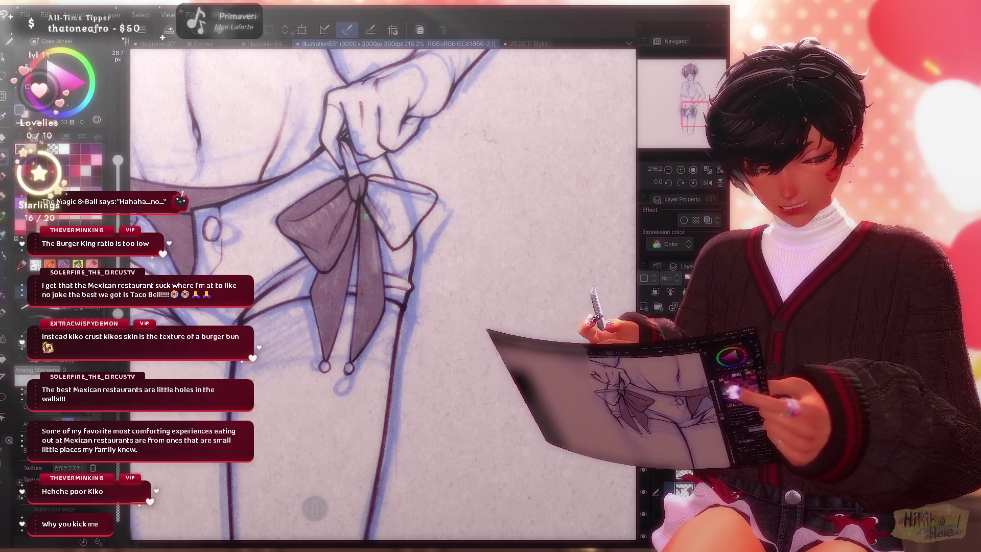
pyautogui.scroll(2, 383, 291)
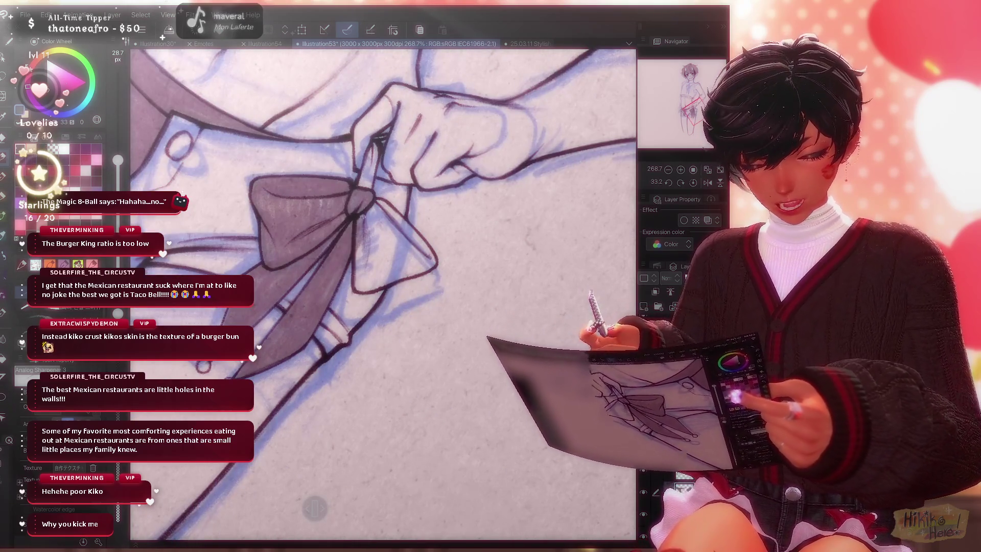
# Paint grey shading across the bow's right and lower lobes, darkening the lower-left lobe.
pyautogui.moveTo(362, 215); pyautogui.dragTo(360, 277)
pyautogui.moveTo(358, 238)
pyautogui.mouseDown()
pyautogui.moveTo(371, 293)
pyautogui.moveTo(361, 206)
pyautogui.moveTo(383, 269)
pyautogui.mouseUp()
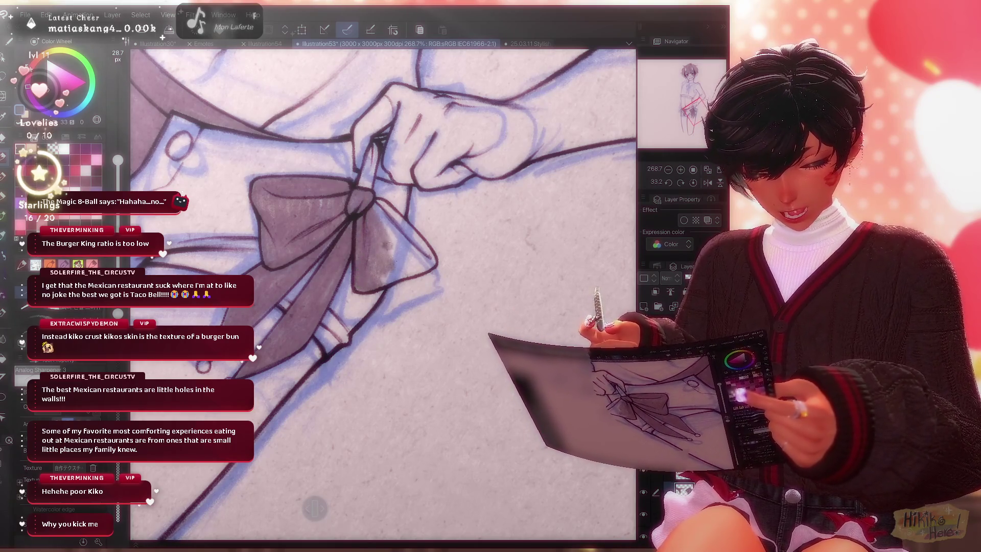
pyautogui.moveTo(380, 201); pyautogui.dragTo(432, 270)
pyautogui.moveTo(403, 235); pyautogui.dragTo(418, 271)
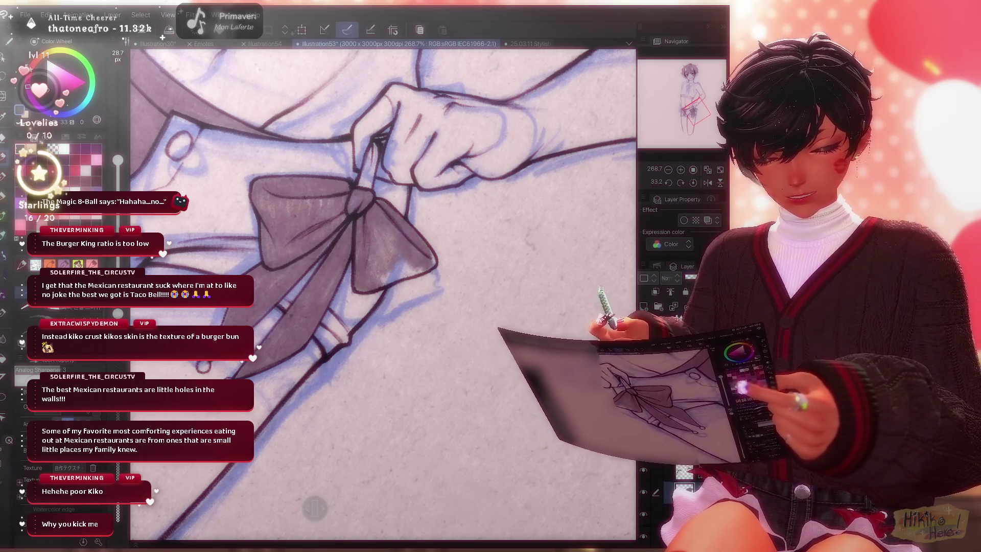
pyautogui.moveTo(343, 231); pyautogui.dragTo(385, 275)
pyautogui.moveTo(369, 220); pyautogui.dragTo(391, 231)
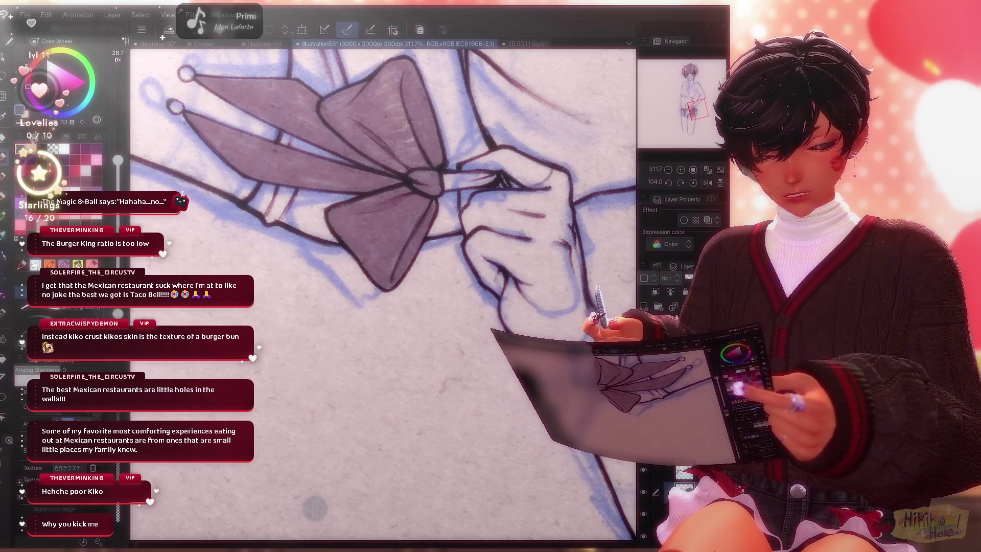
pyautogui.scroll(-3, 349, 239)
pyautogui.scroll(-2, 382, 291)
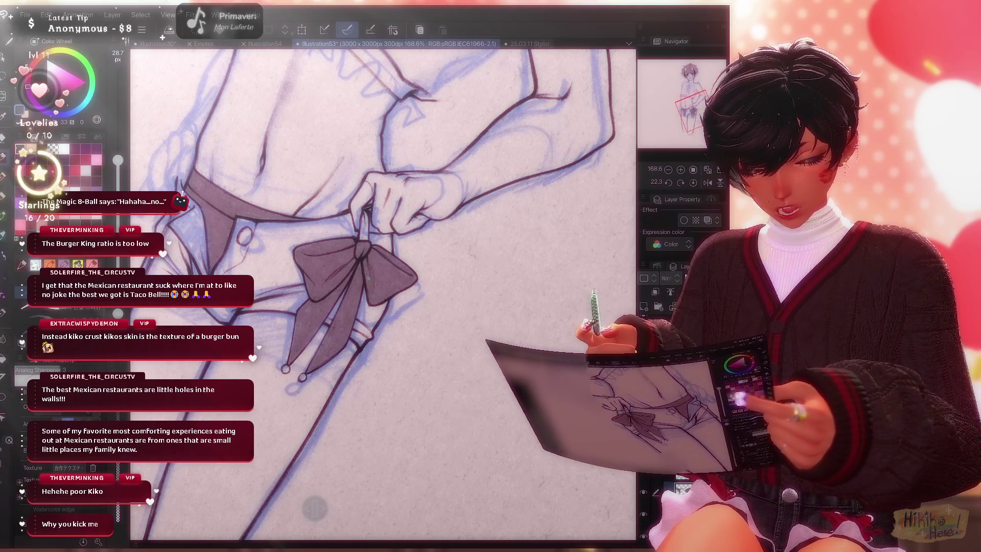
pyautogui.scroll(-3, 377, 291)
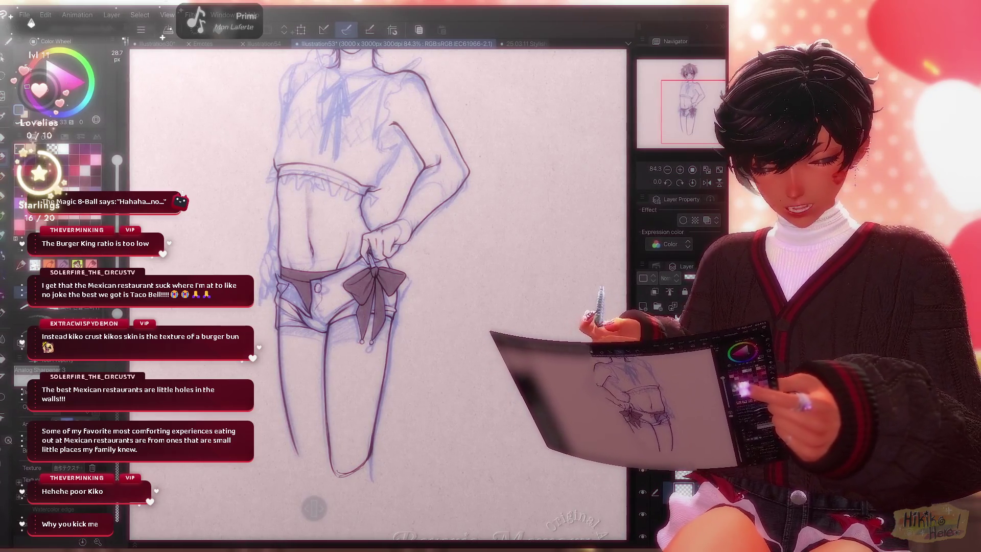
pyautogui.scroll(3, 291, 307)
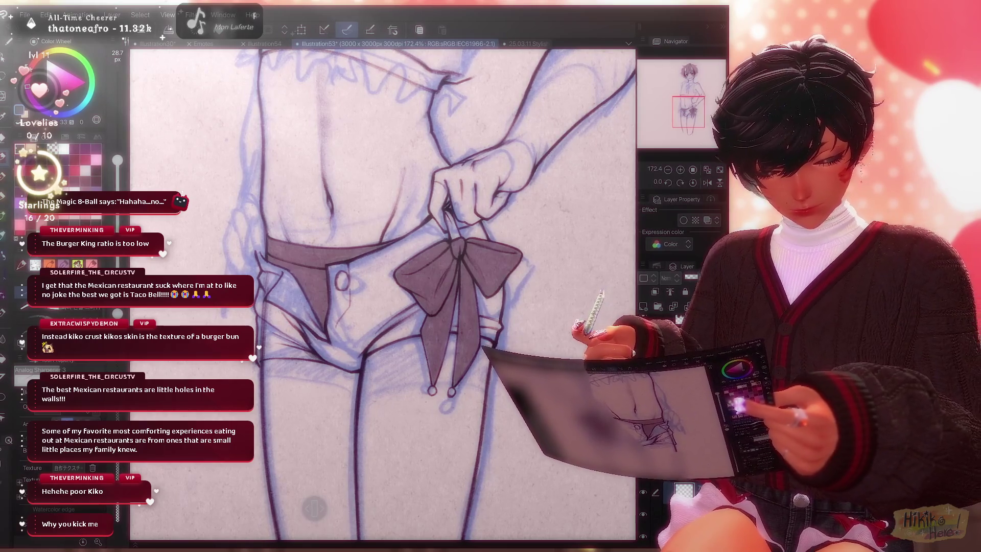
pyautogui.scroll(5, 452, 254)
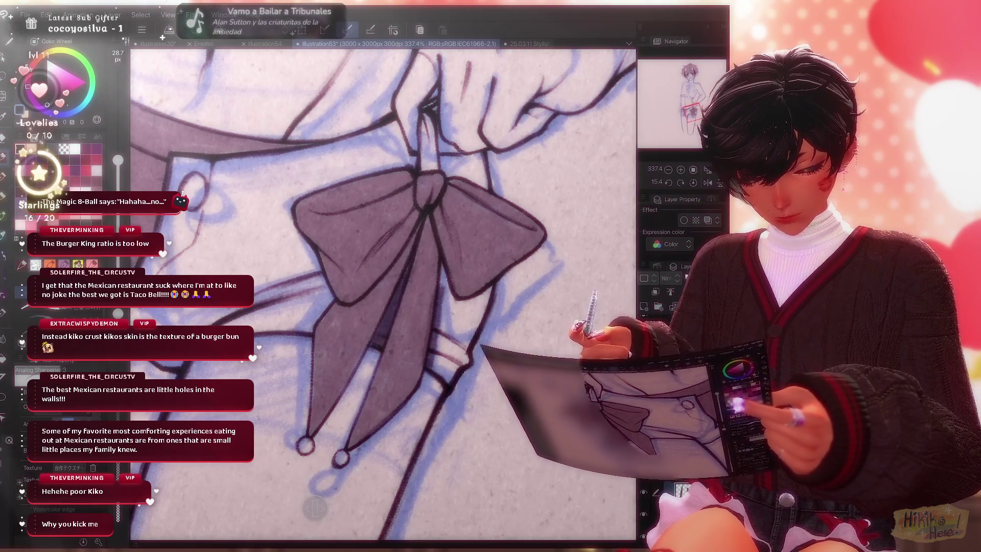
# Cycle the tool shortcut toward the lasso fill after zooming in on the bow.
pyautogui.press('u')
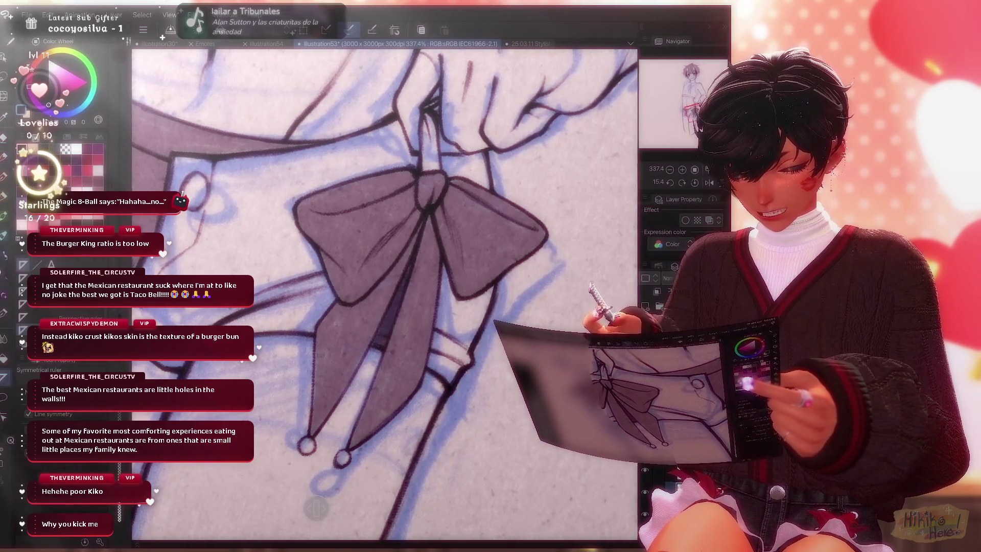
# Switch to the enclosed-area Fill tool and fill the gap between the bow tails grey.
pyautogui.press('u')
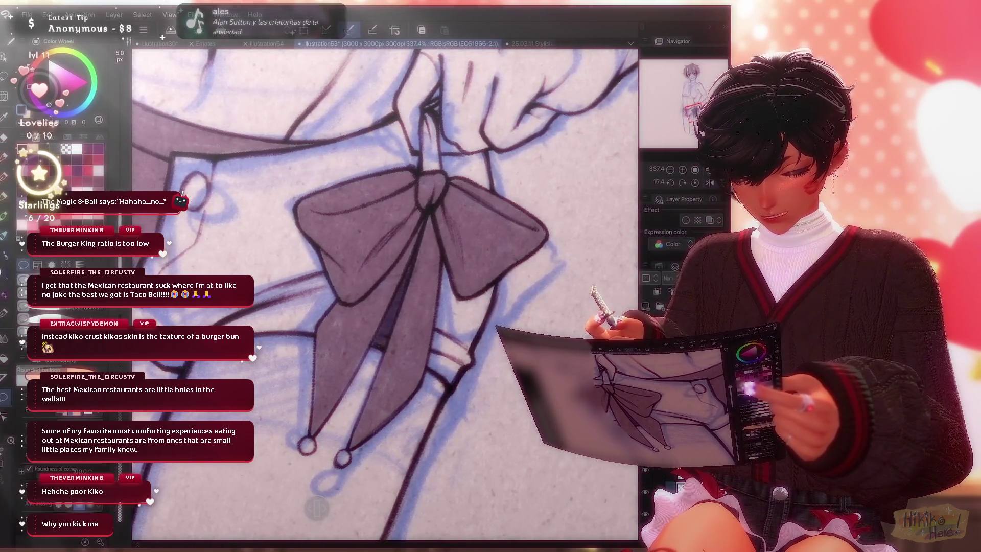
pyautogui.press('u')
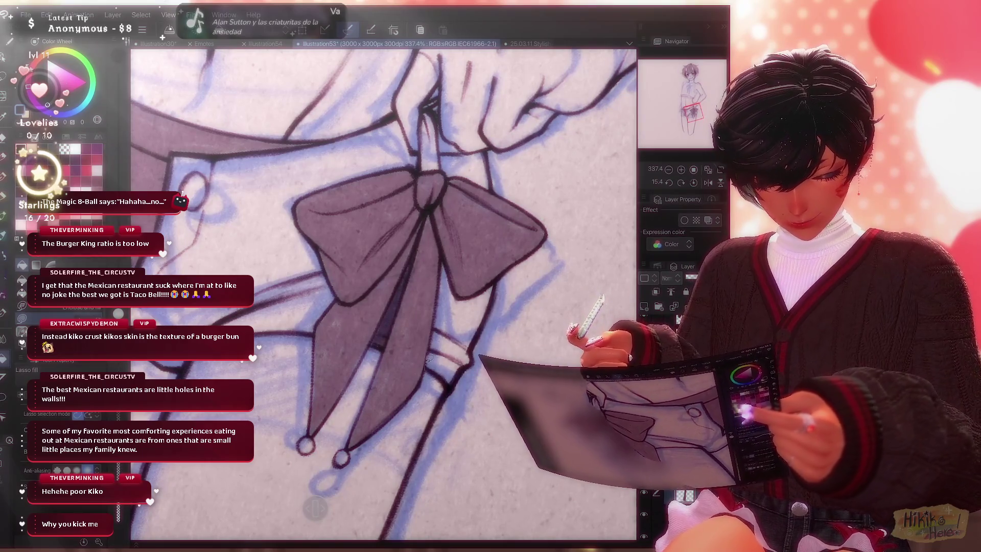
pyautogui.press('g')
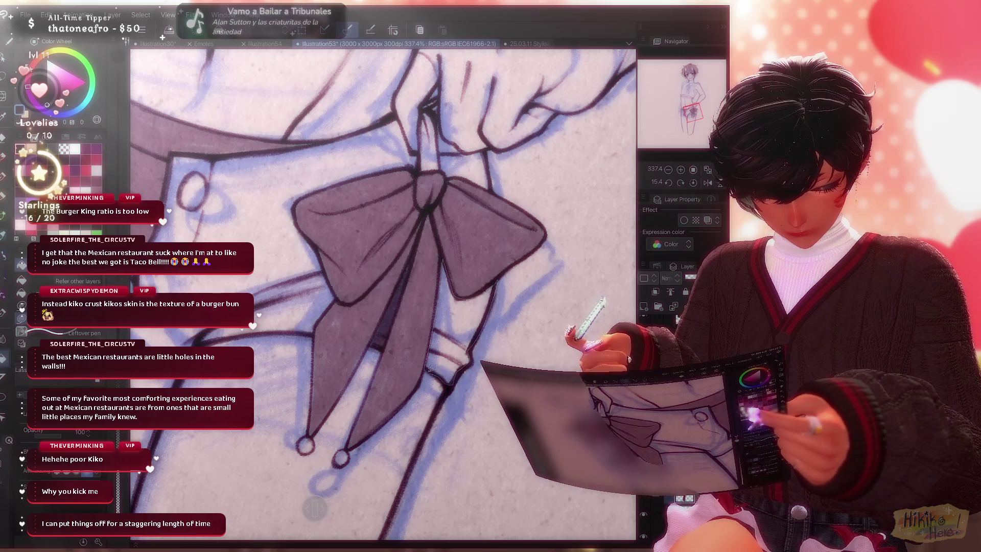
pyautogui.click(459, 330)
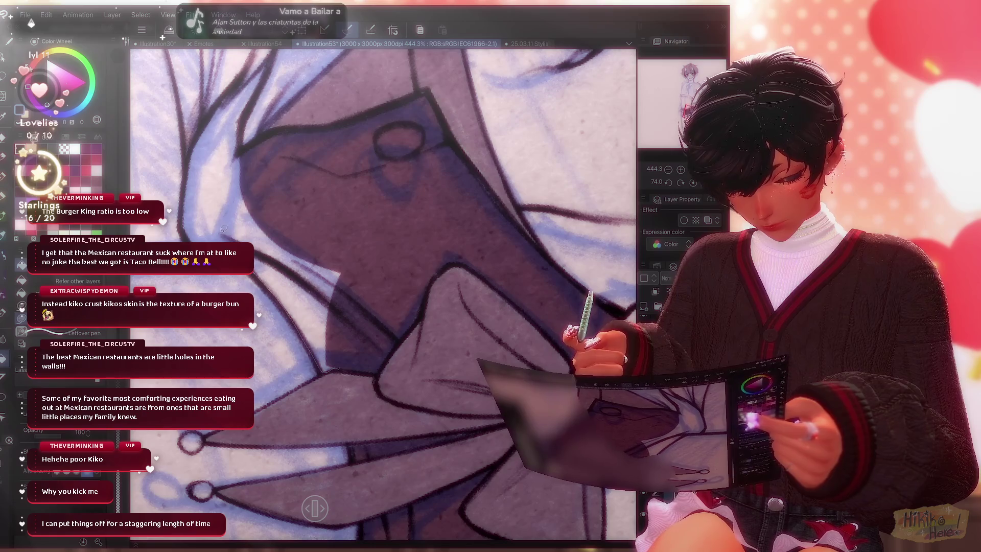
pyautogui.scroll(1, 384, 291)
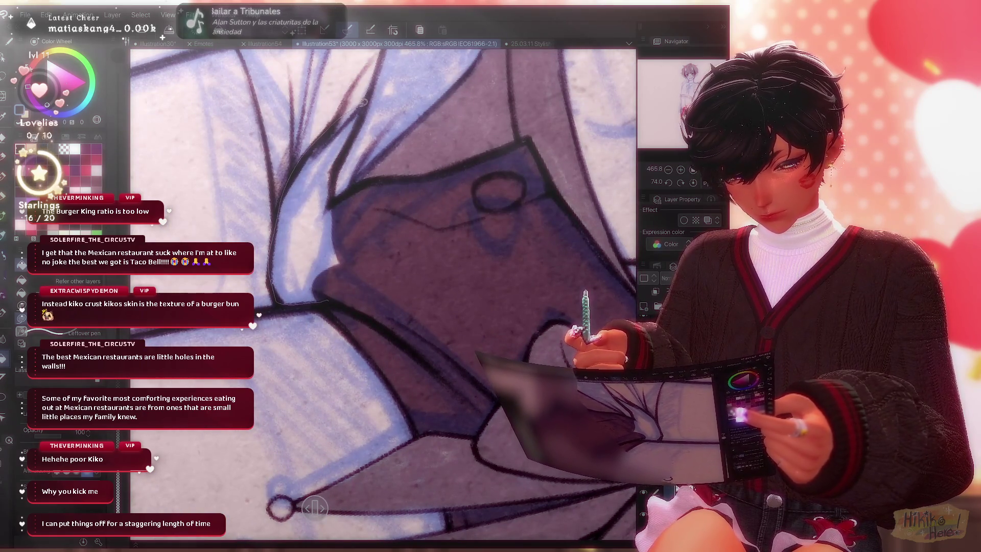
# Lasso-fill the shorts' folded flap, edge and adjacent strip with dark purple tone.
pyautogui.moveTo(342, 273); pyautogui.dragTo(330, 257)
pyautogui.moveTo(341, 204); pyautogui.dragTo(346, 356)
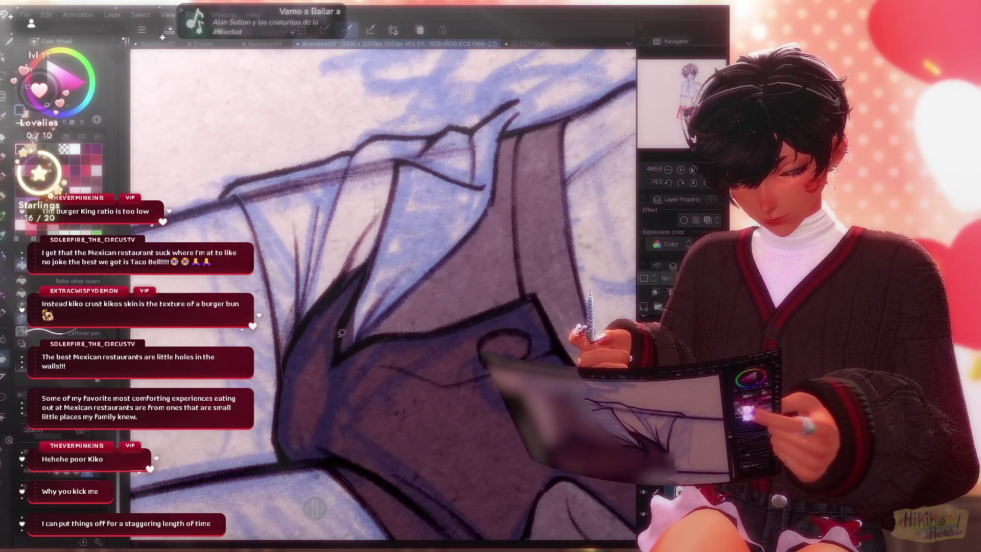
pyautogui.moveTo(342, 332); pyautogui.dragTo(342, 333)
pyautogui.moveTo(282, 309); pyautogui.dragTo(246, 211)
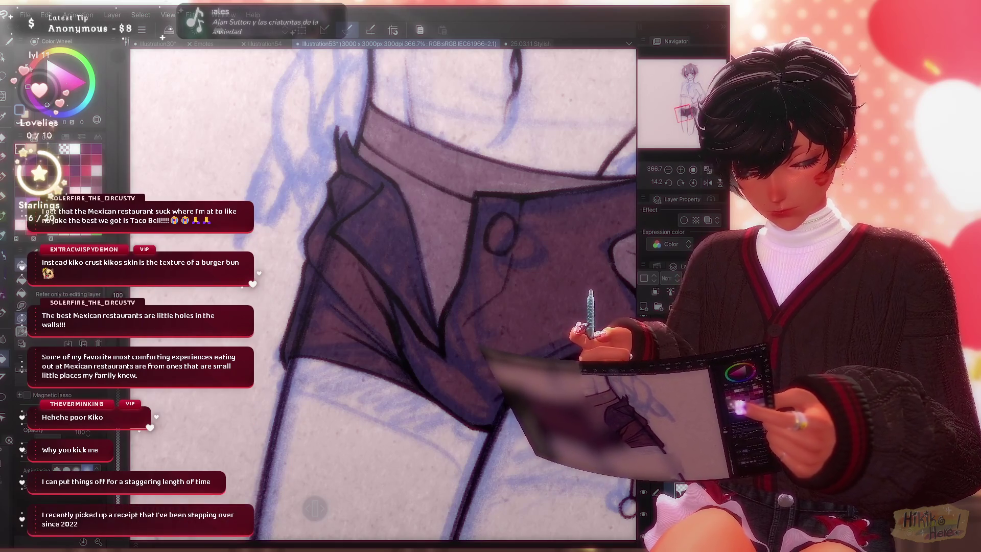
pyautogui.scroll(-5, 314, 508)
pyautogui.scroll(-2, 314, 508)
pyautogui.scroll(-2, 314, 507)
pyautogui.scroll(1, 314, 508)
pyautogui.scroll(1, 314, 507)
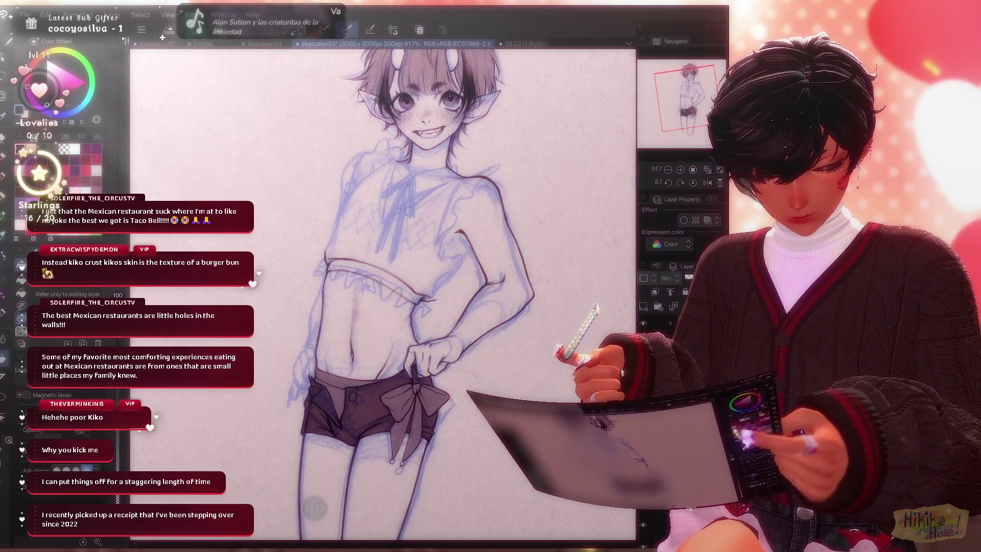
pyautogui.scroll(3, 383, 345)
pyautogui.scroll(3, 384, 345)
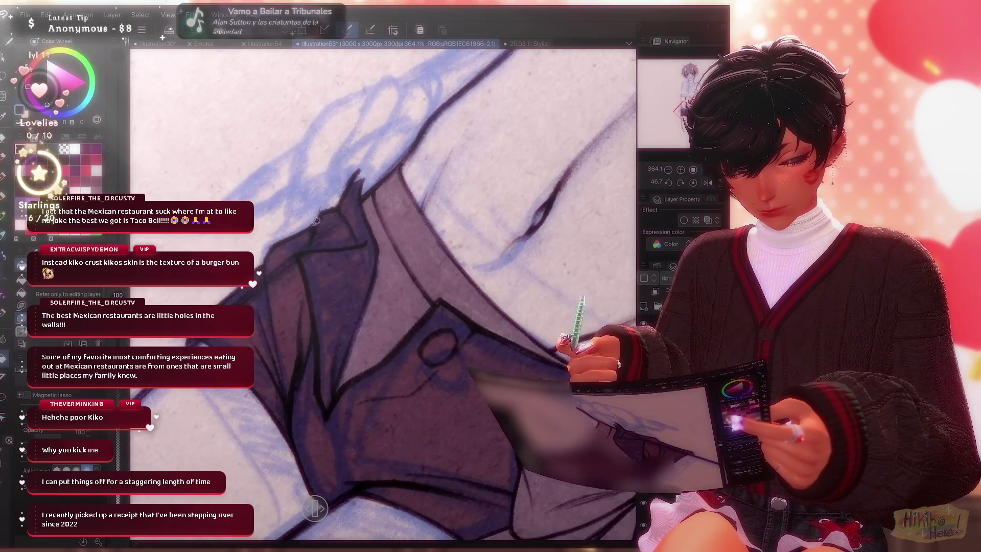
pyautogui.scroll(-3, 384, 307)
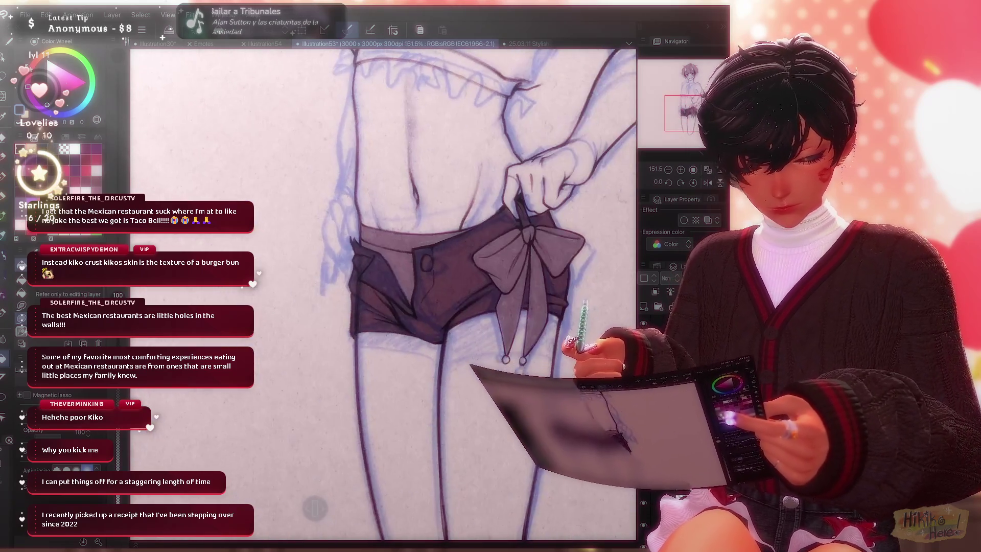
pyautogui.scroll(-2, 383, 307)
pyautogui.scroll(1, 383, 307)
pyautogui.scroll(-1, 384, 307)
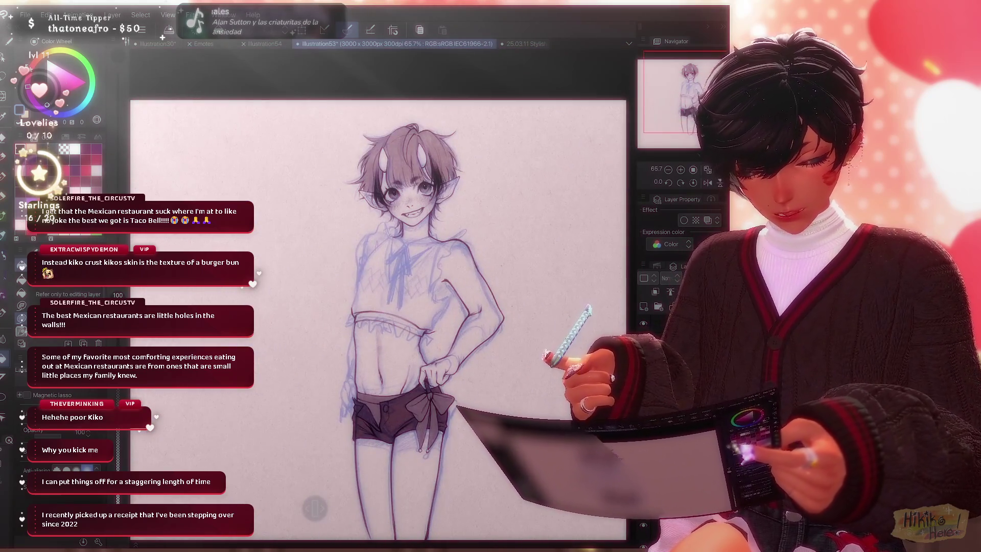
pyautogui.scroll(1, 383, 307)
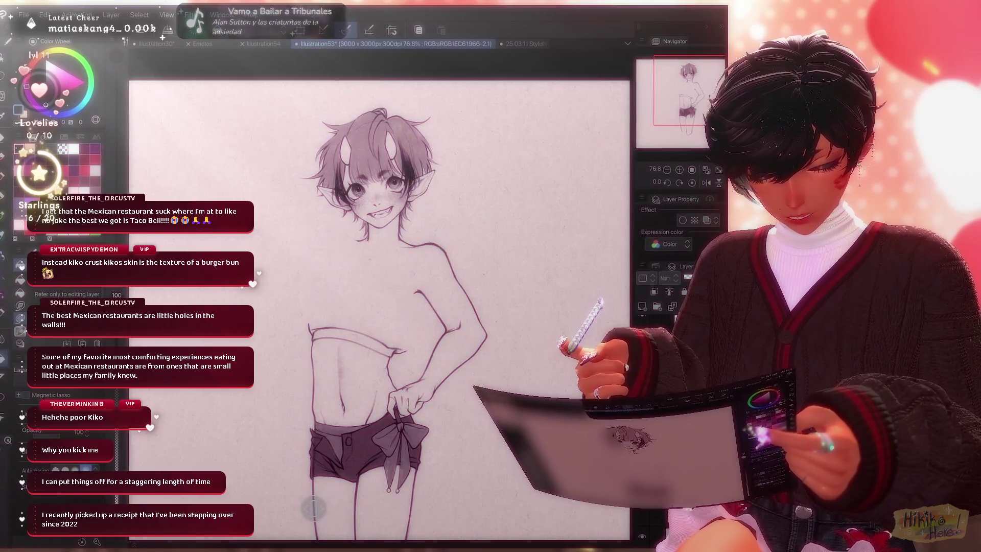
pyautogui.scroll(1, 345, 307)
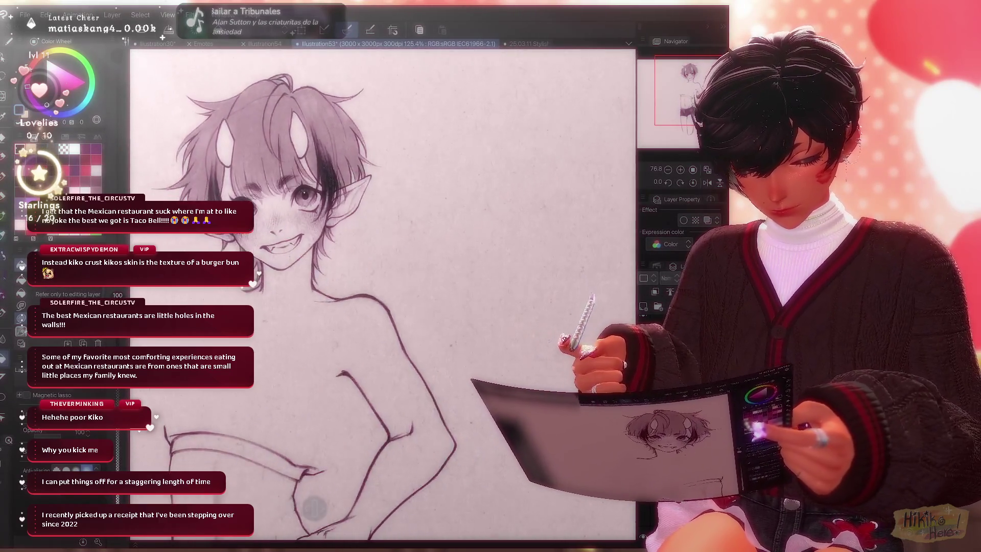
pyautogui.scroll(1, 345, 306)
pyautogui.scroll(1, 345, 307)
pyautogui.scroll(2, 383, 291)
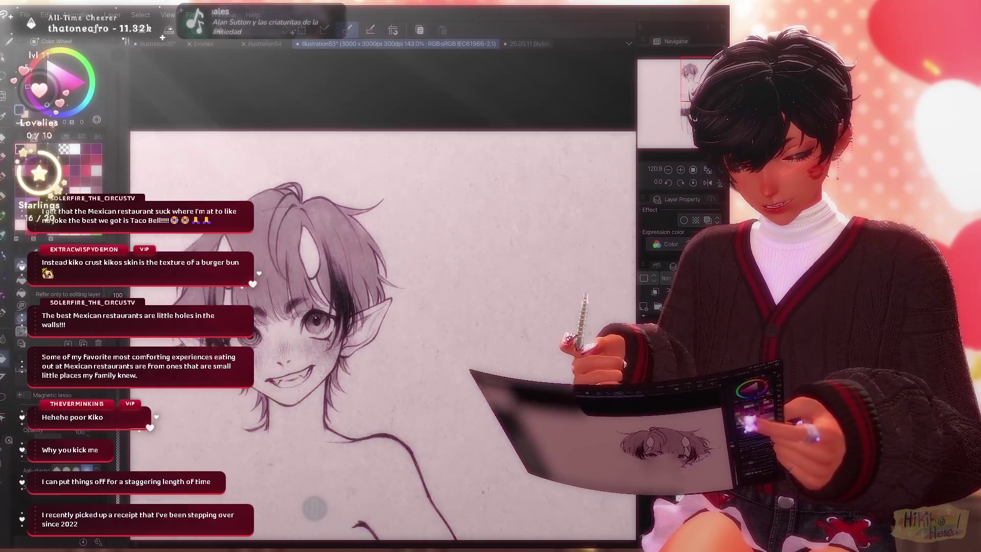
pyautogui.scroll(-1, 384, 291)
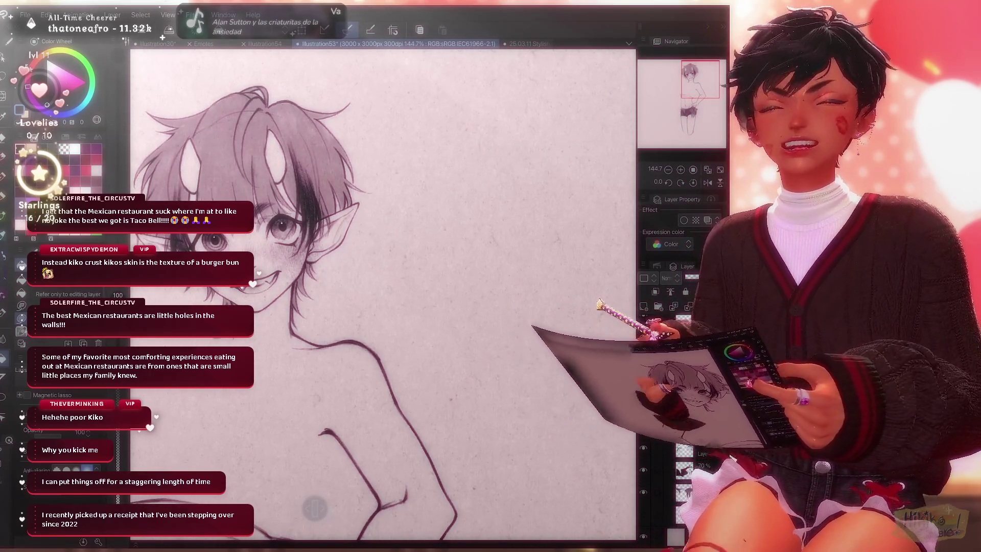
pyautogui.scroll(-1, 384, 291)
pyautogui.scroll(-1, 384, 292)
pyautogui.scroll(-1, 384, 292)
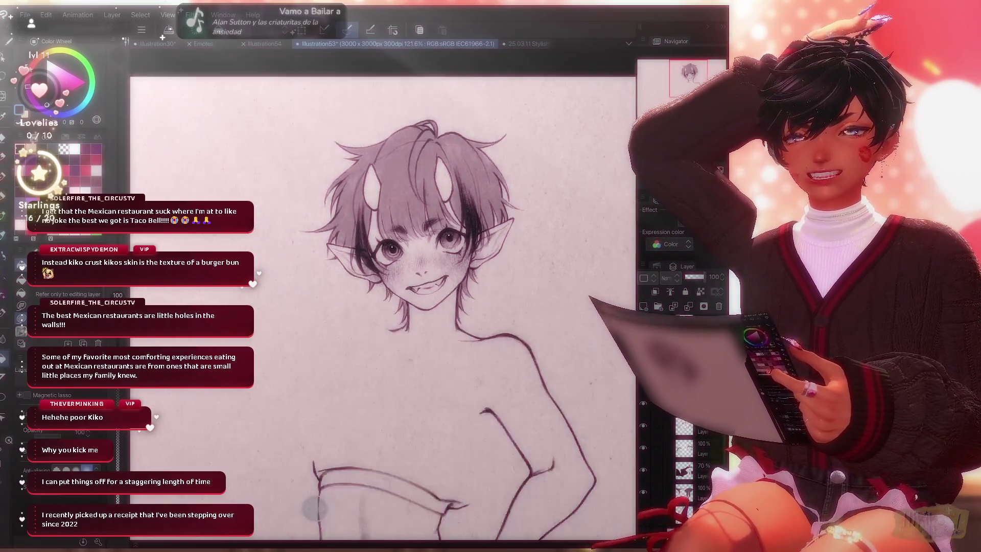
pyautogui.scroll(-1, 383, 292)
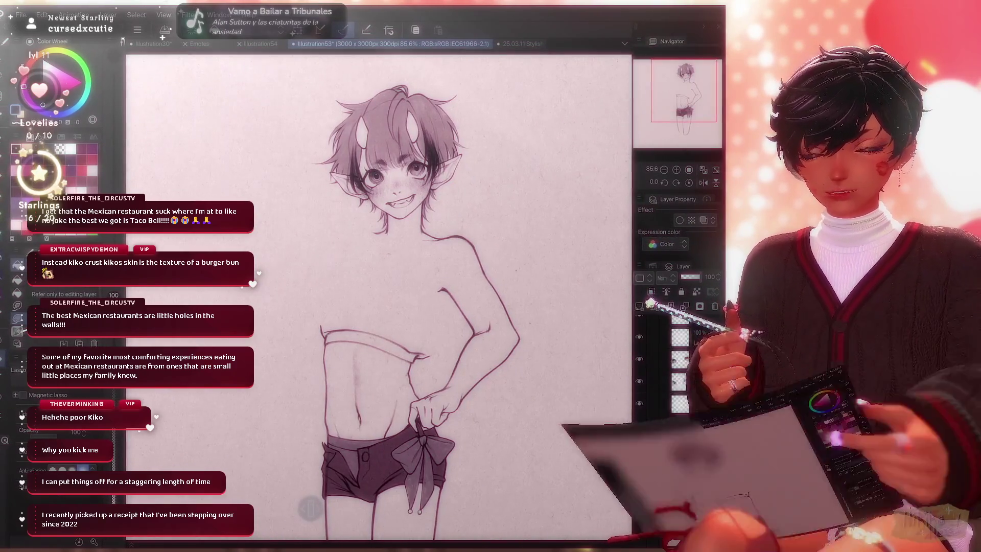
pyautogui.click(638, 447)
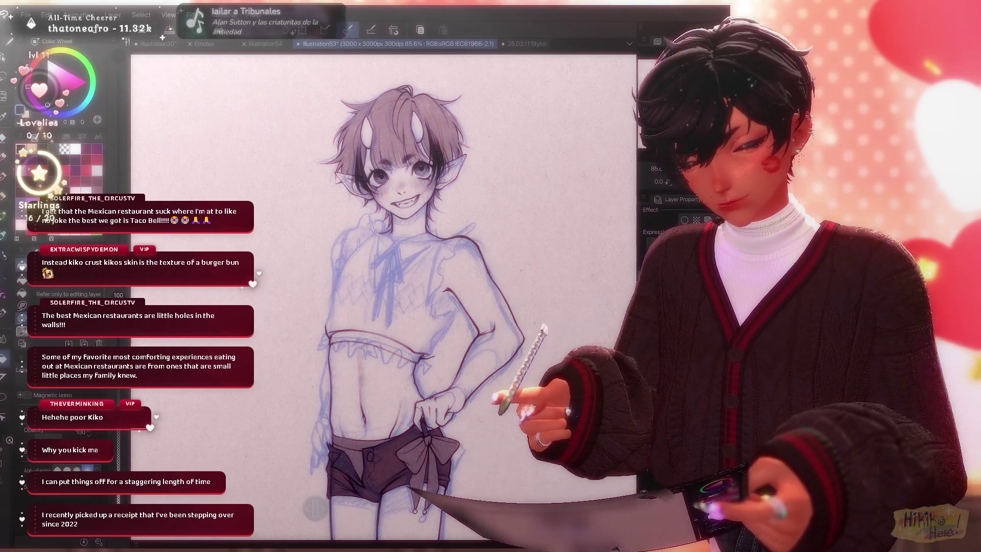
pyautogui.hotkey('ctrl', 'Tab')
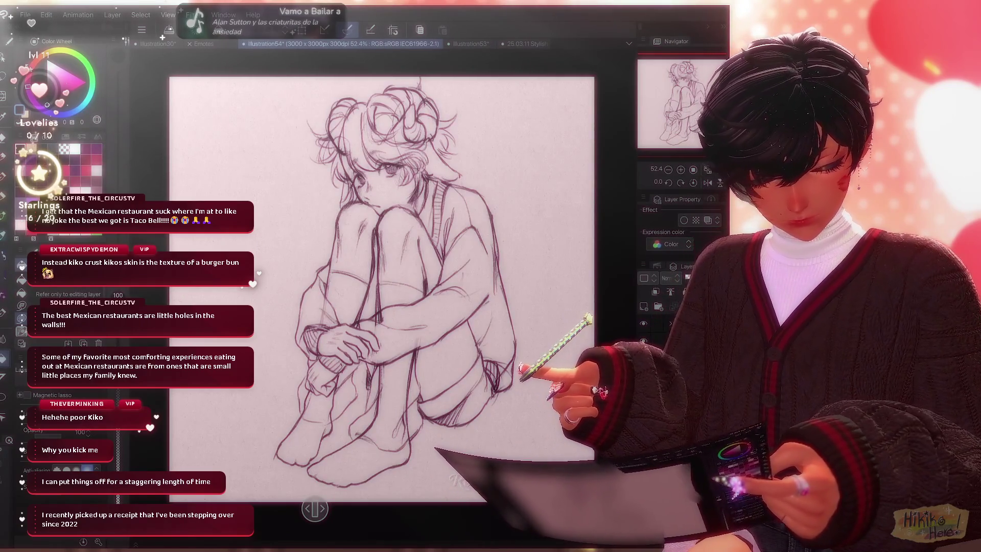
# Undo and restore the loose hair strokes, dismiss the memory warning, and switch to the blue sketch tab.
pyautogui.press('Delete')
pyautogui.hotkey('ctrl', 'z')
pyautogui.hotkey('ctrl', 'z')
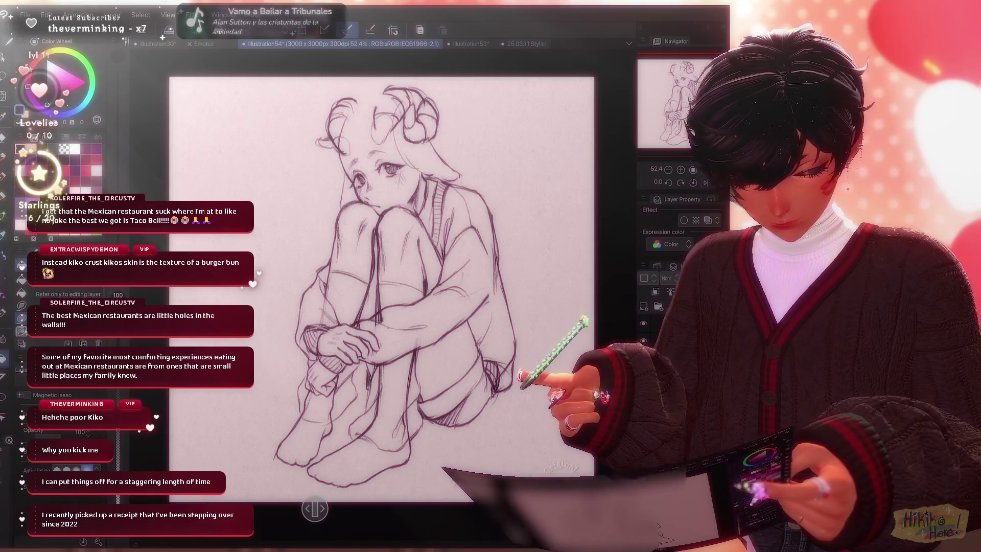
pyautogui.hotkey('ctrl', 'y')
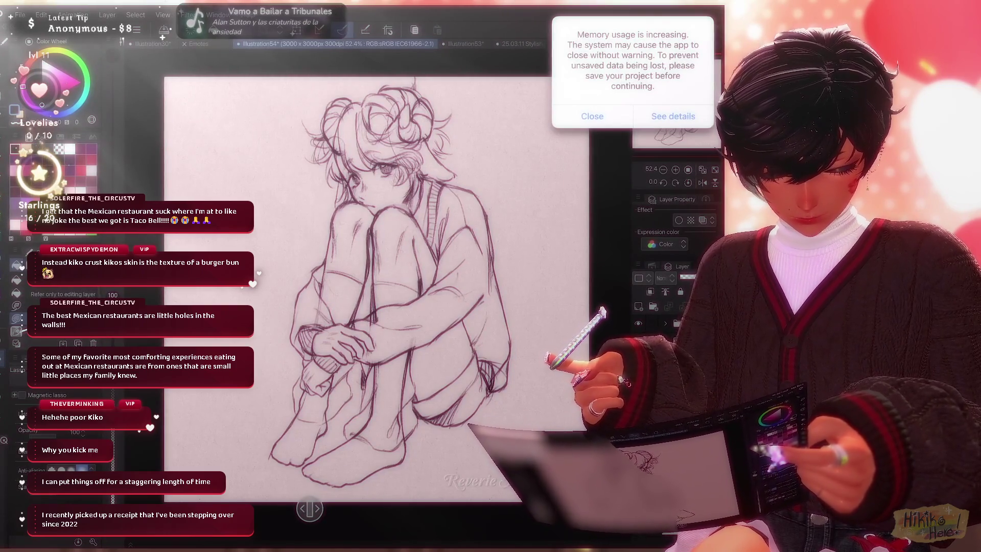
pyautogui.click(592, 116)
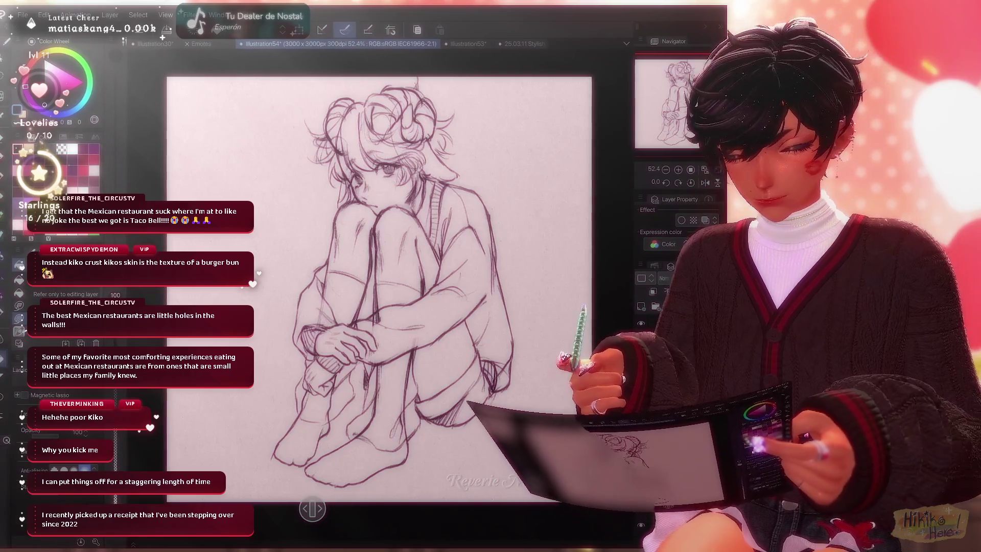
pyautogui.hotkey('ctrl', 'Tab')
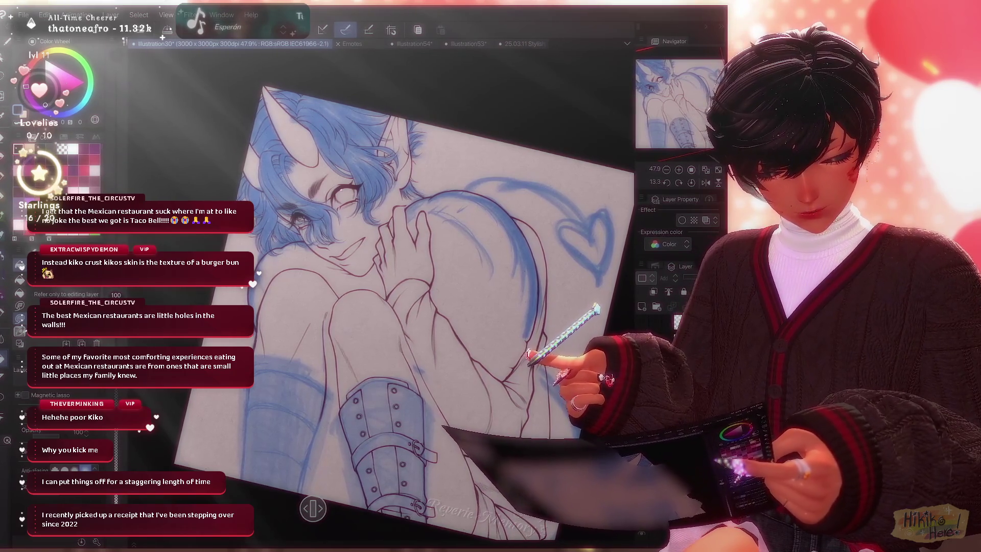
# Toggle the colour layers' visibility to compare the colouring, sketch and line art.
pyautogui.hotkey('ctrl', 'Tab')
pyautogui.hotkey('ctrl', 'shift', 'Tab')
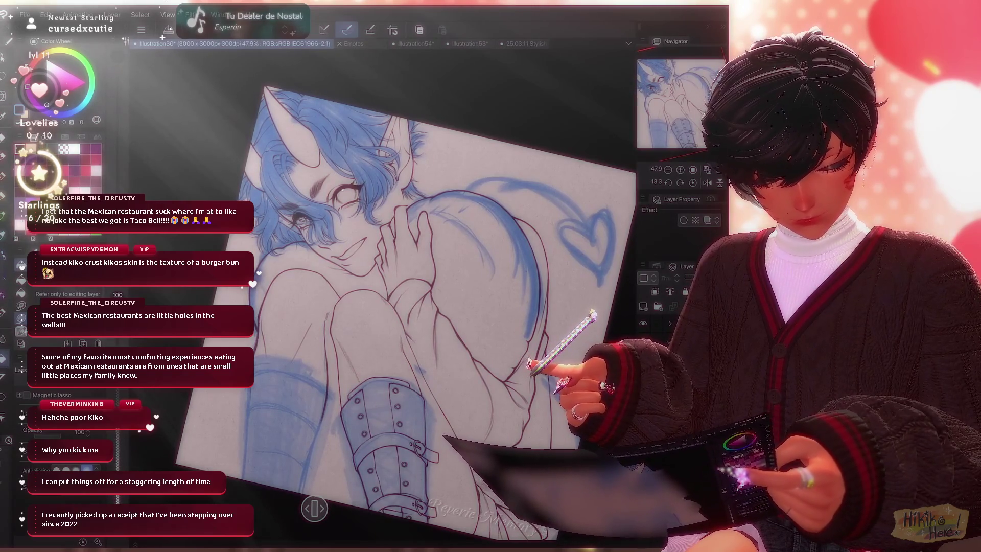
pyautogui.hotkey('ctrl', 'Tab')
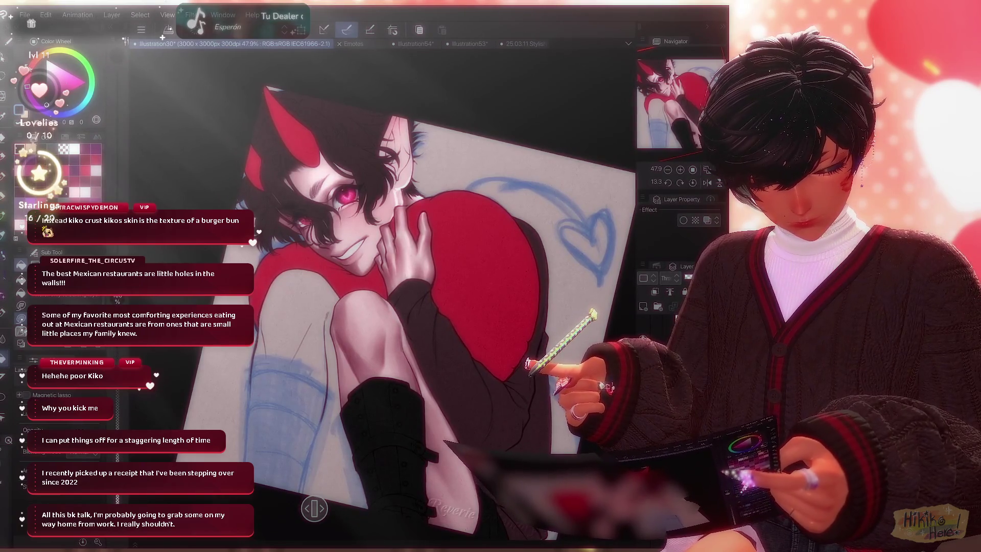
pyautogui.hotkey('ctrl', 'Tab')
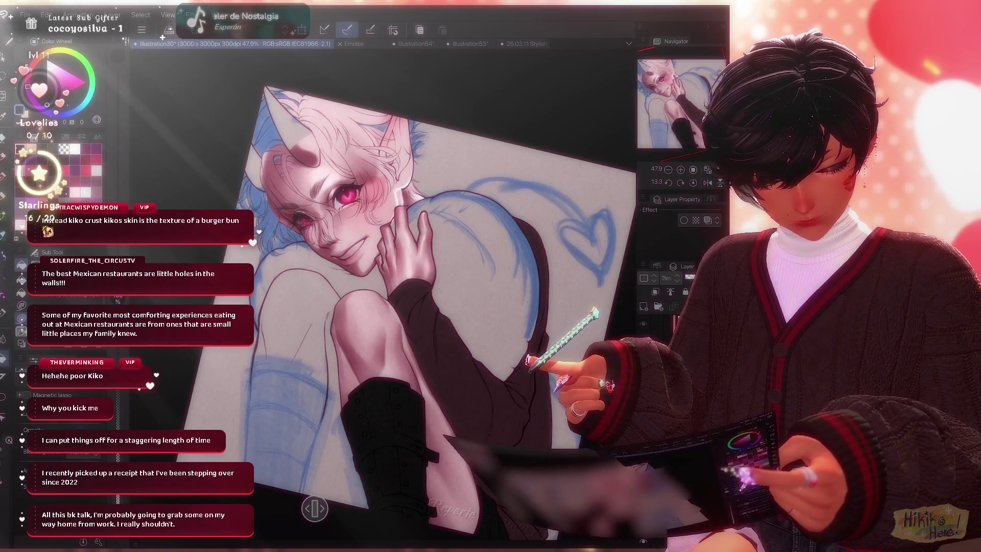
pyautogui.hotkey('ctrl', 'Tab')
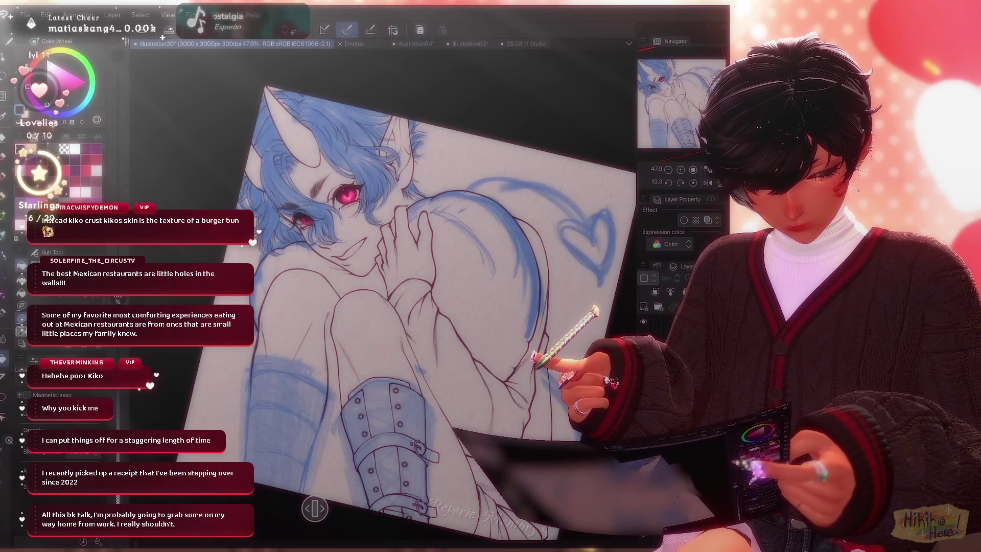
# Delete the unwanted layer, confirm it, and select a different layer to work on.
pyautogui.press('Delete')
pyautogui.press('Return')
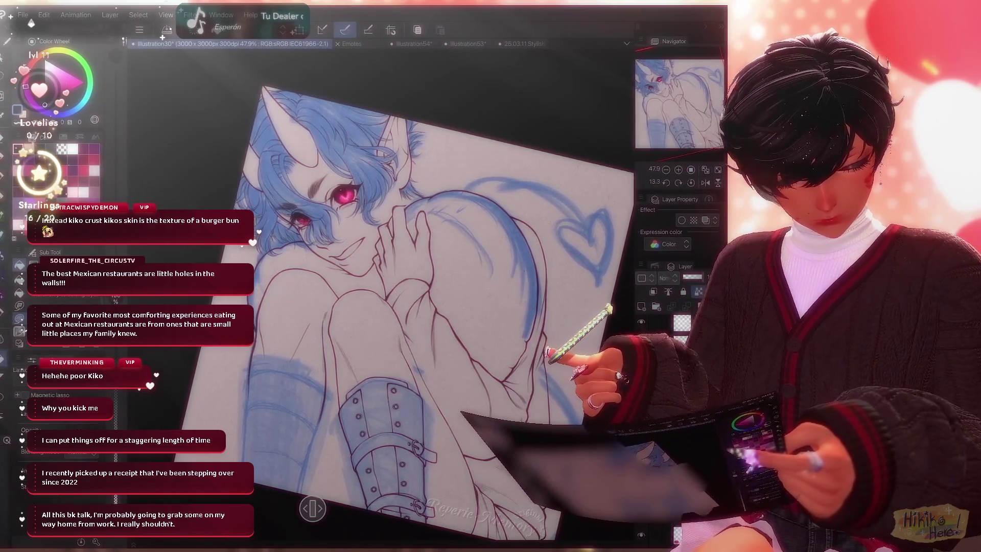
pyautogui.hotkey('alt', ']')
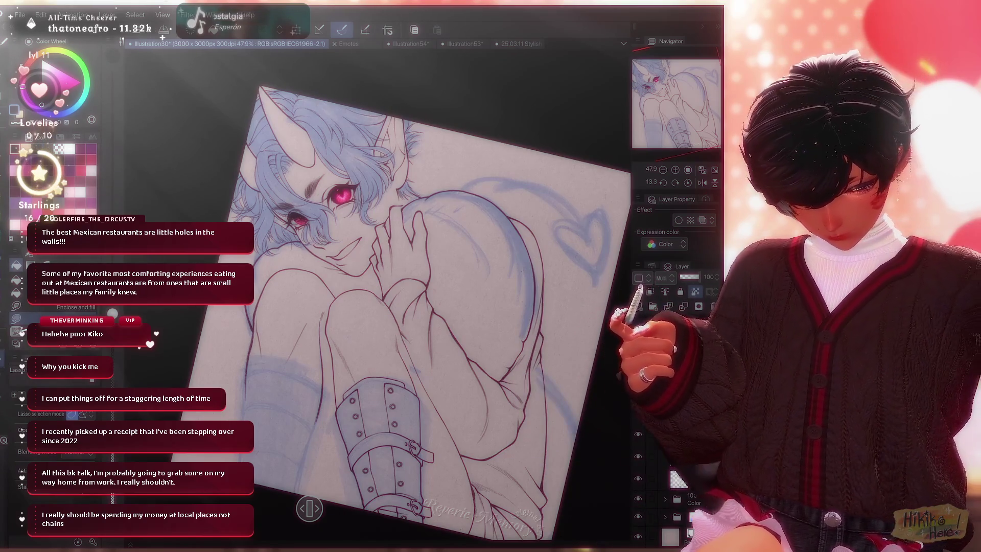
pyautogui.scroll(1, 414, 307)
pyautogui.scroll(1, 414, 307)
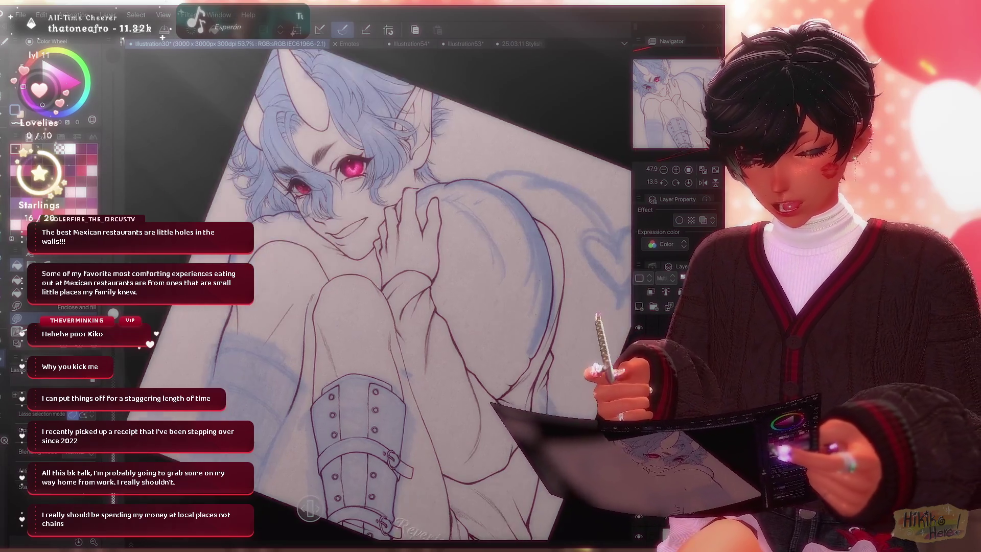
pyautogui.press('-')
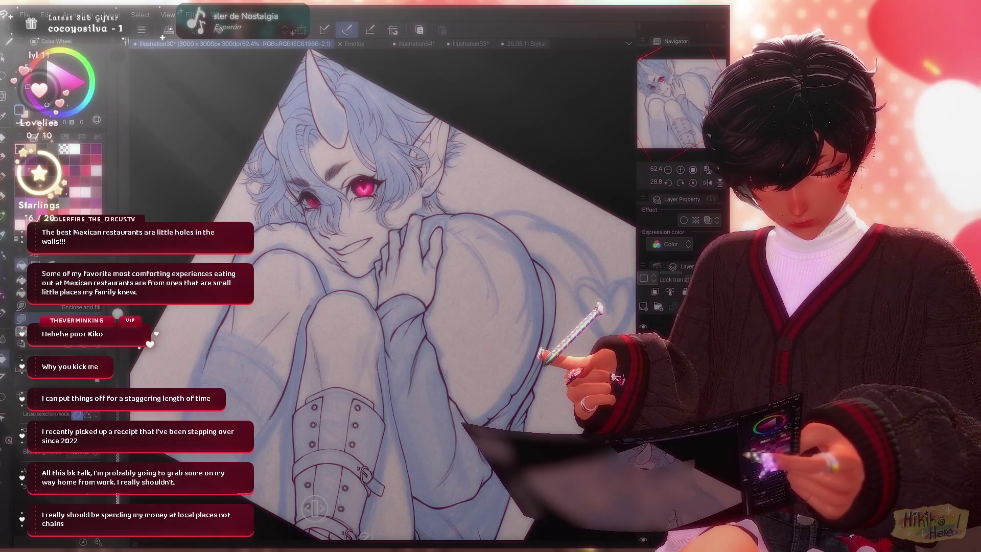
pyautogui.hotkey('ctrl', 'h')
pyautogui.hotkey('ctrl', 'h')
pyautogui.hotkey('ctrl', 'h')
pyautogui.hotkey('ctrl', 'h')
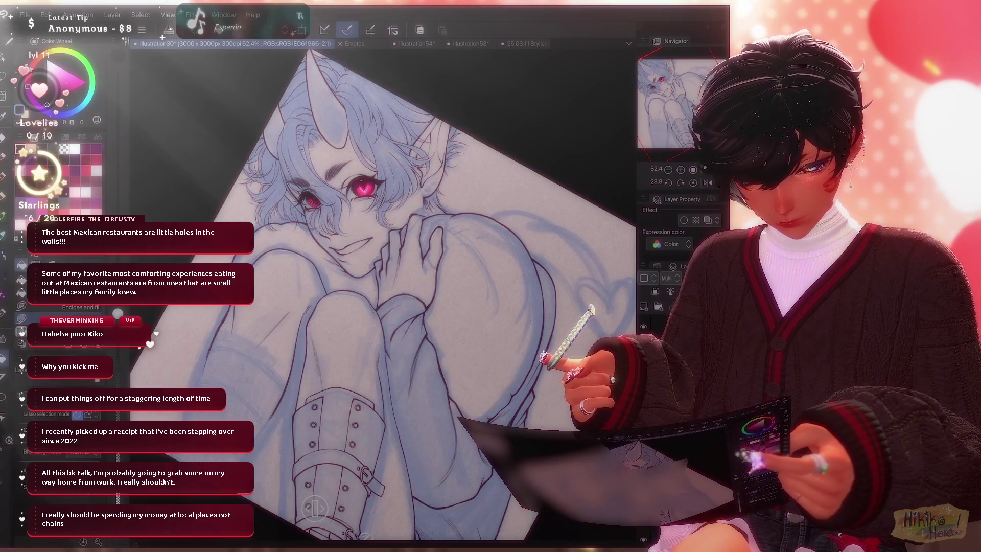
pyautogui.scroll(5, 383, 291)
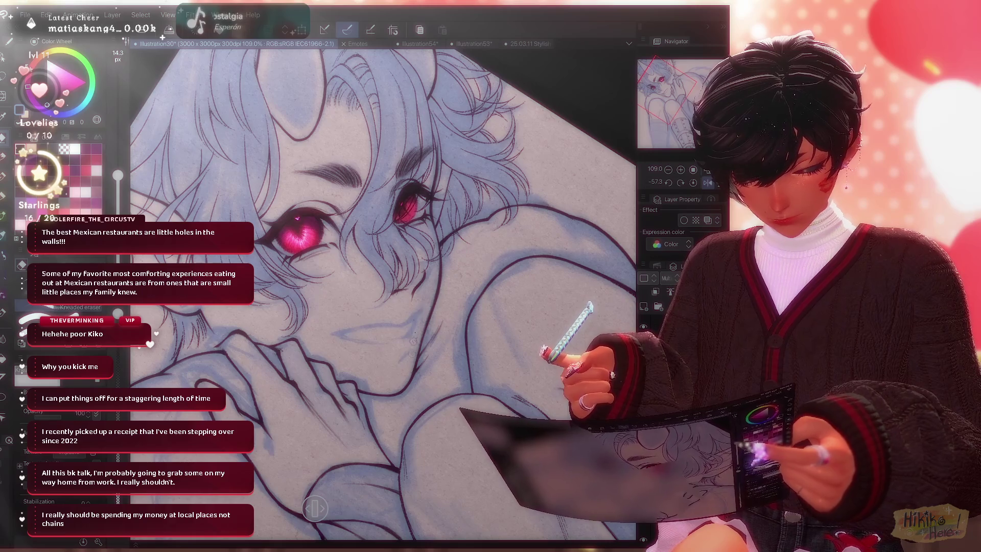
# Enlarge the inking brush to 28.7 px and mirror and rotate the canvas to check the face.
pyautogui.press(']')
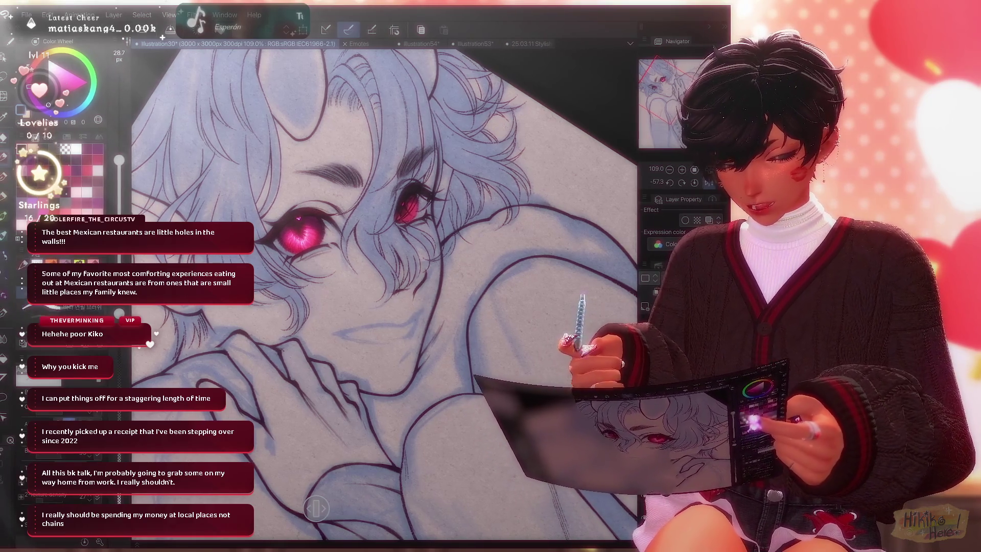
pyautogui.press(']')
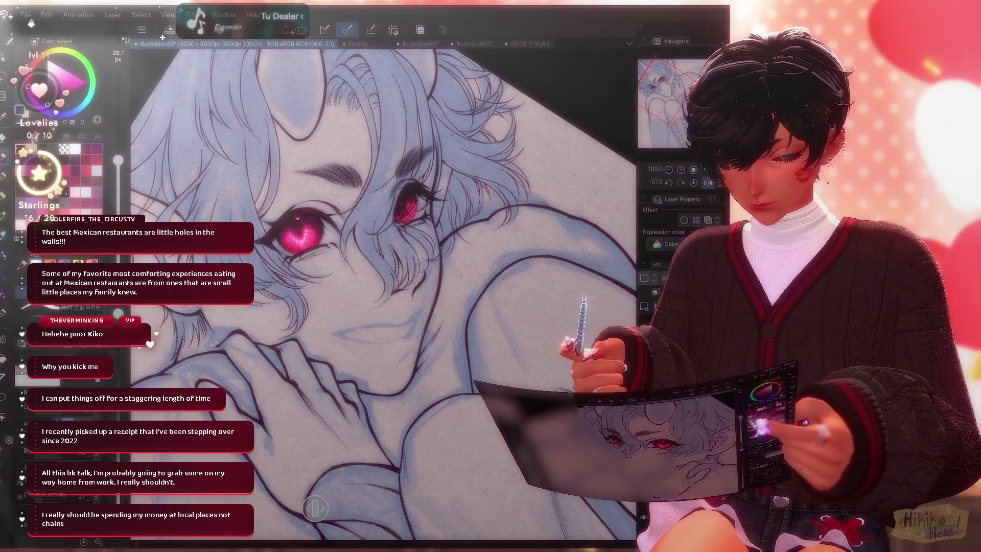
pyautogui.press('h')
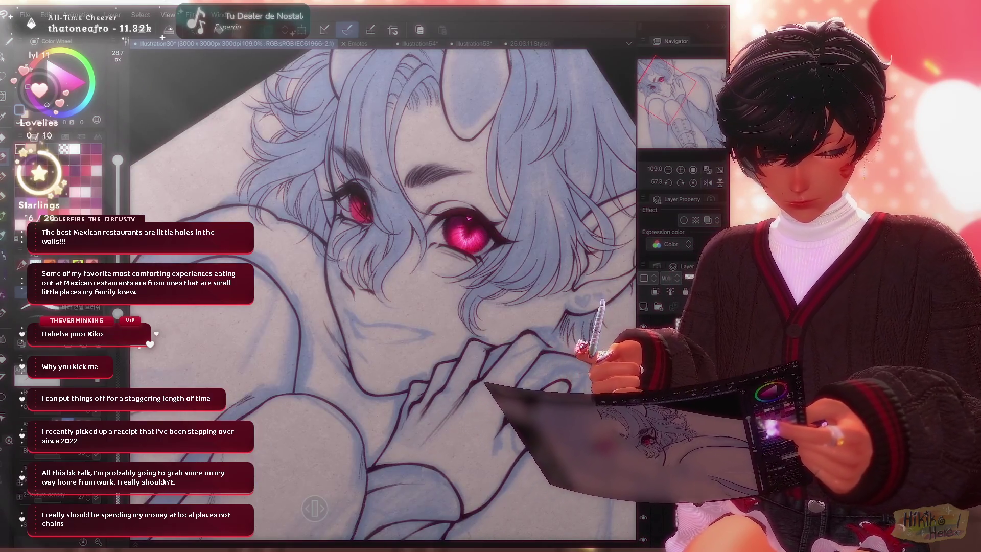
pyautogui.scroll(2, 383, 291)
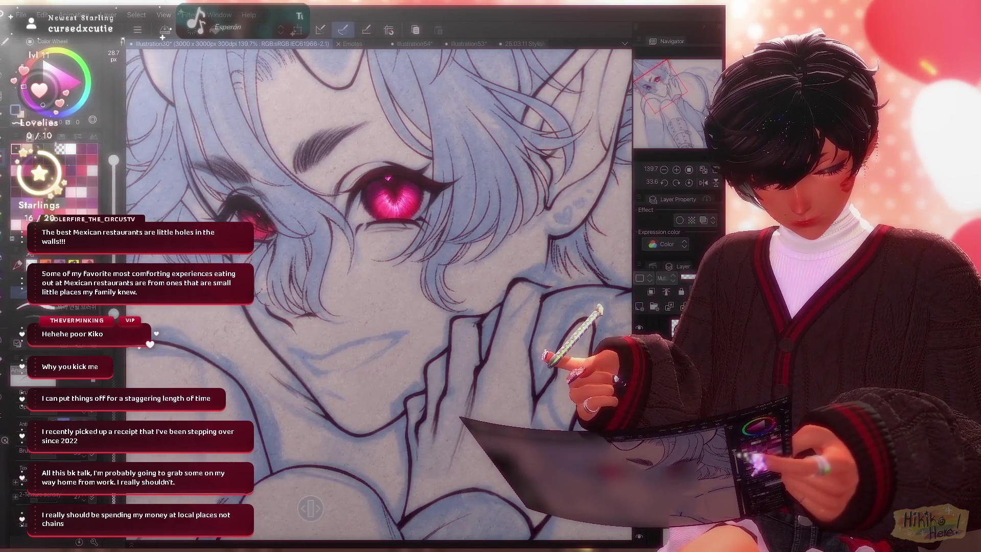
pyautogui.moveTo(384, 291); pyautogui.dragTo(399, 284)
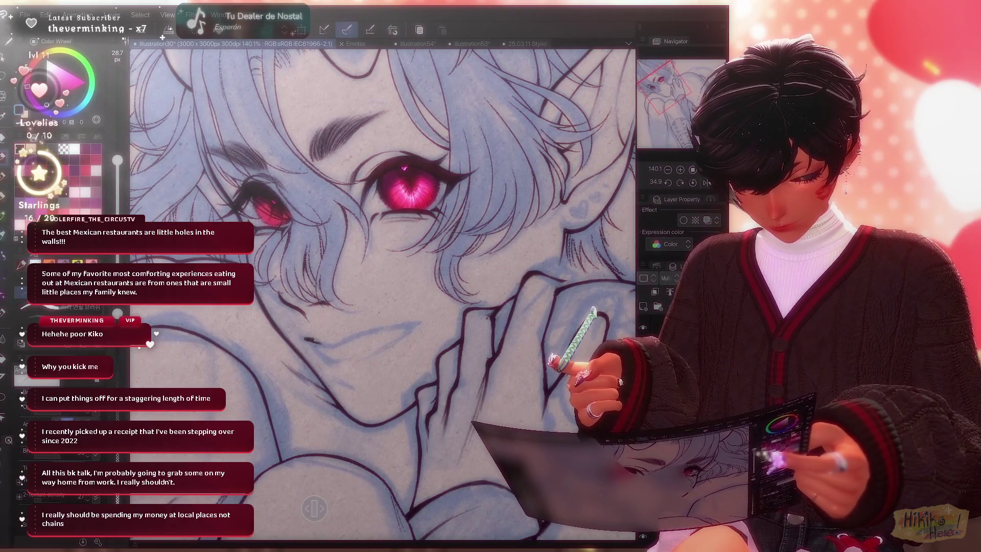
pyautogui.moveTo(383, 291); pyautogui.dragTo(414, 253)
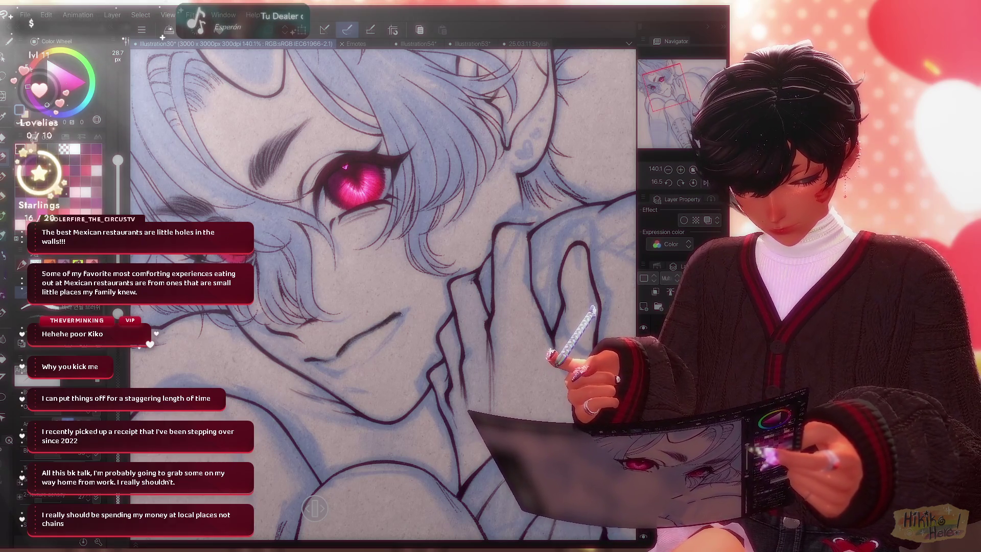
# Zoom out to the whole figure, un-mirror the canvas and rotate to a comfortable drawing angle.
pyautogui.hotkey('ctrl', '0')
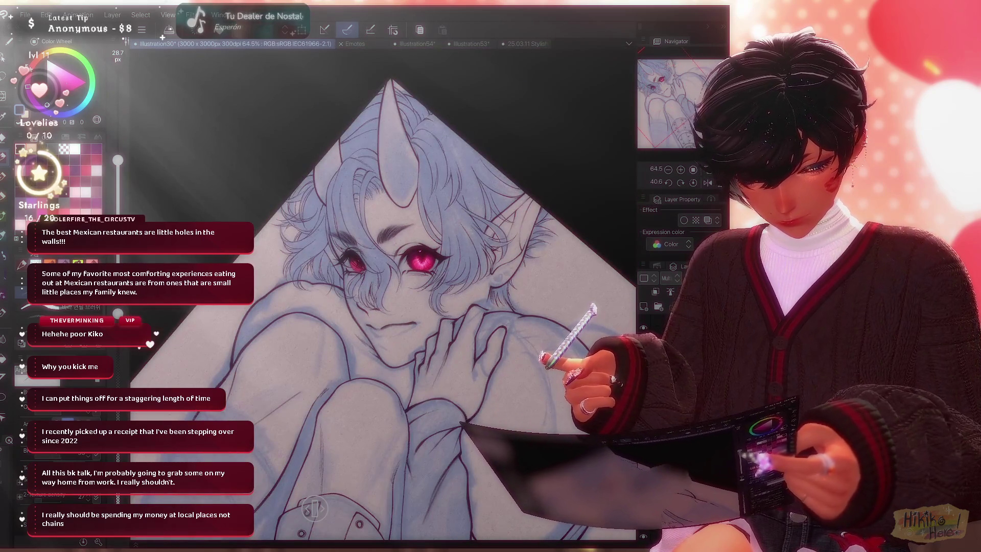
pyautogui.click(707, 182)
pyautogui.scroll(2, 398, 315)
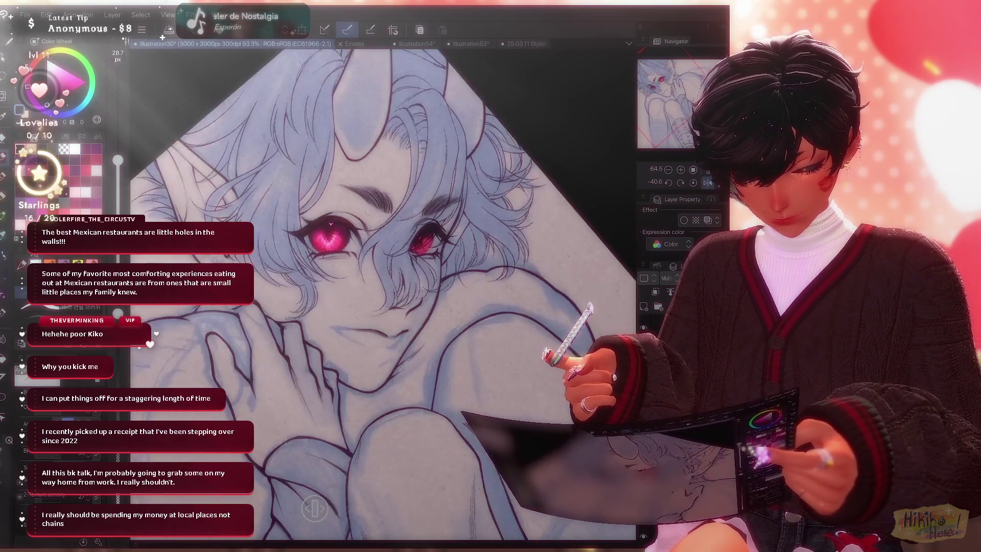
pyautogui.scroll(2, 400, 314)
pyautogui.scroll(2, 398, 315)
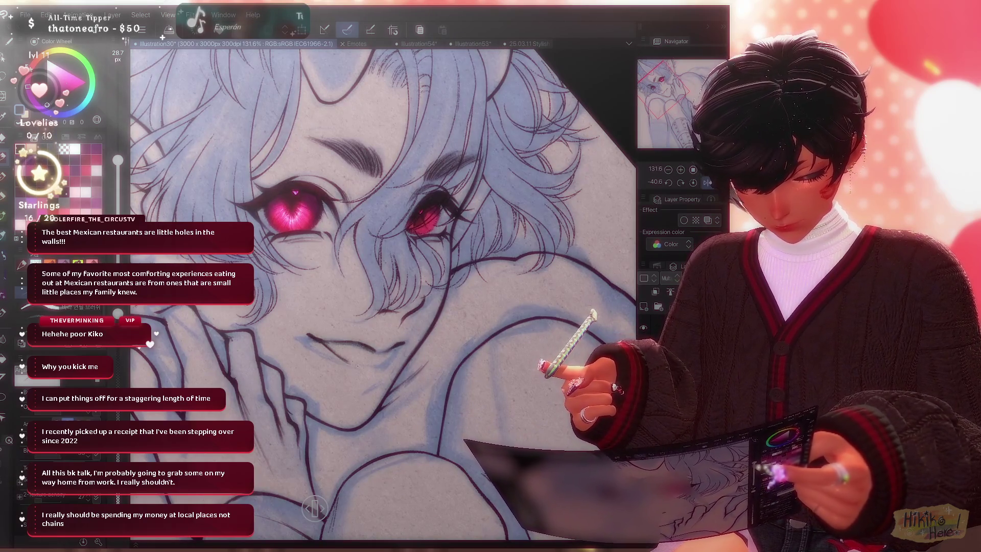
pyautogui.press('-')
pyautogui.press('-')
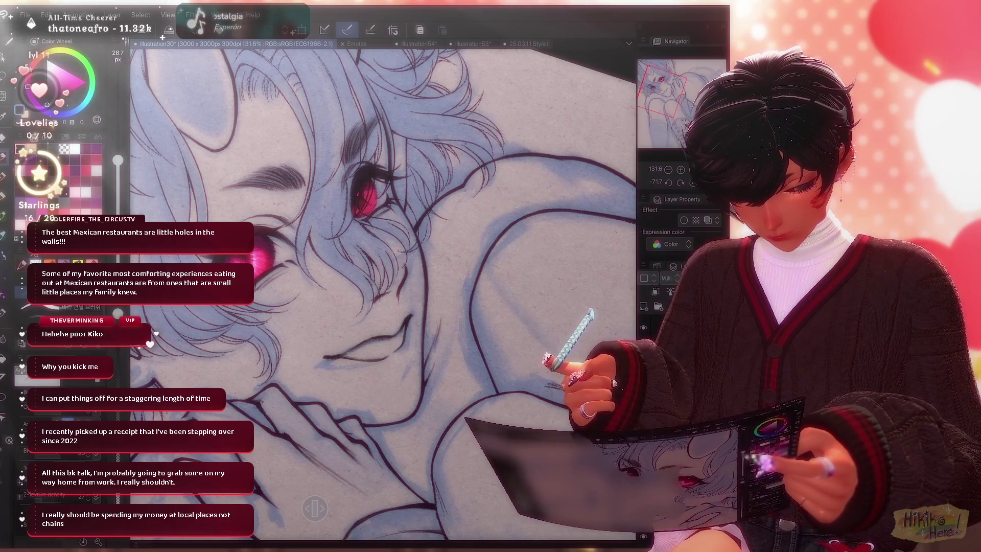
pyautogui.scroll(-5, 384, 292)
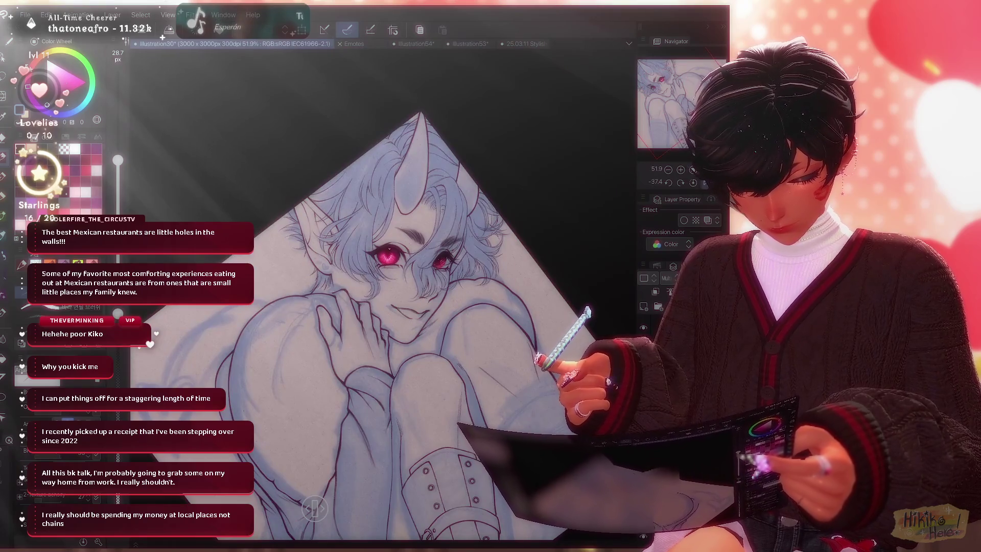
pyautogui.scroll(3, 383, 292)
pyautogui.scroll(2, 384, 291)
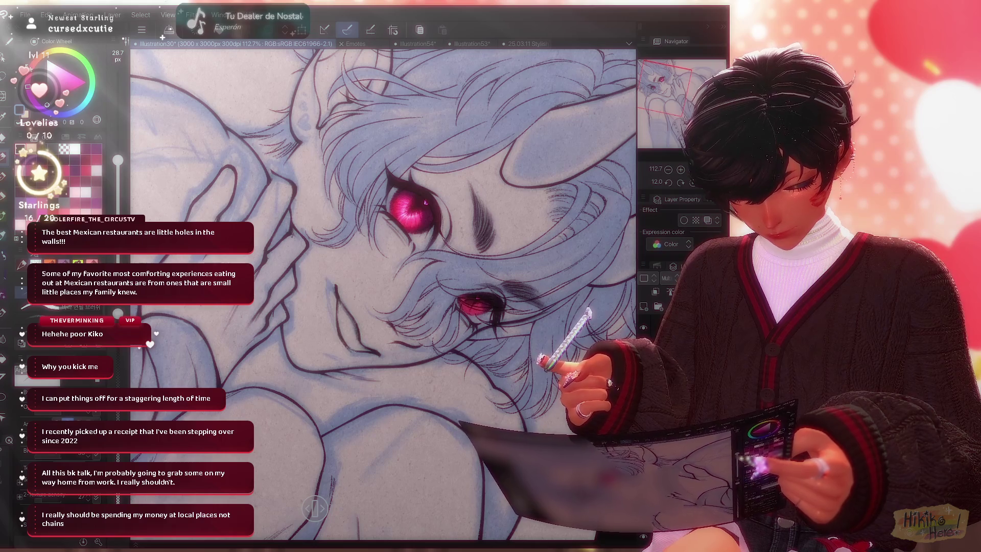
# Erase stray lines around the eyes and mouth with the soft eraser, then return to the inking pen.
pyautogui.press('e')
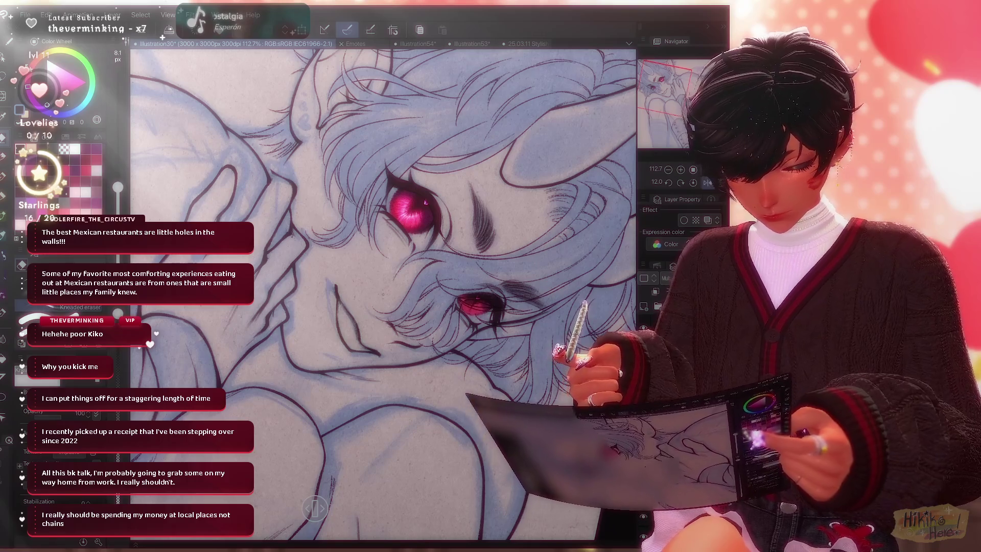
pyautogui.scroll(2, 383, 291)
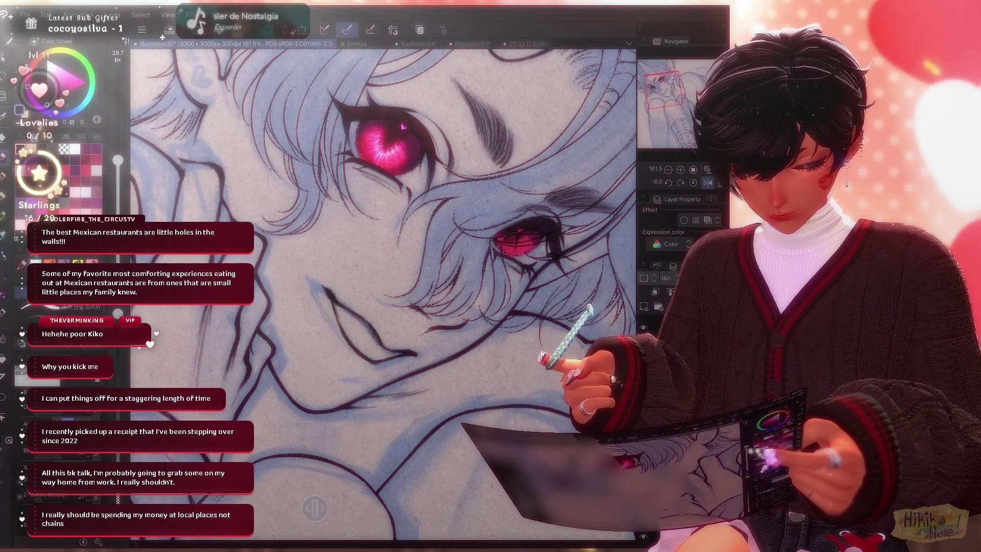
pyautogui.press('e')
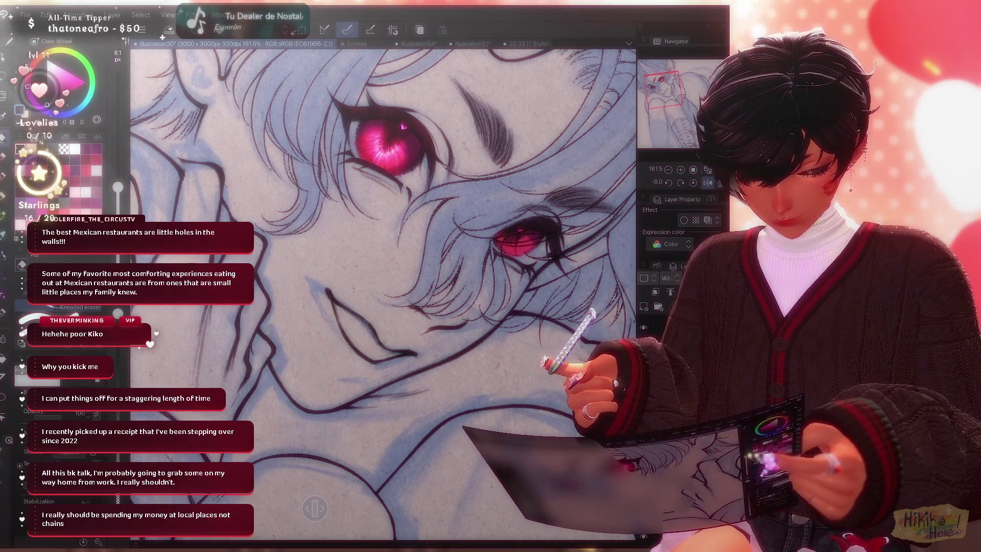
pyautogui.scroll(-3, 383, 291)
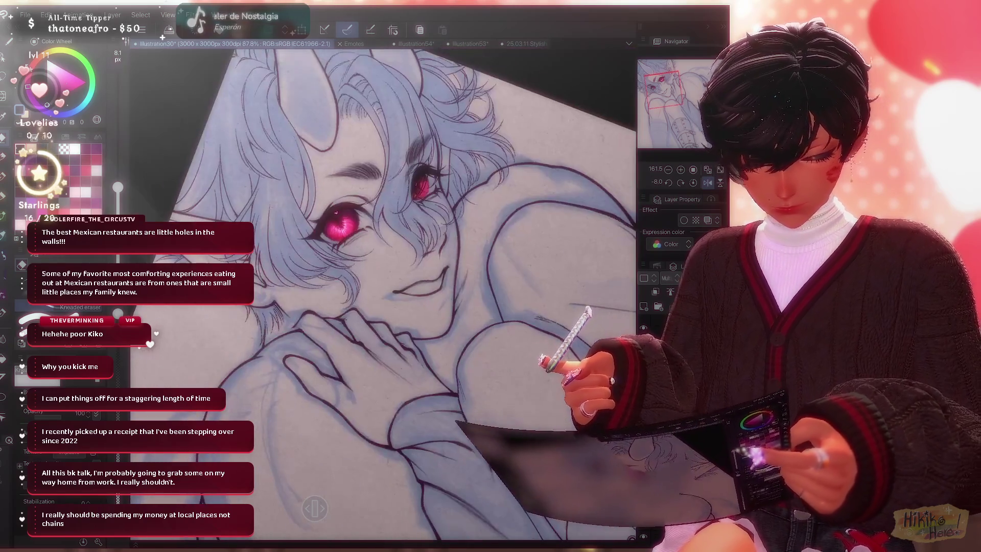
pyautogui.scroll(-2, 383, 292)
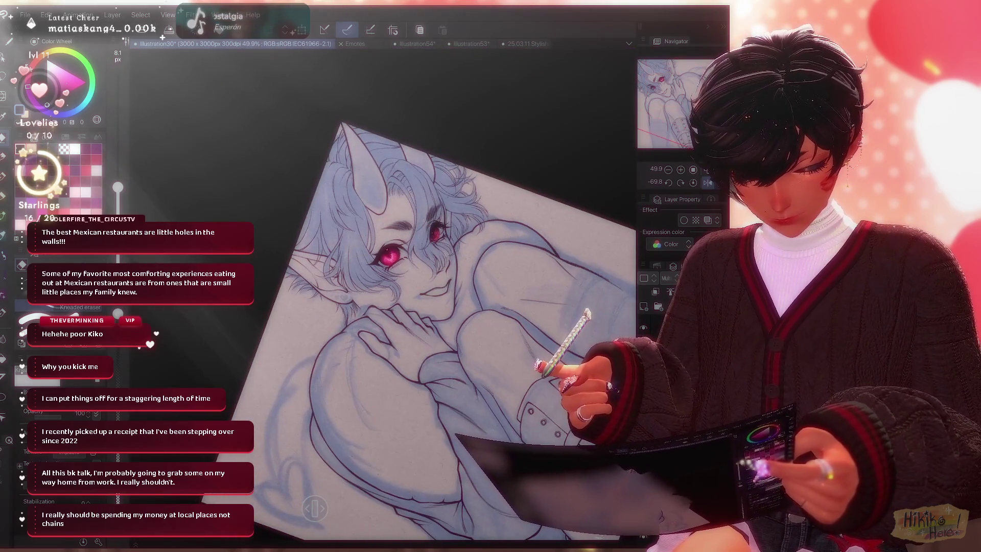
pyautogui.scroll(4, 383, 291)
pyautogui.scroll(3, 383, 291)
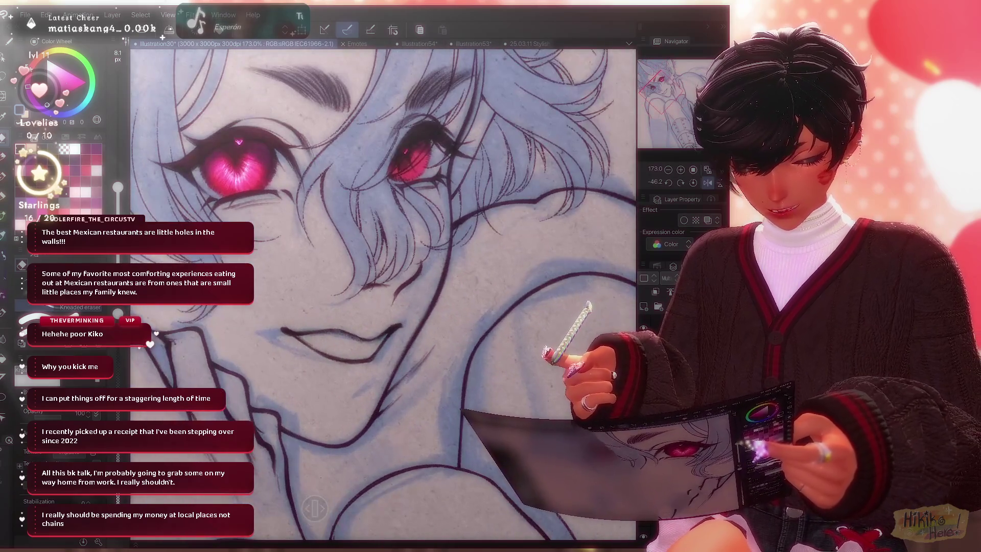
pyautogui.press('p')
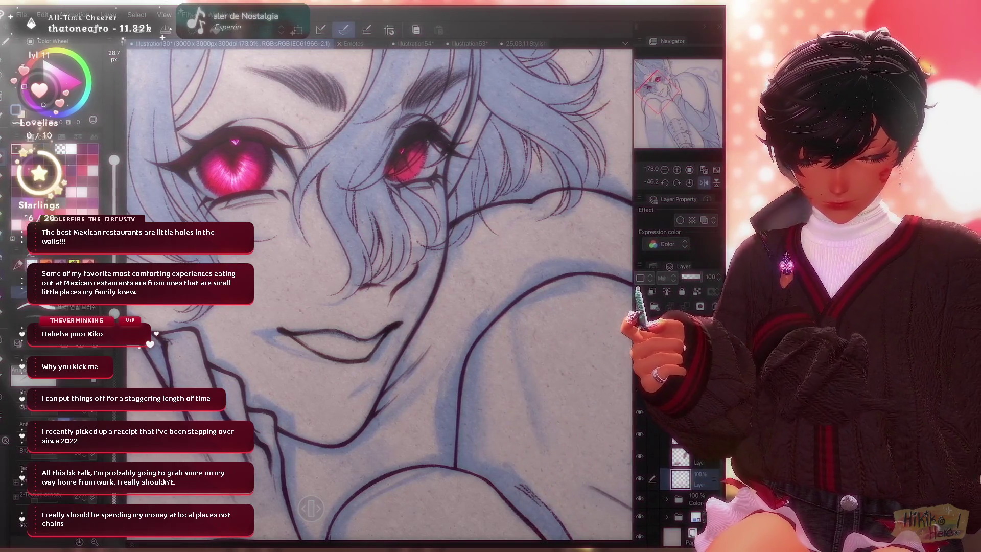
pyautogui.scroll(2, 379, 292)
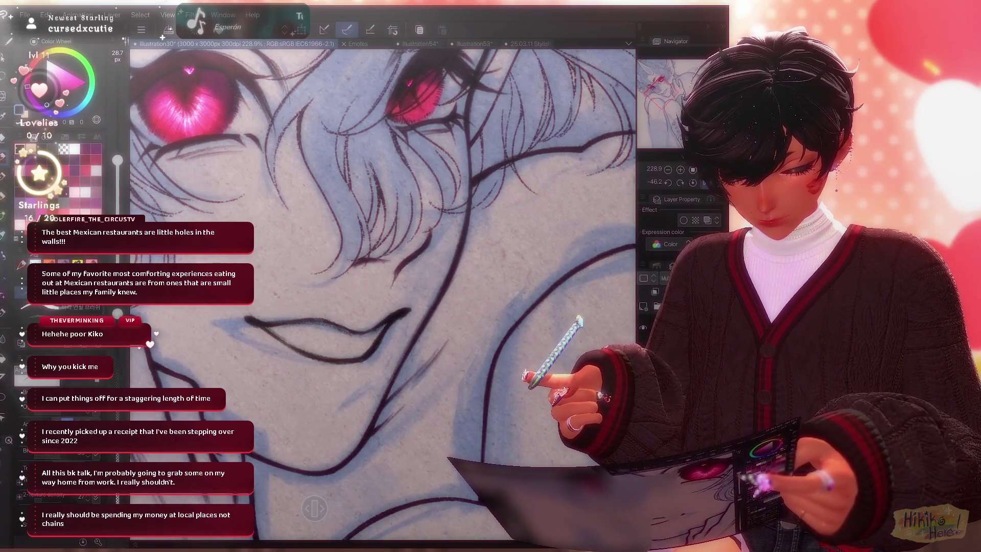
pyautogui.scroll(-4, 380, 291)
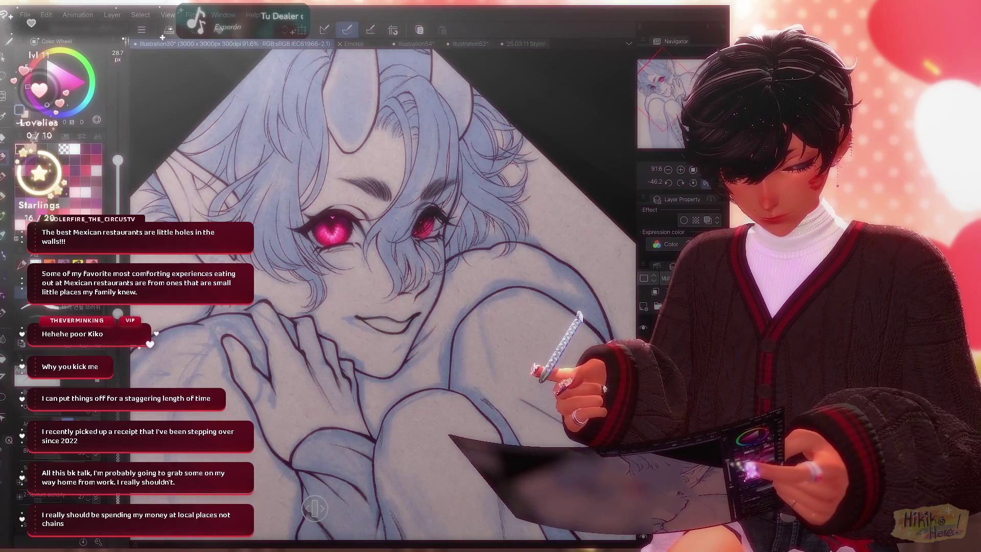
pyautogui.scroll(2, 380, 292)
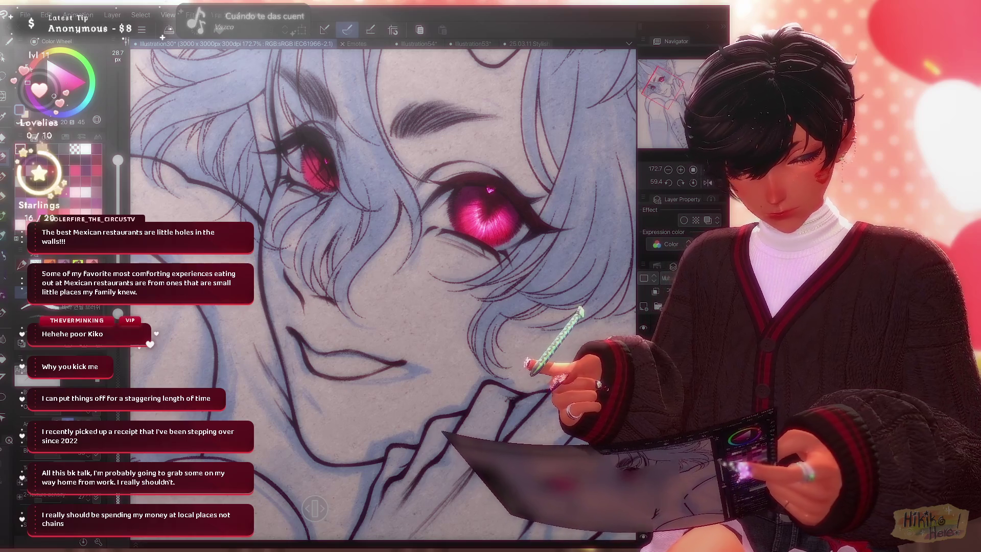
pyautogui.scroll(-3, 383, 291)
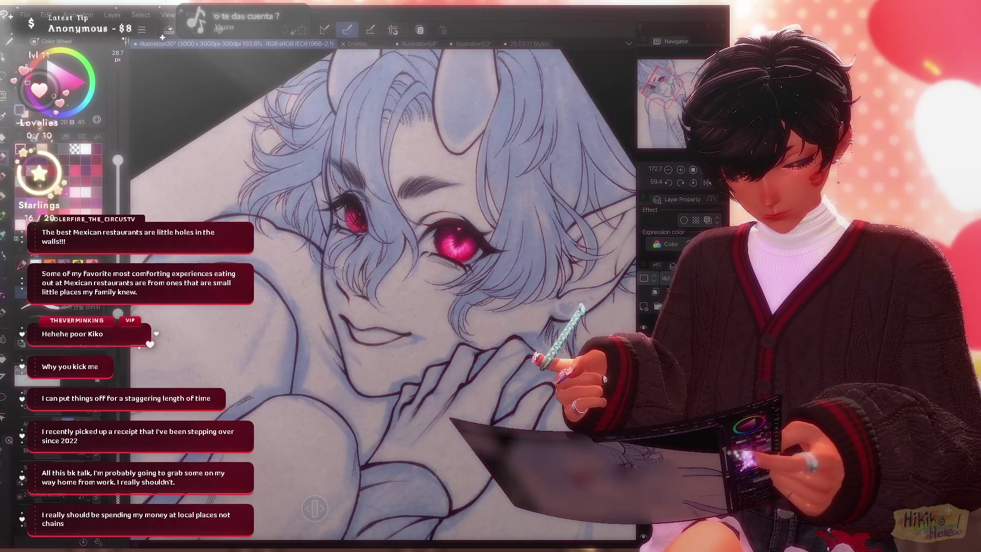
pyautogui.scroll(-3, 384, 291)
pyautogui.scroll(-2, 384, 292)
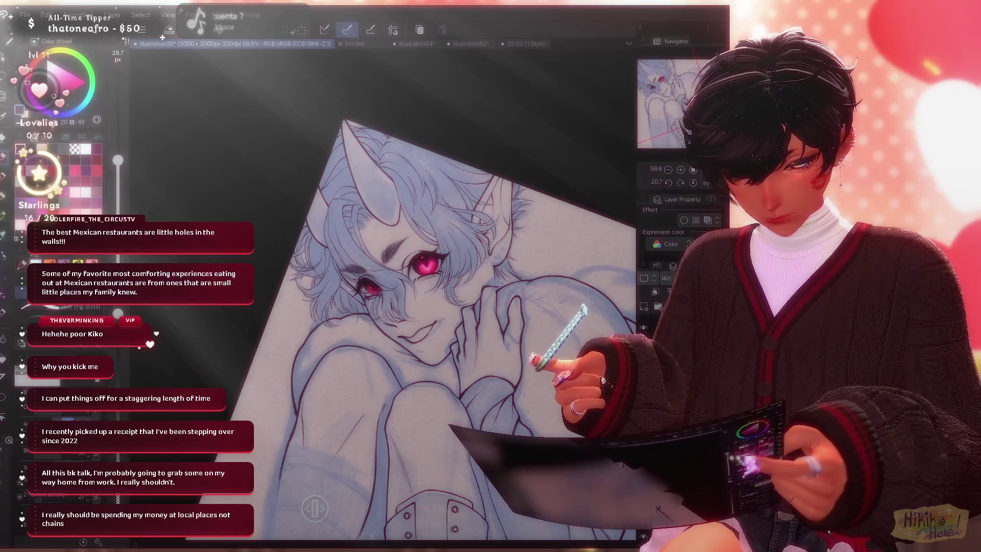
pyautogui.scroll(1, 383, 291)
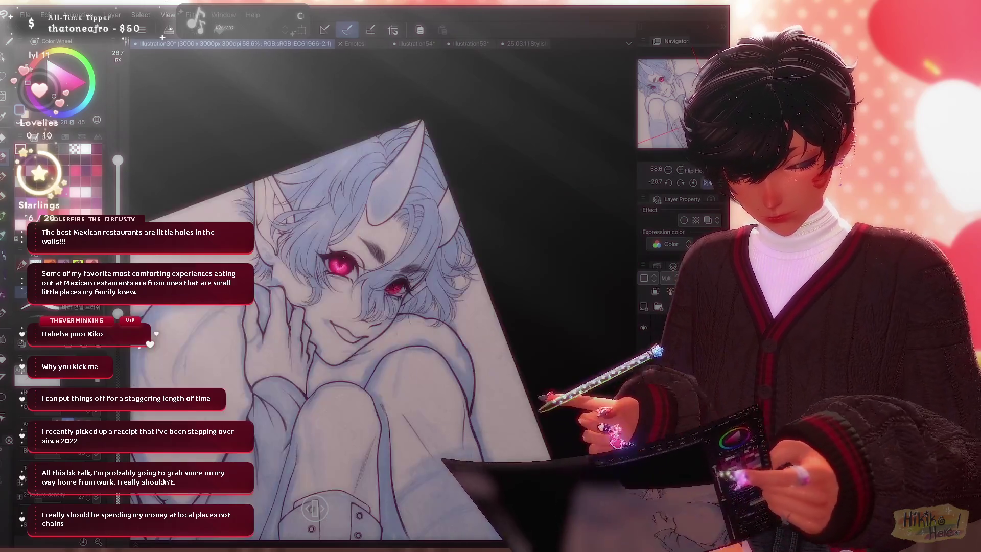
pyautogui.scroll(2, 383, 291)
pyautogui.scroll(2, 383, 292)
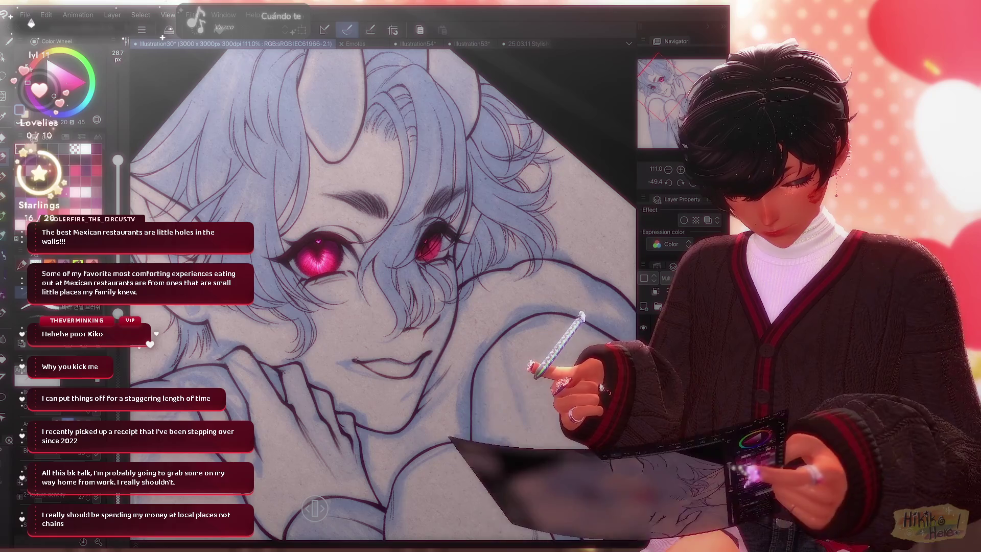
# Alternate between the kneaded eraser and pencil to remove small stray marks around the face and eyes.
pyautogui.press('e')
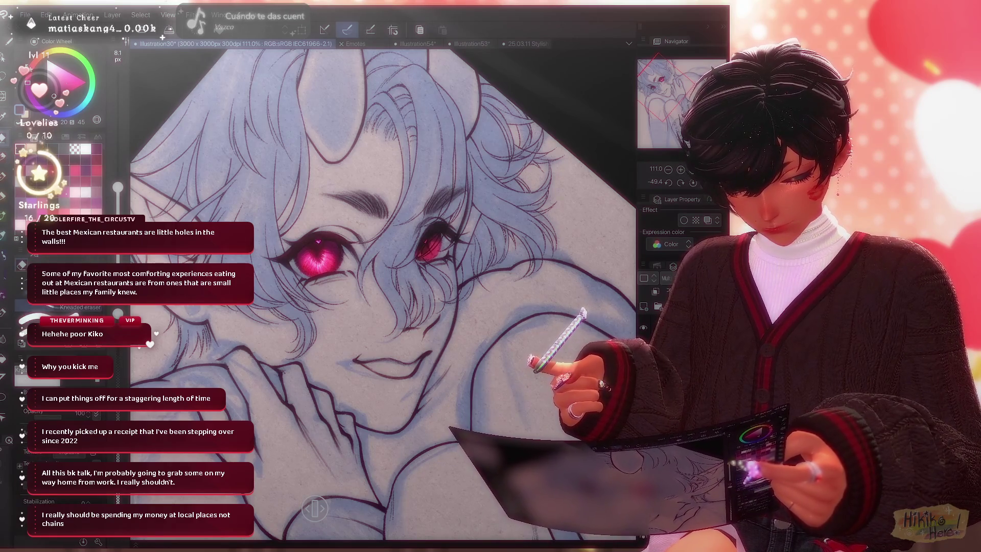
pyautogui.press('p')
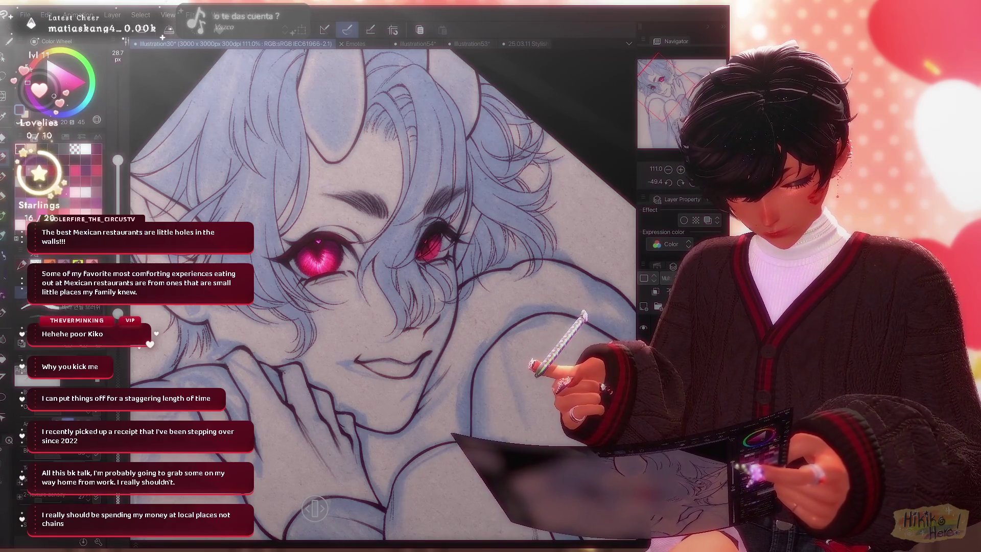
pyautogui.scroll(-3, 448, 320)
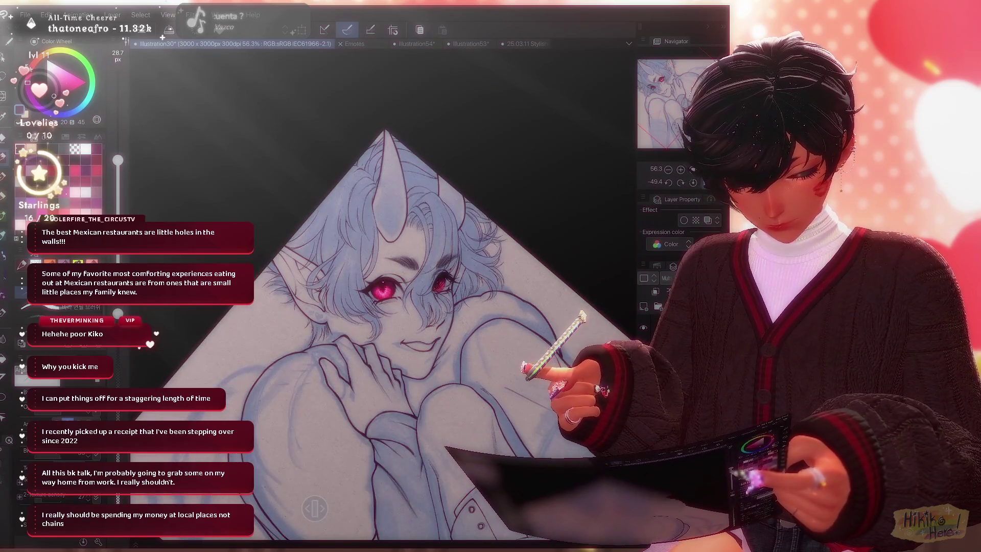
pyautogui.scroll(-2, 380, 307)
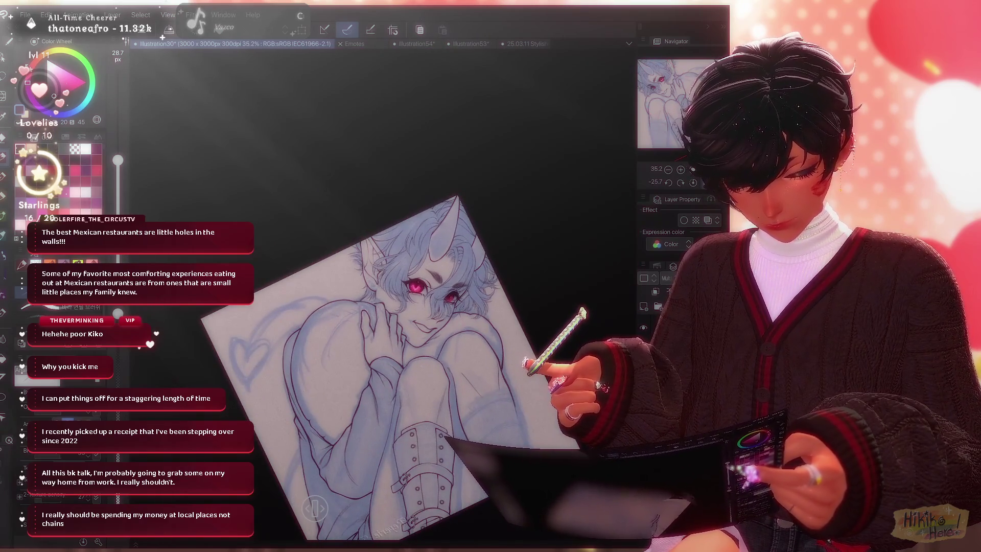
pyautogui.scroll(3, 384, 291)
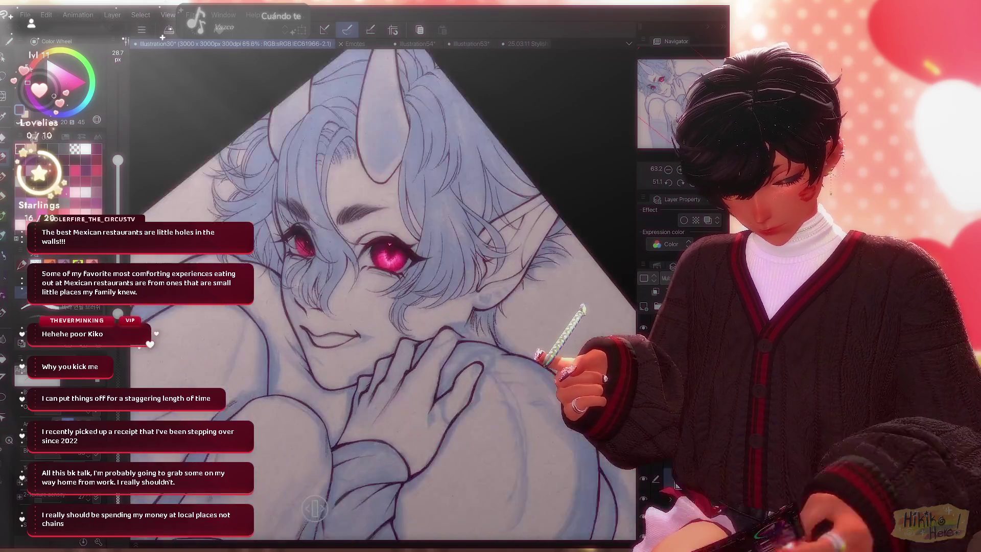
pyautogui.scroll(2, 383, 291)
pyautogui.press('e')
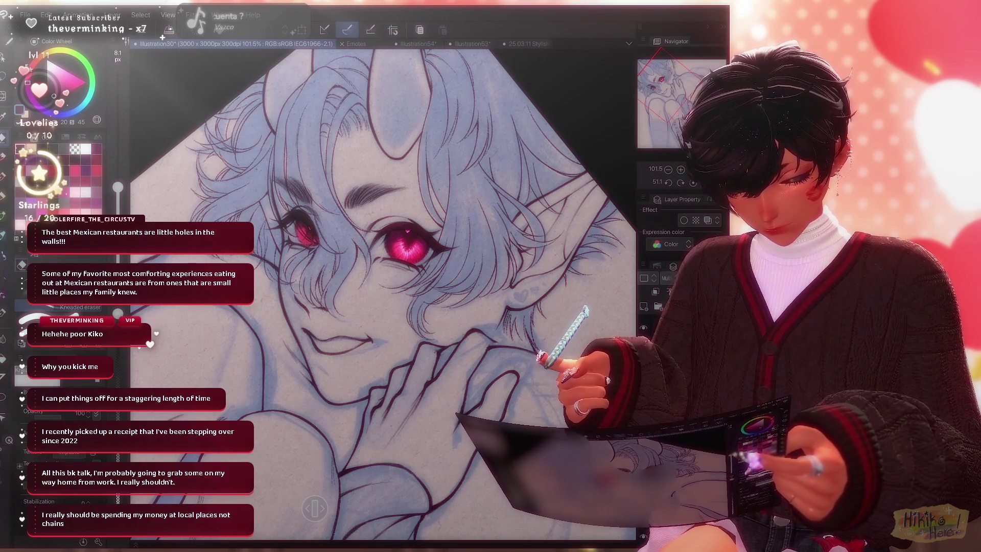
pyautogui.press('p')
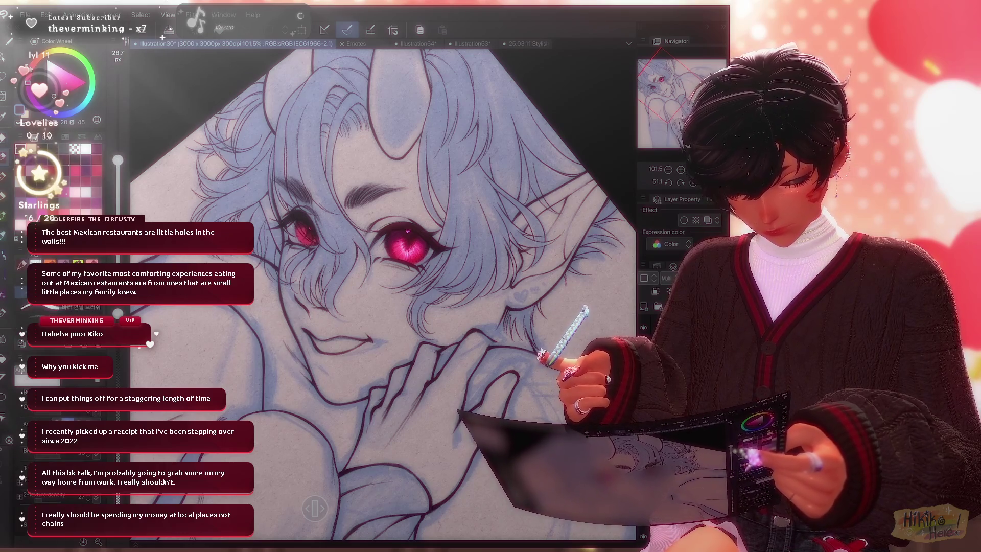
pyautogui.scroll(-5, 383, 291)
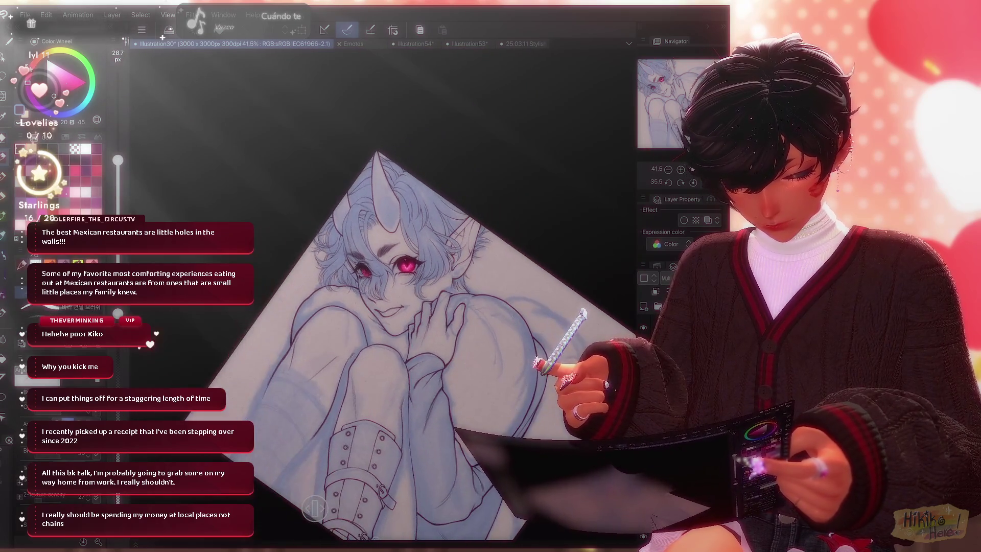
pyautogui.scroll(2, 407, 338)
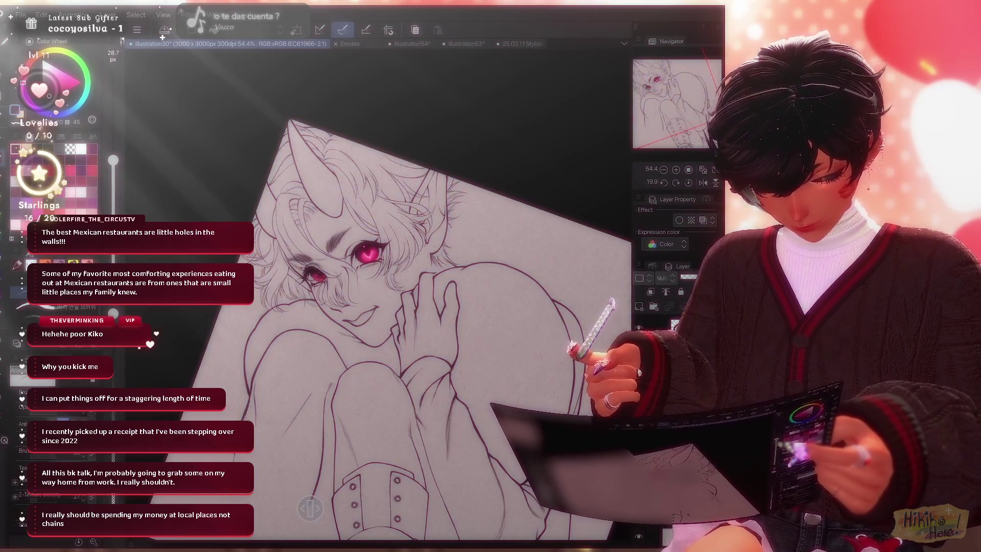
# Mirror the view and compare the line art with and without the recent hand and shoulder lines.
pyautogui.press('h')
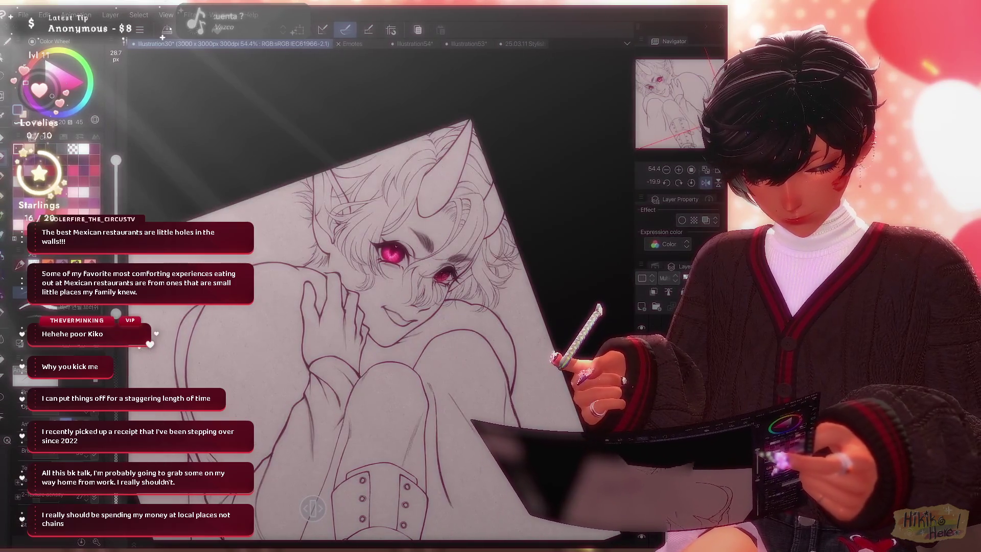
pyautogui.scroll(4, 383, 291)
pyautogui.scroll(2, 383, 291)
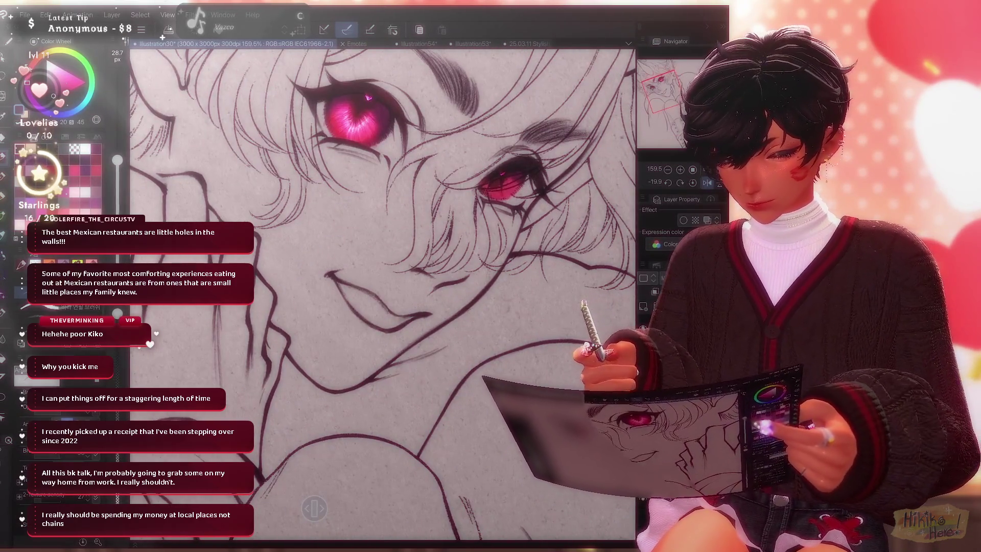
pyautogui.scroll(-3, 383, 291)
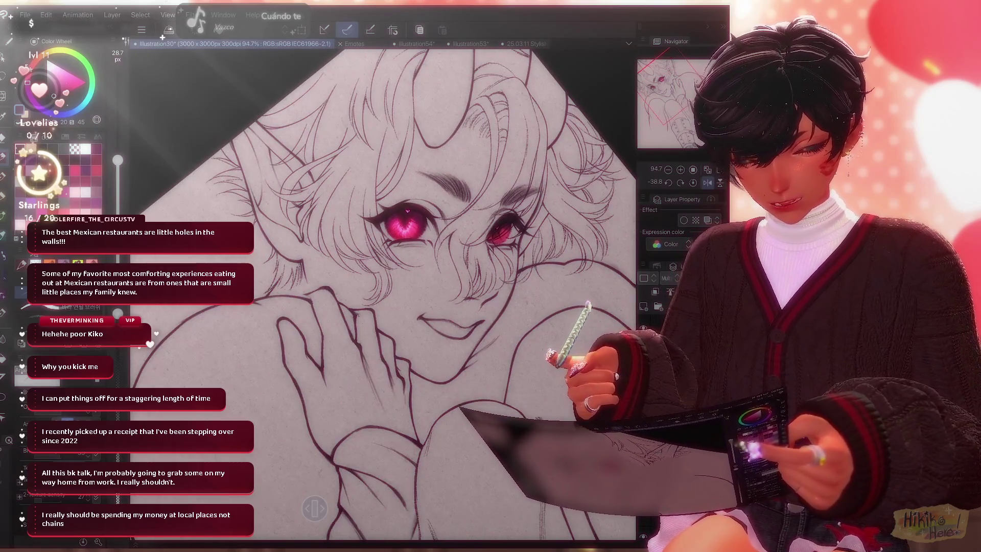
pyautogui.scroll(-2, 383, 292)
pyautogui.press('Delete')
pyautogui.hotkey('ctrl', 'z')
pyautogui.hotkey('ctrl', 'y')
pyautogui.hotkey('ctrl', 'z')
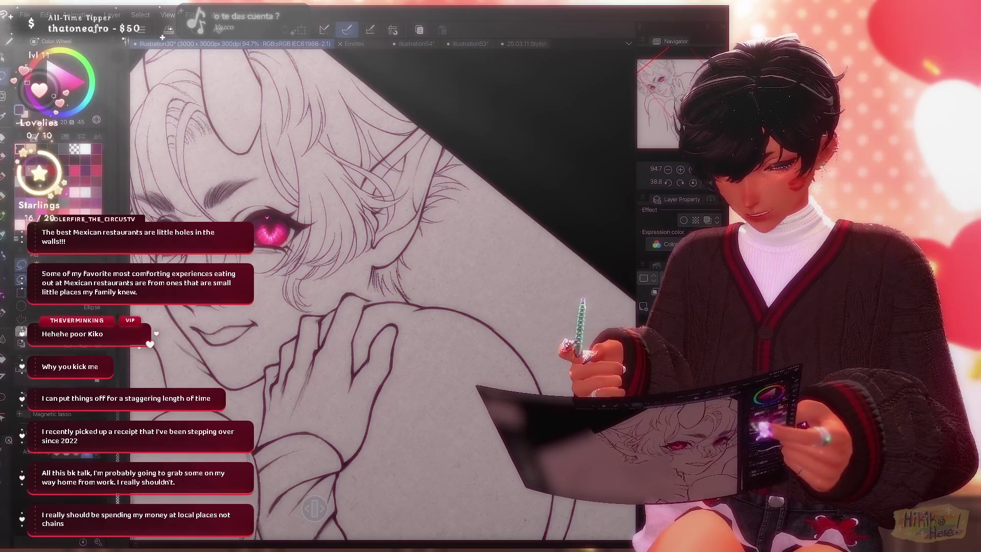
# Erase stray fine lines, then lasso-select the loose hair strands beside the ear.
pyautogui.press('e')
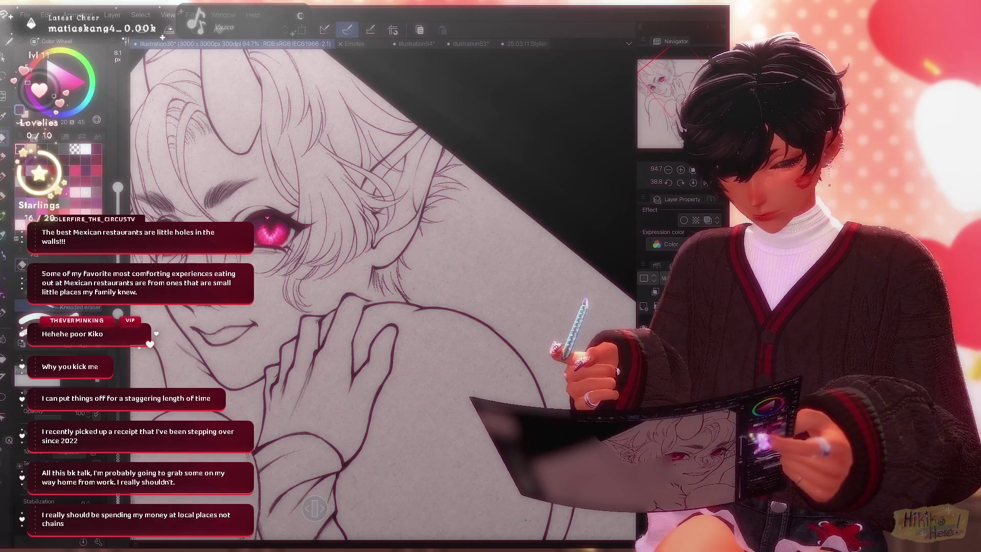
pyautogui.press('m')
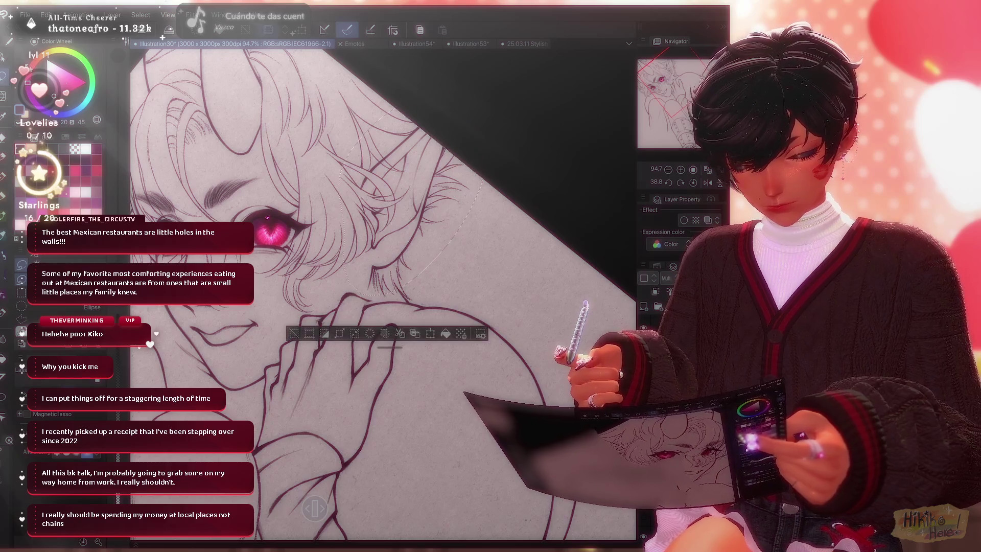
# Transform the selected hair strands: rotate slightly clockwise, nudge into place, check mirrored, and apply.
pyautogui.hotkey('ctrl', 't')
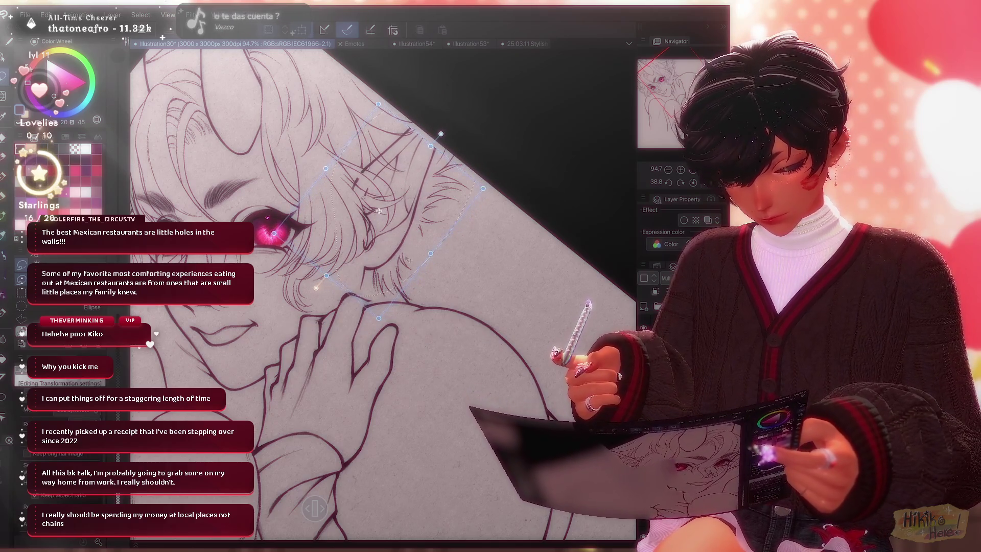
pyautogui.moveTo(500, 158); pyautogui.dragTo(507, 173)
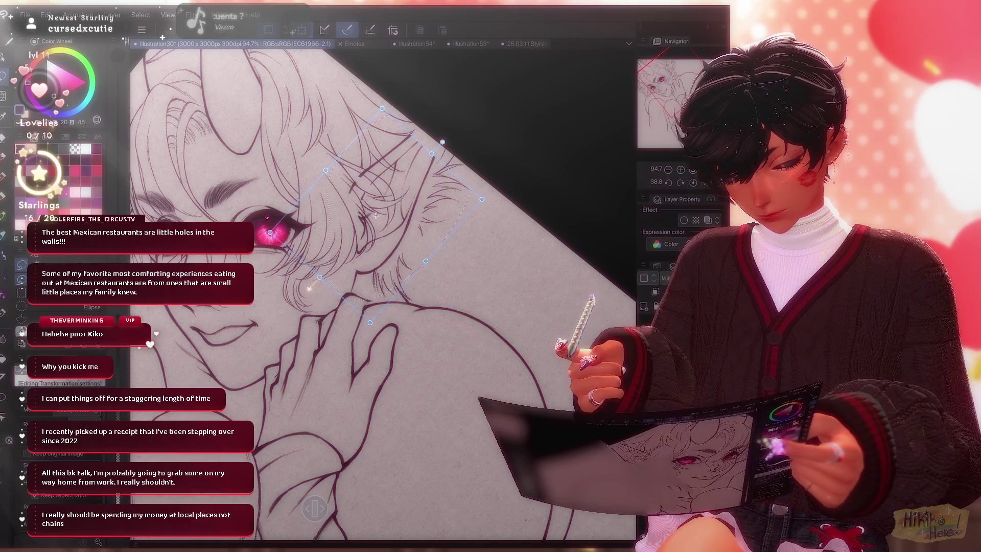
pyautogui.moveTo(376, 216); pyautogui.dragTo(379, 220)
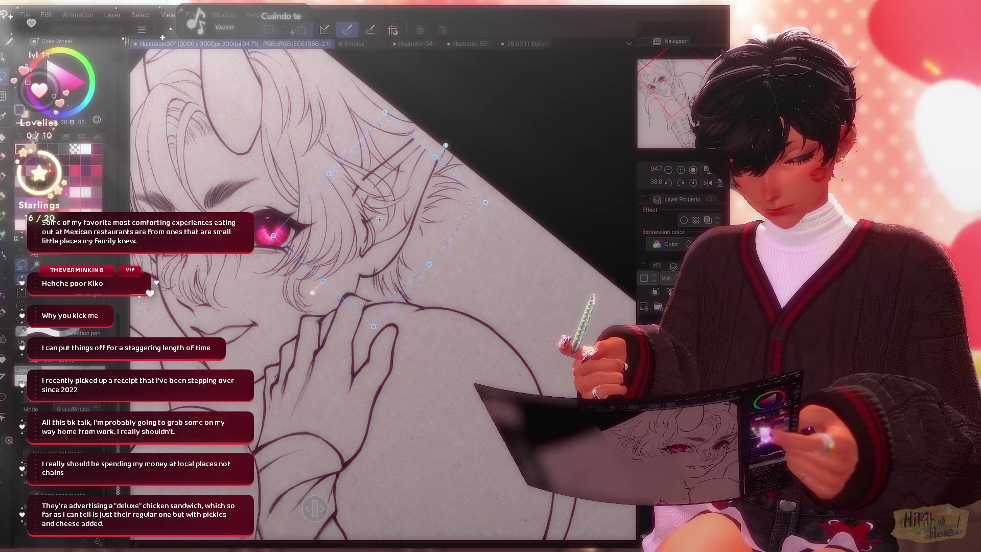
pyautogui.moveTo(377, 219); pyautogui.dragTo(379, 219)
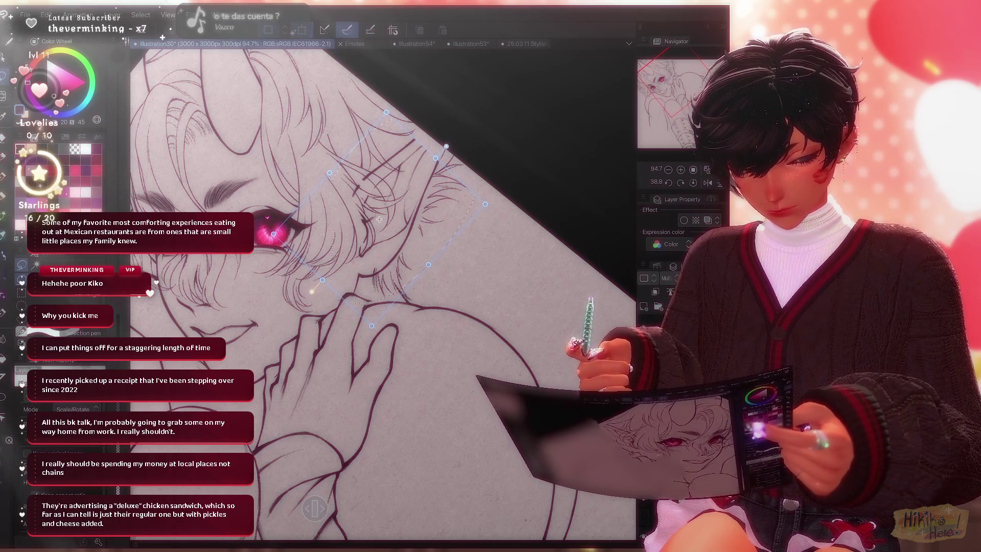
pyautogui.click(707, 182)
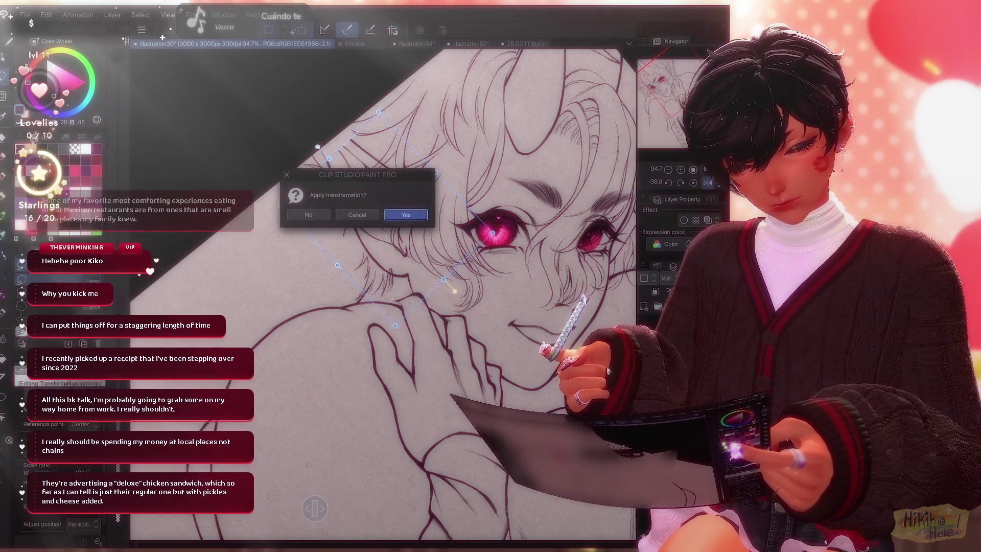
pyautogui.press('Return')
pyautogui.press('h')
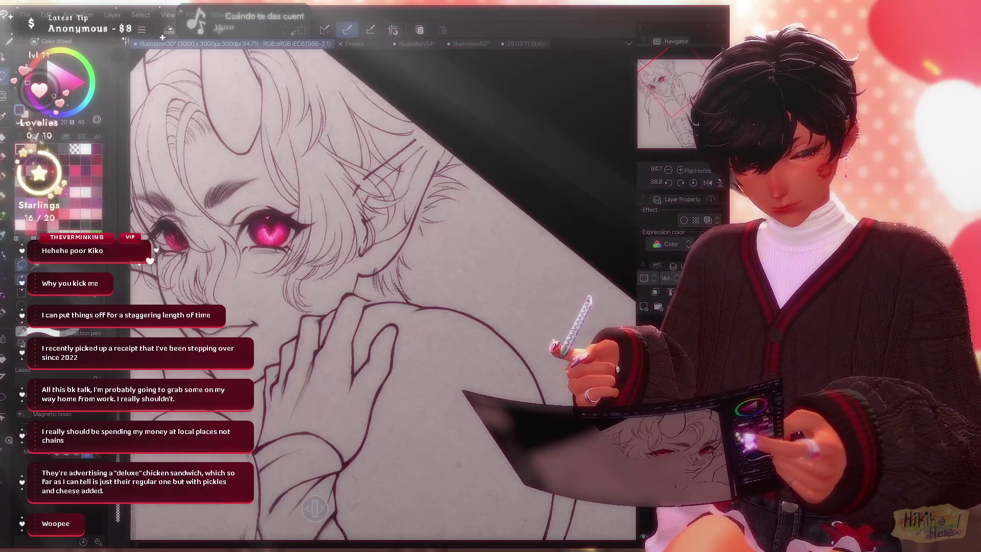
# Restore the normal view and return to the Analog Soft pencil brush for line art.
pyautogui.hotkey('ctrl', '+')
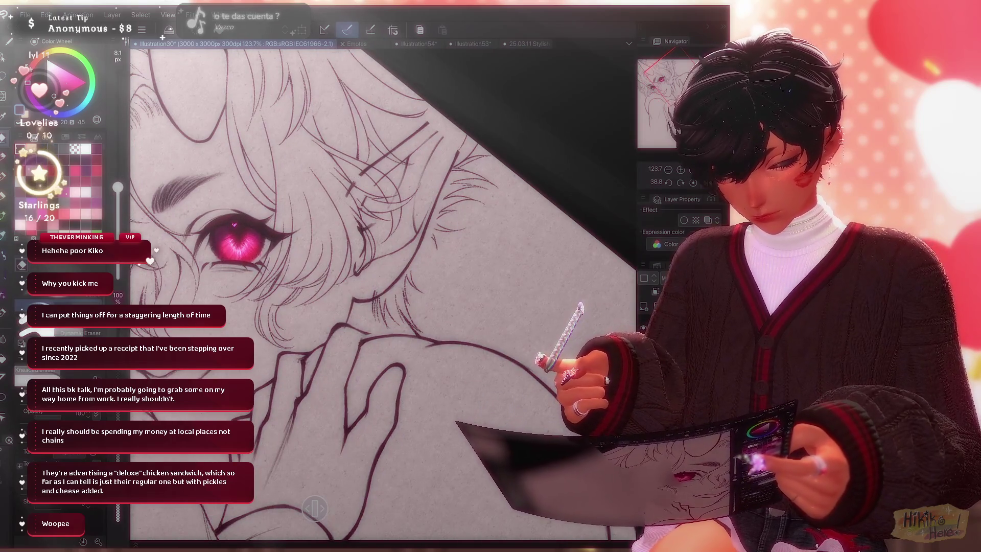
pyautogui.press('m')
pyautogui.press('b')
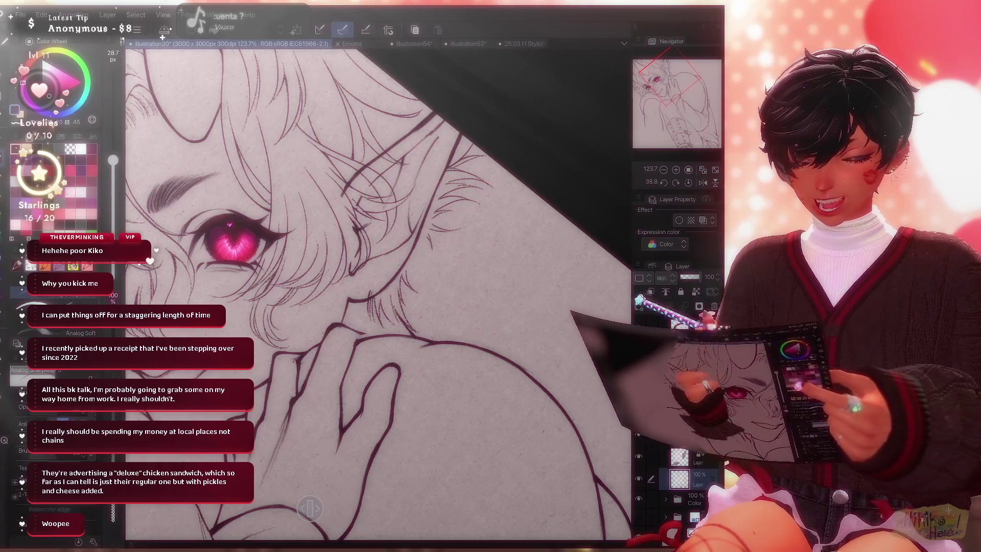
pyautogui.scroll(-5, 380, 292)
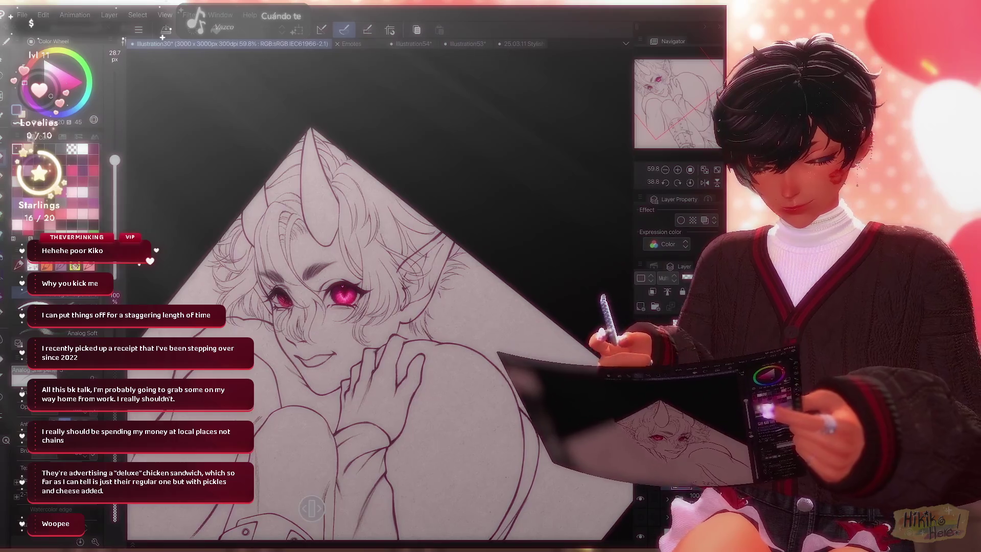
pyautogui.scroll(2, 444, 309)
pyautogui.scroll(2, 445, 310)
pyautogui.scroll(2, 445, 310)
pyautogui.scroll(1, 445, 310)
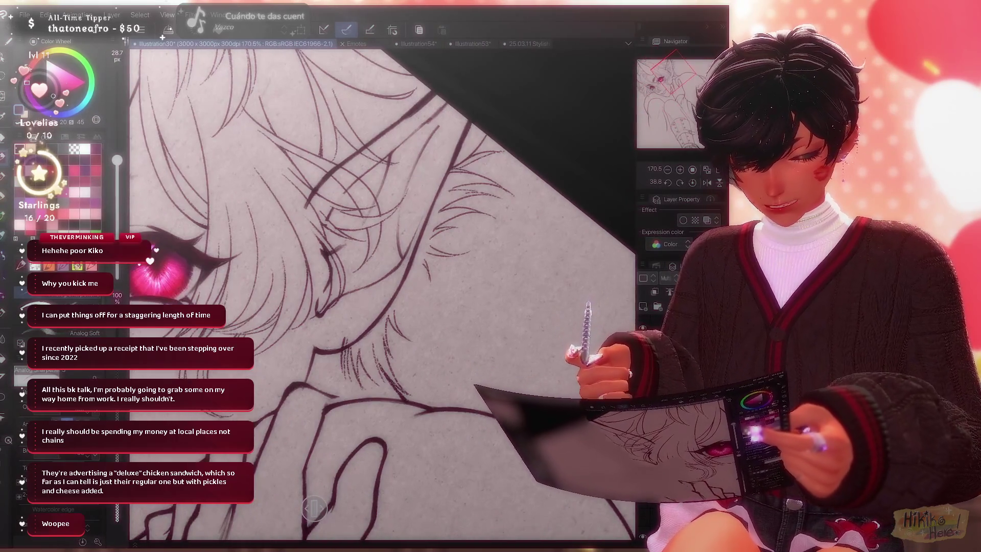
# Alternate pencil and eraser to refine hair strands near the ear, straightening the view upright.
pyautogui.press('e')
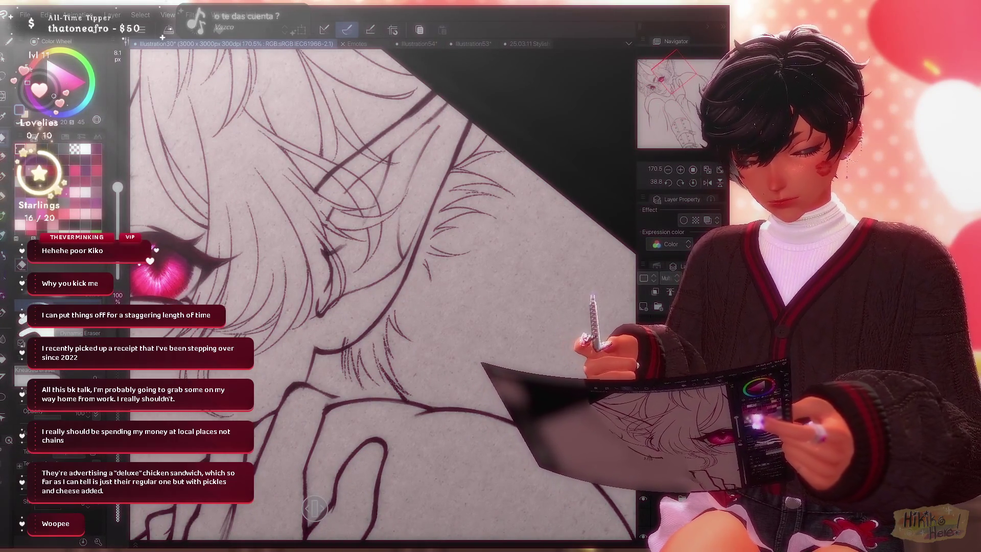
pyautogui.press('p')
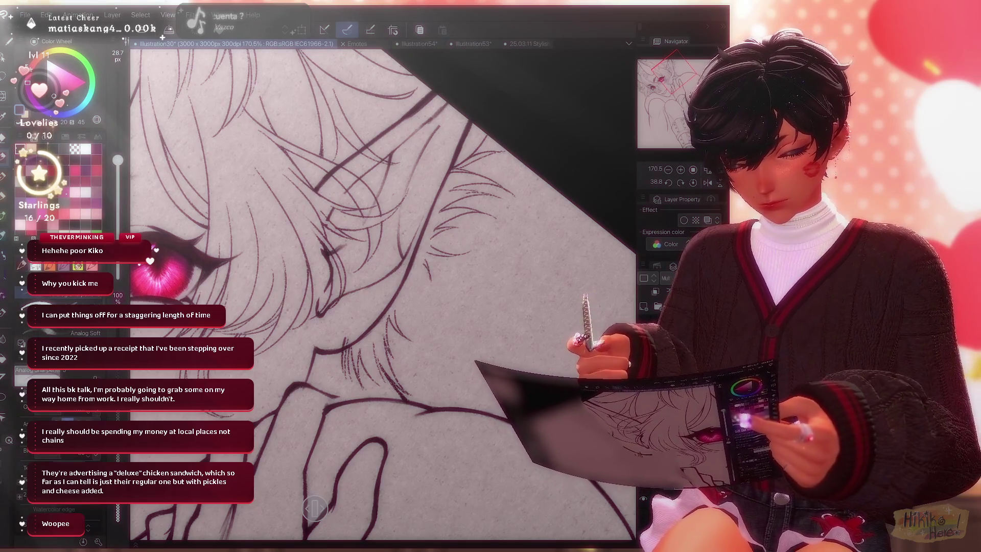
pyautogui.press('r')
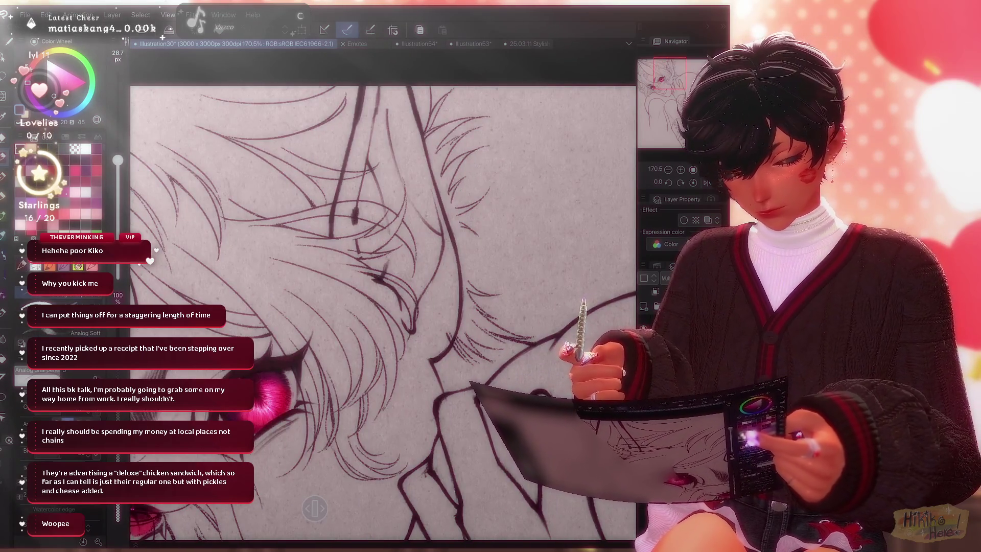
pyautogui.press('e')
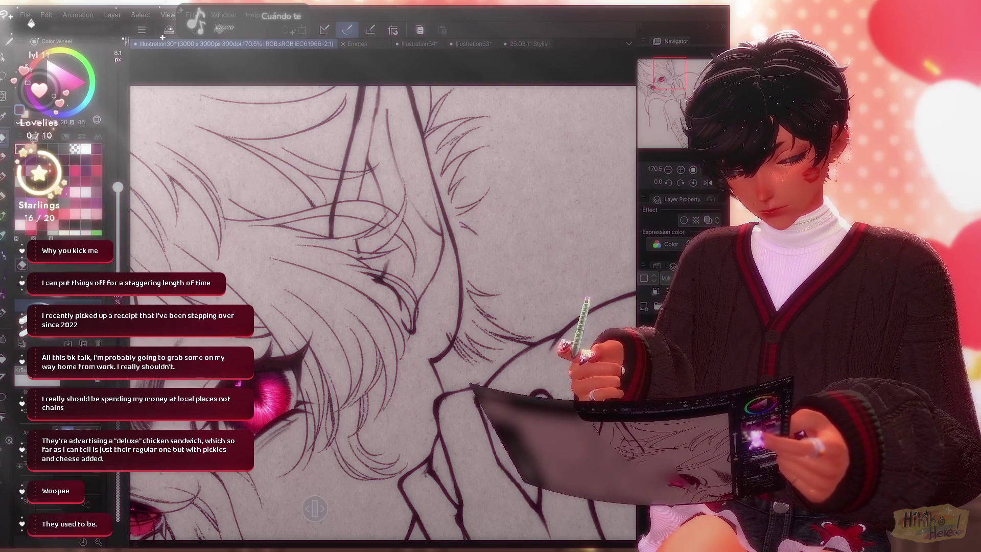
pyautogui.press('p')
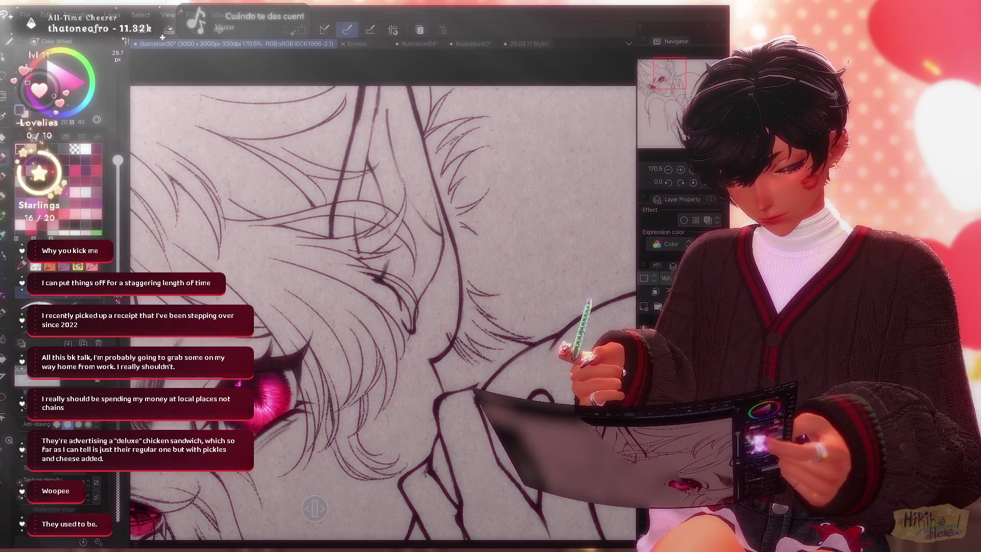
pyautogui.press('e')
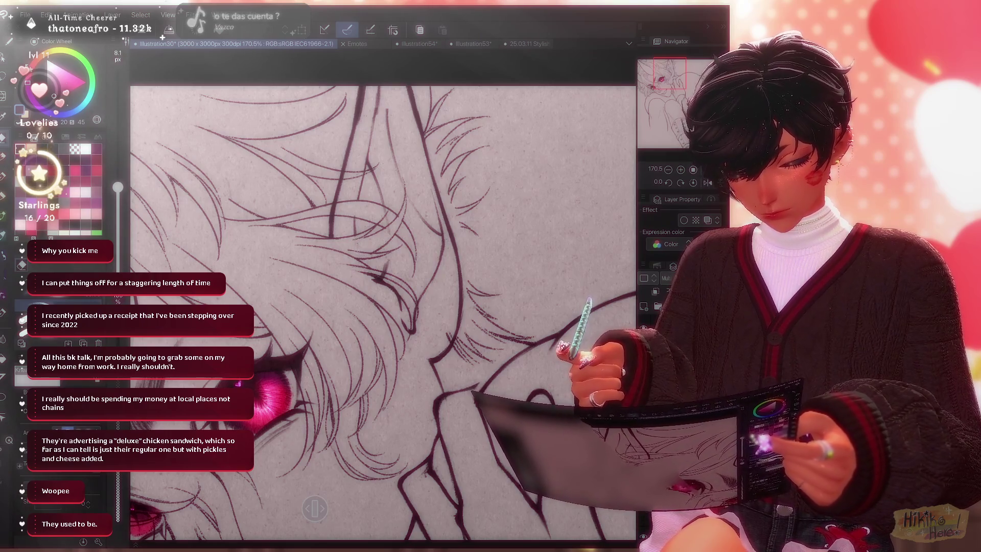
# Continue cleaning stray hair lines, ending on the wider 28.7 px subtool.
pyautogui.press('p')
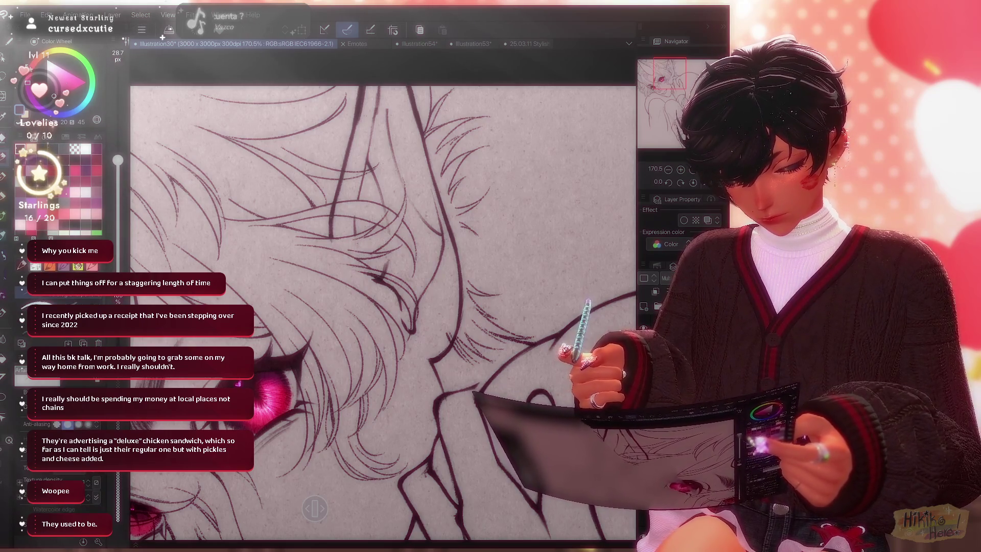
pyautogui.press('e')
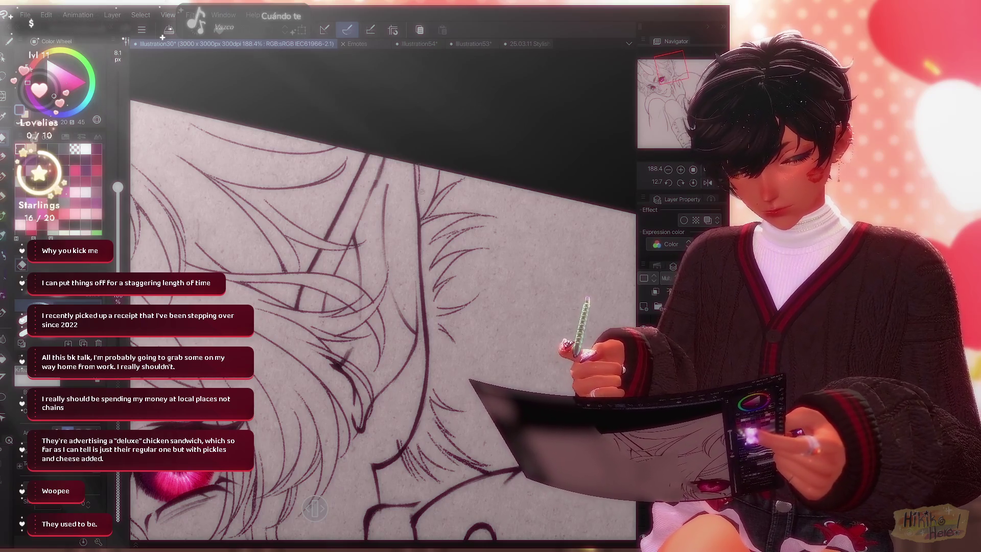
pyautogui.press('b')
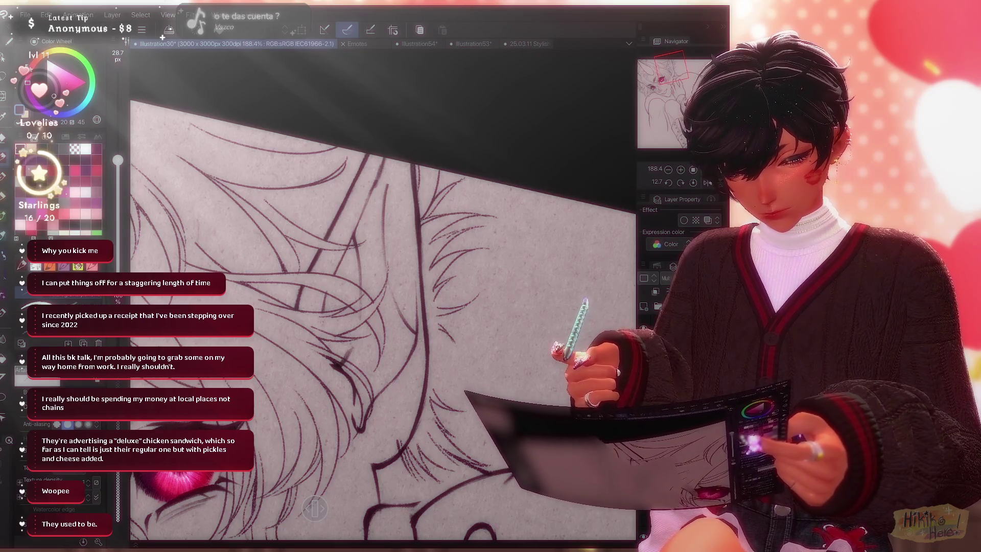
pyautogui.press('p')
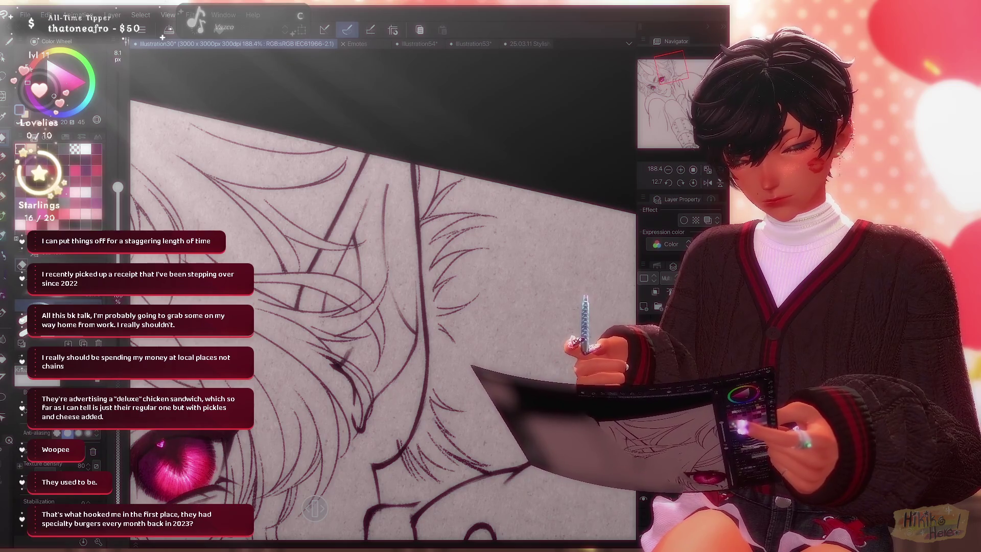
pyautogui.press('b')
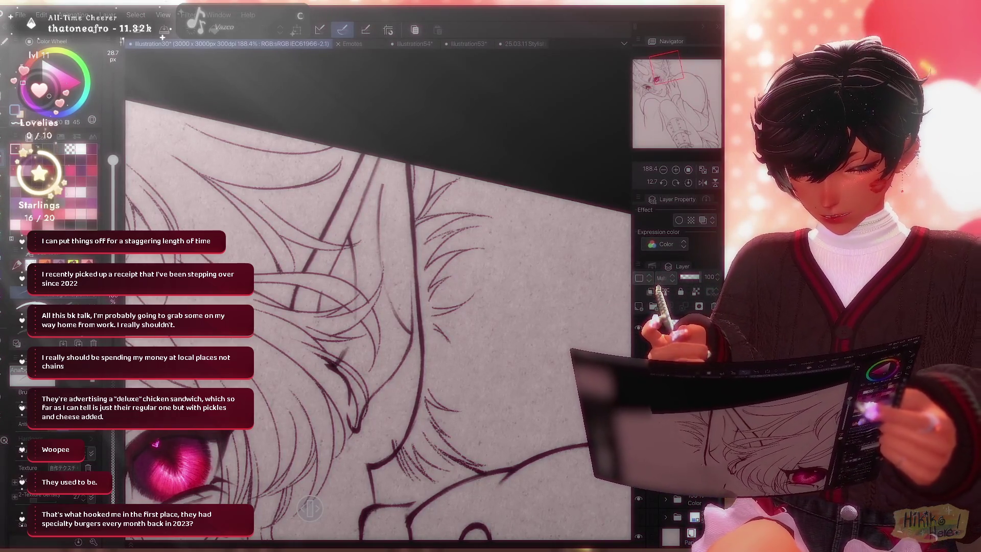
pyautogui.scroll(-5, 376, 292)
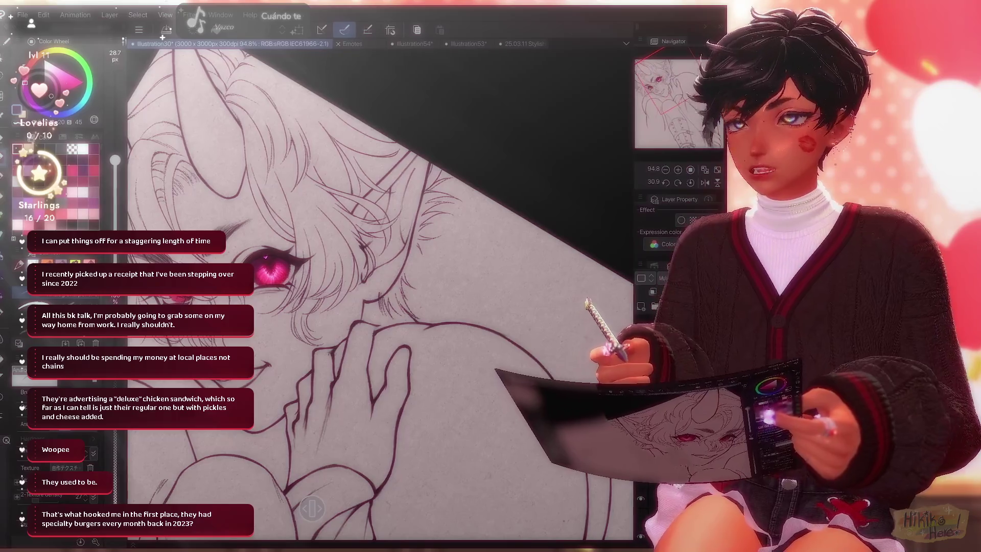
pyautogui.scroll(5, 383, 291)
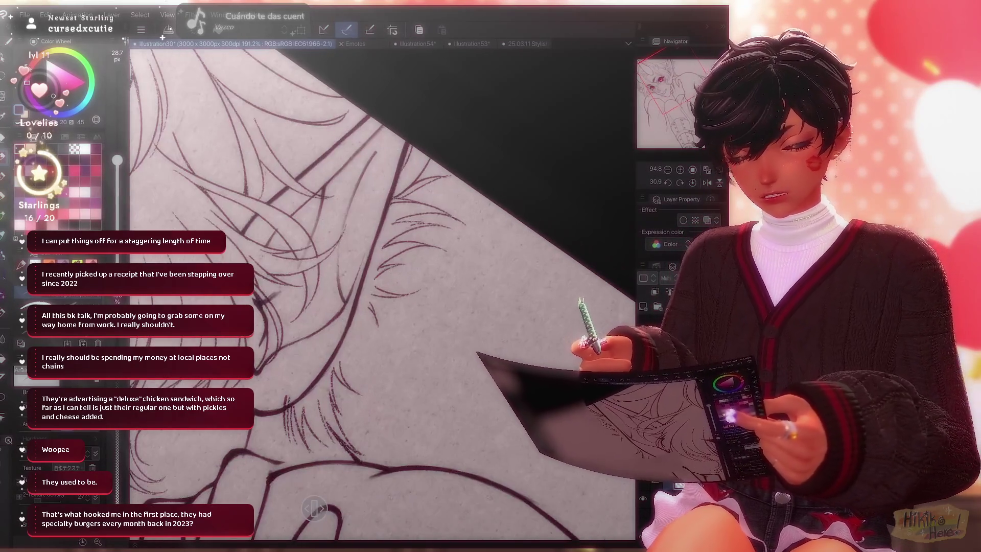
# Touch up hair strands by the ear, switching between the 8.1 px and 28.7 px subtools.
pyautogui.press('p')
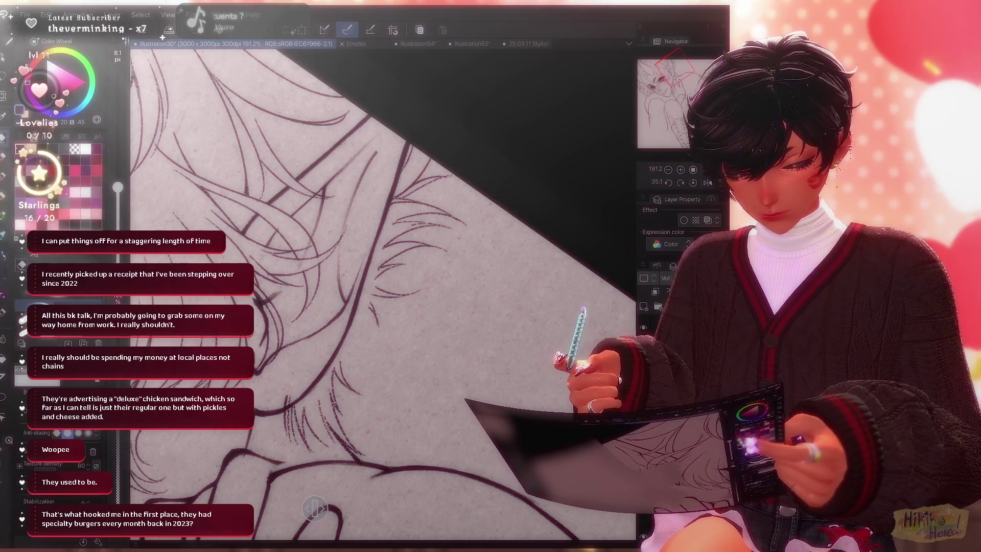
pyautogui.press('e')
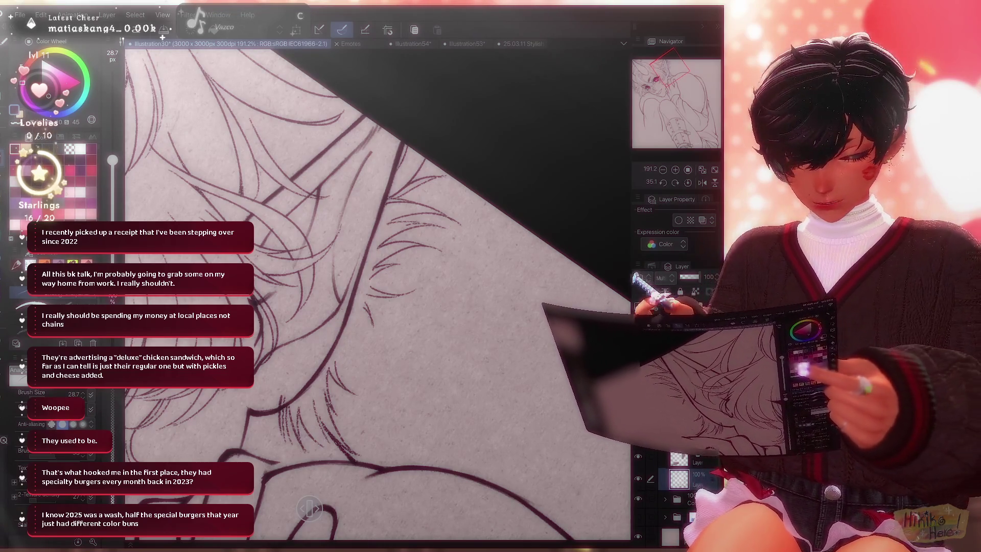
pyautogui.scroll(-3, 376, 292)
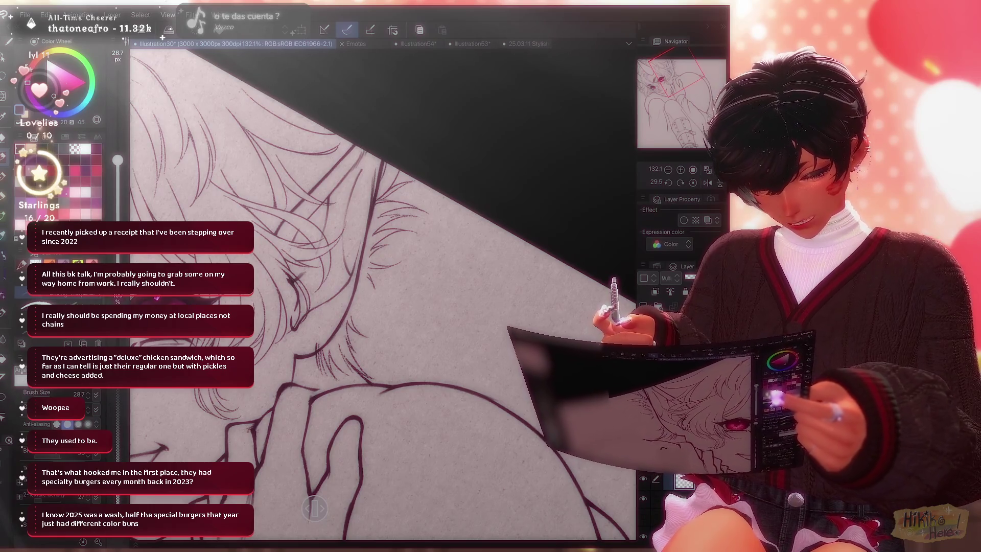
pyautogui.scroll(-3, 383, 291)
pyautogui.scroll(-2, 383, 292)
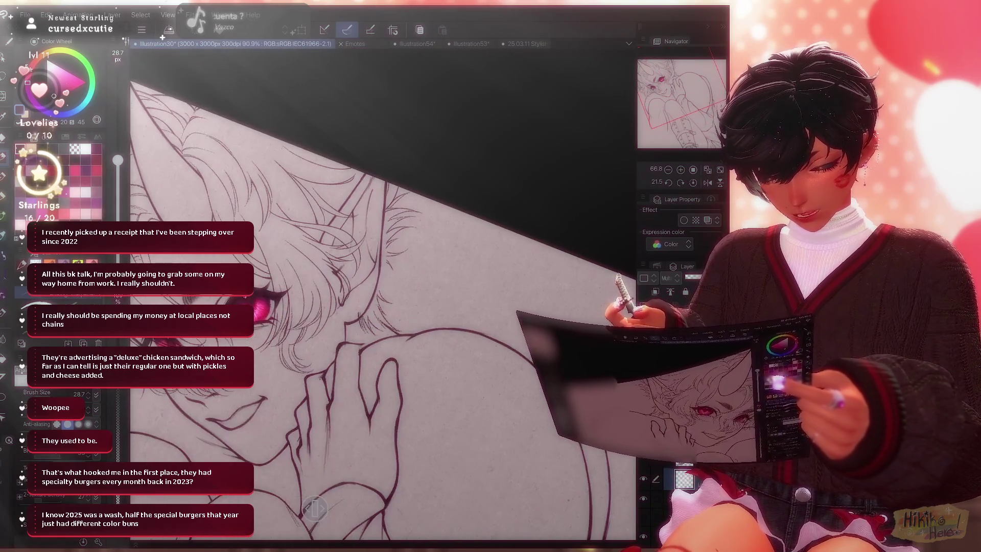
pyautogui.scroll(-3, 383, 291)
pyautogui.scroll(1, 383, 307)
pyautogui.scroll(2, 383, 306)
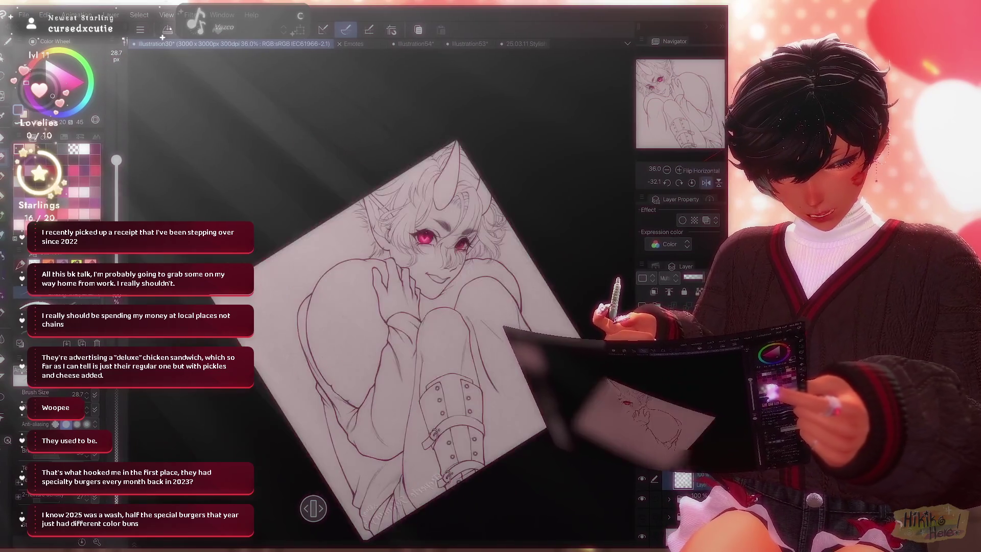
pyautogui.scroll(3, 383, 307)
pyautogui.scroll(1, 384, 307)
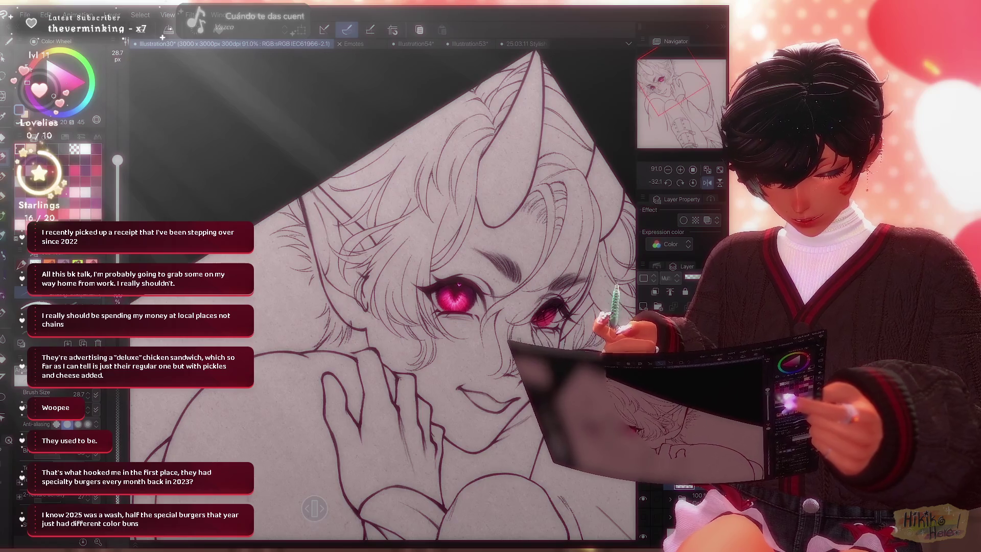
pyautogui.press('p')
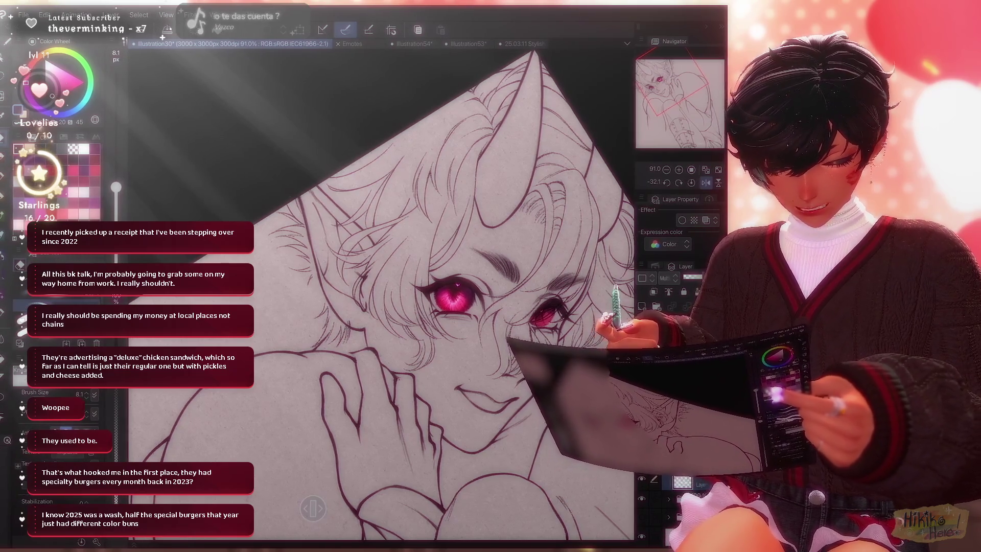
pyautogui.press('e')
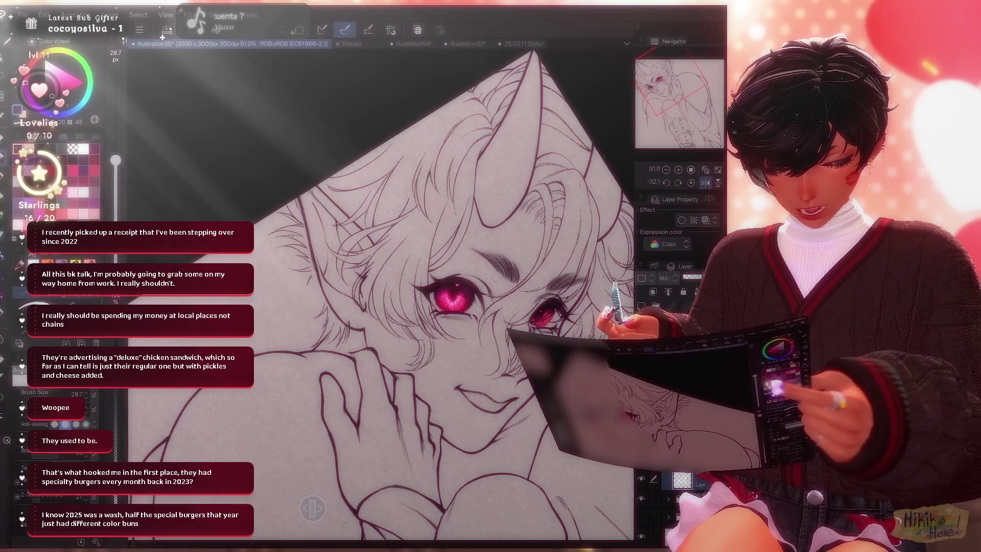
pyautogui.press('p')
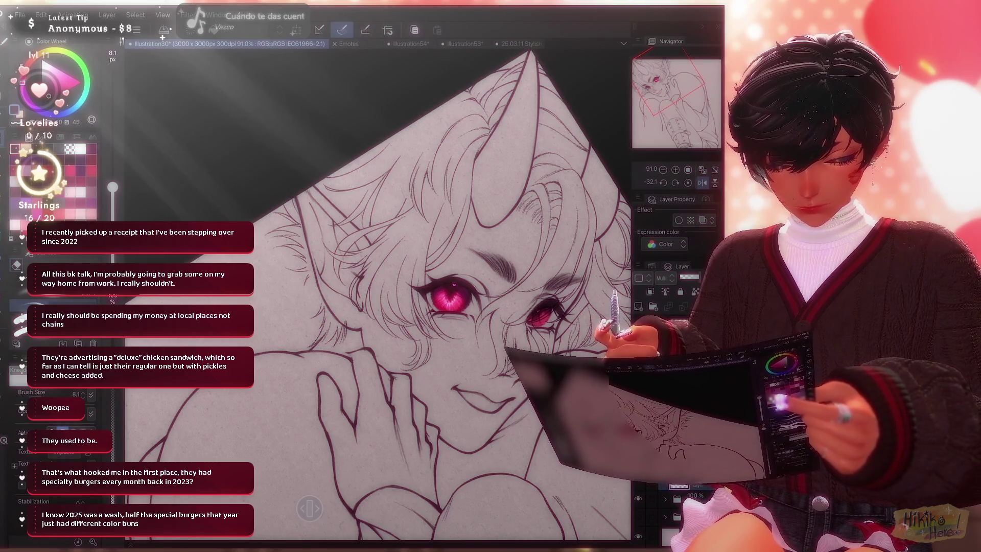
# Refine lines around the face with both subtools, then mirror the view to check the drawing.
pyautogui.press('e')
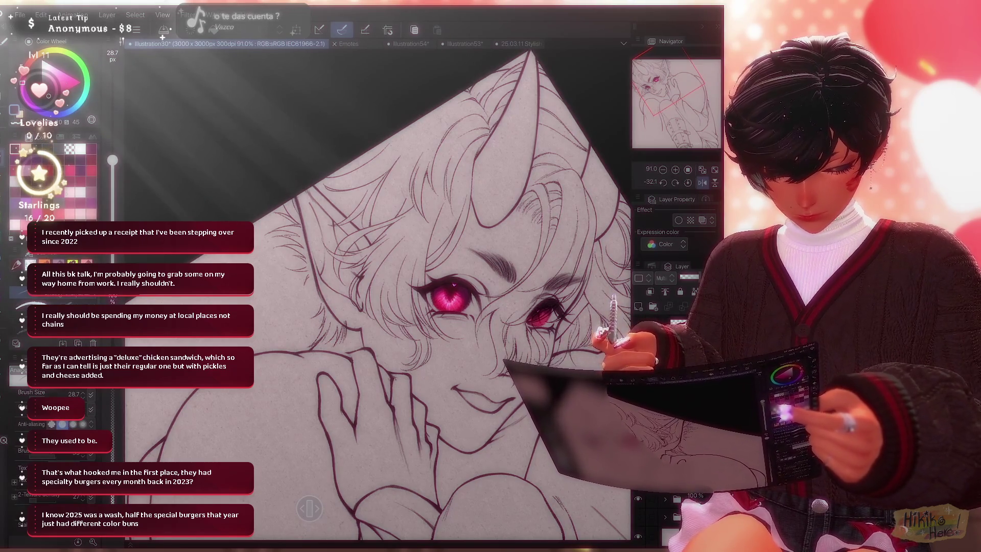
pyautogui.scroll(-3, 376, 292)
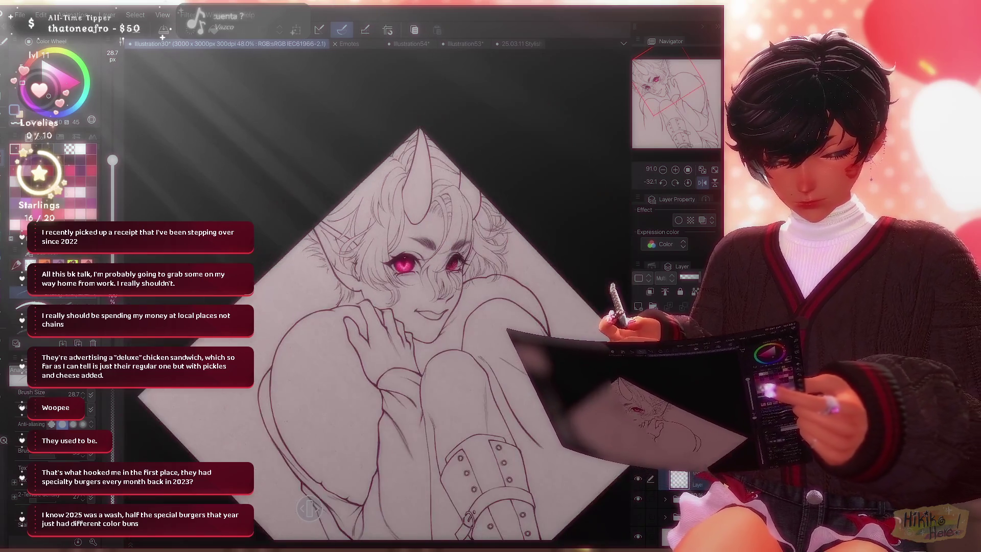
pyautogui.scroll(2, 375, 292)
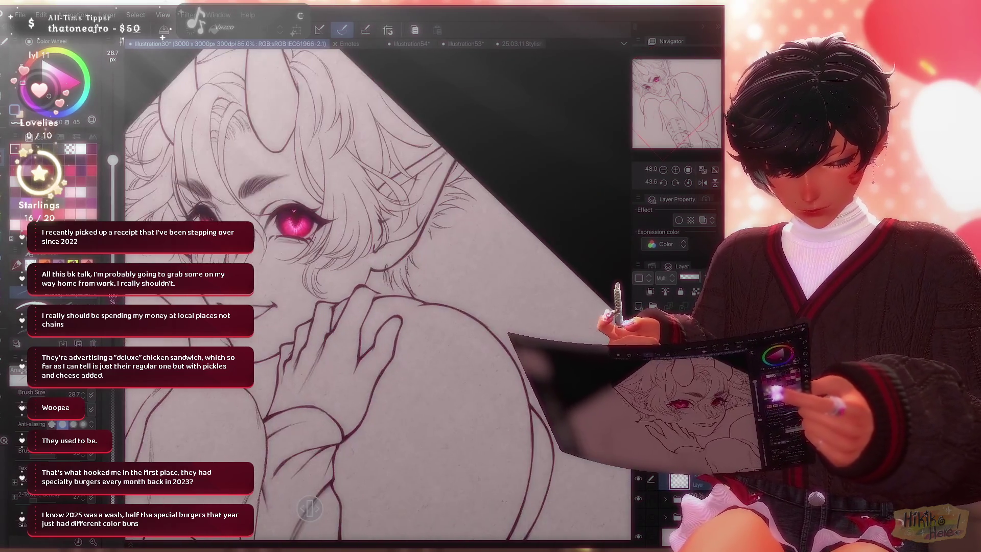
pyautogui.scroll(2, 376, 291)
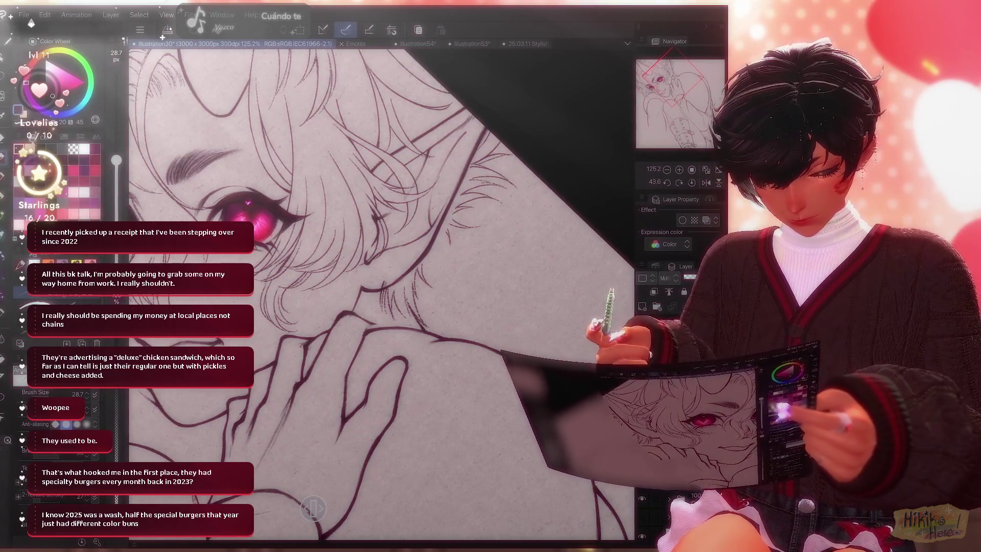
pyautogui.press('p')
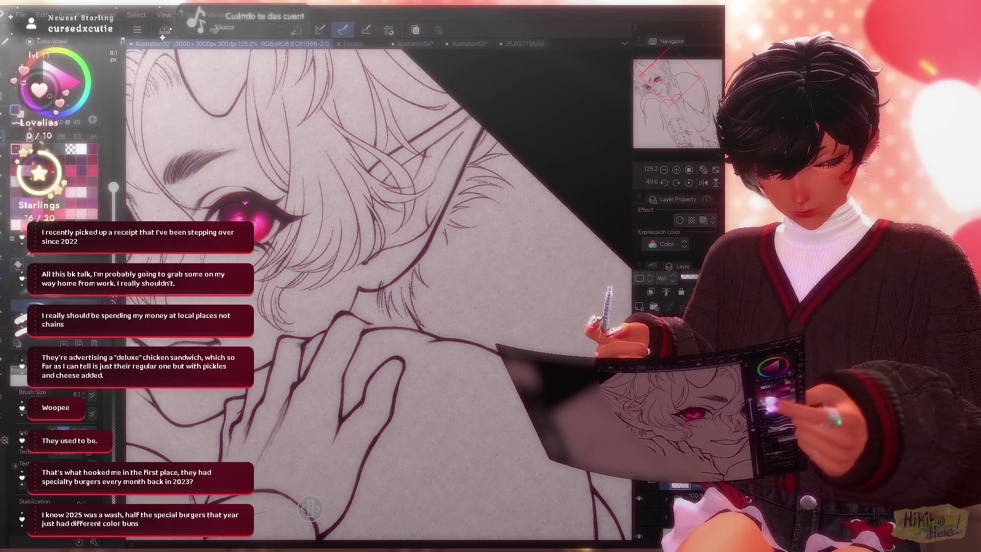
pyautogui.press('e')
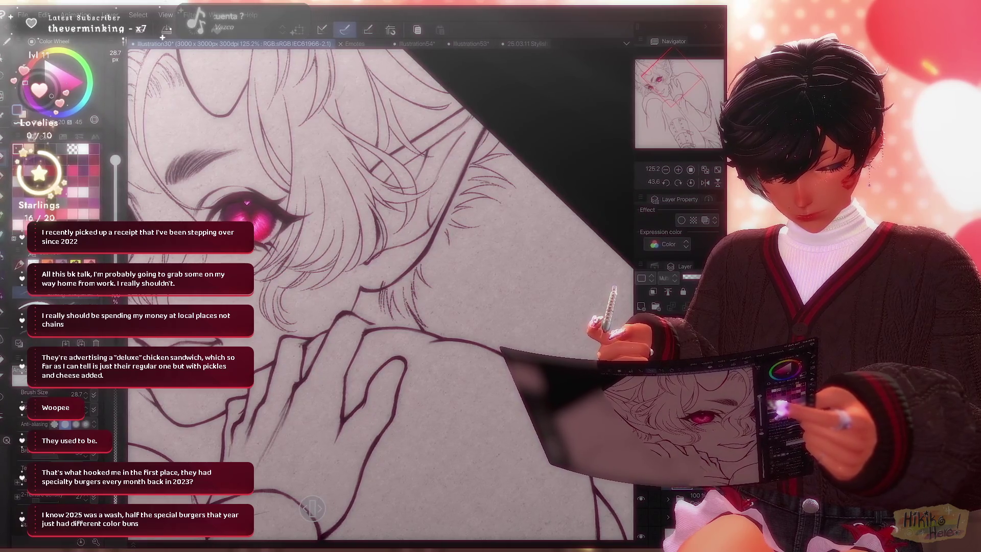
pyautogui.scroll(-5, 378, 291)
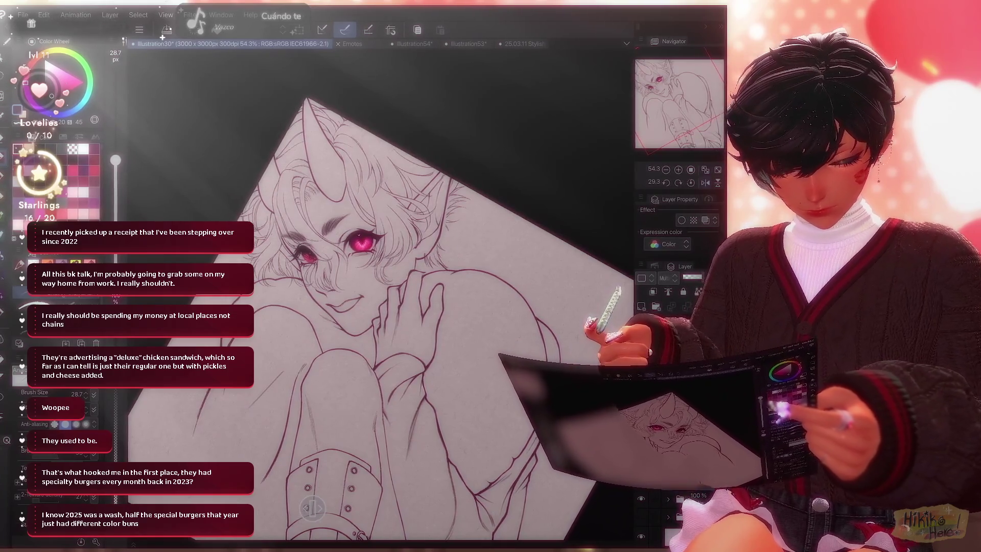
pyautogui.scroll(4, 379, 291)
pyautogui.click(704, 183)
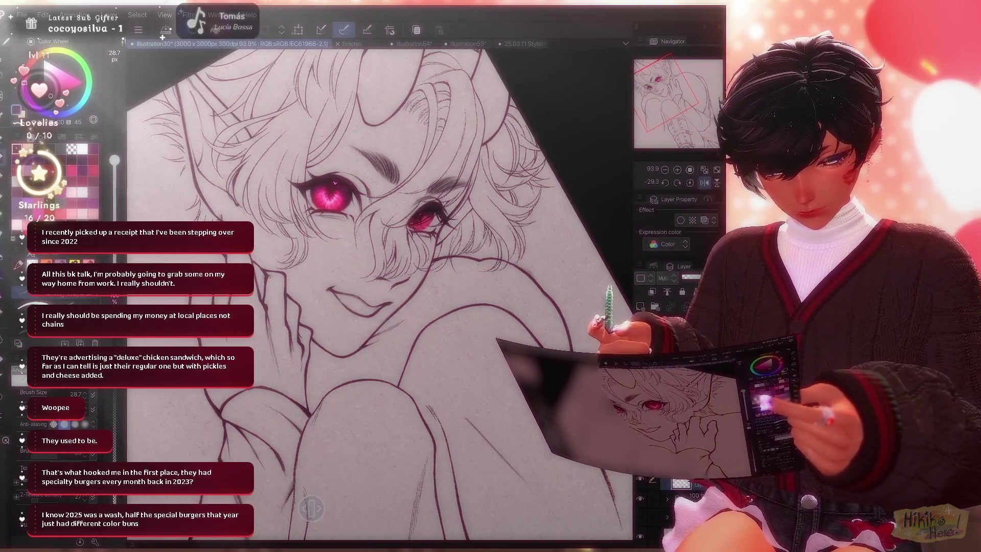
pyautogui.press('h')
pyautogui.scroll(3, 378, 291)
pyautogui.scroll(1, 379, 292)
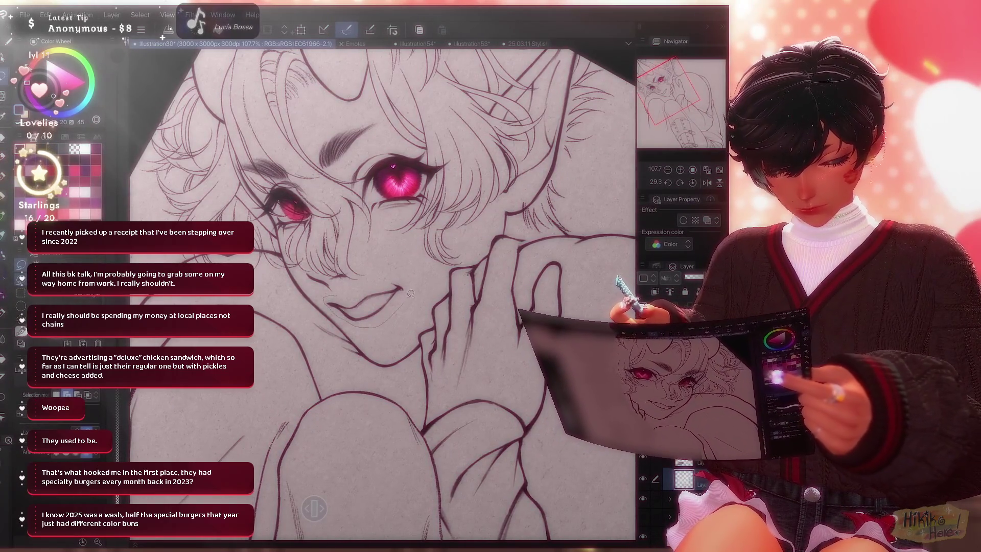
# Lasso the mouth and cheek area, reduce the large brush size, and flip the view back.
pyautogui.moveTo(370, 278); pyautogui.dragTo(368, 279)
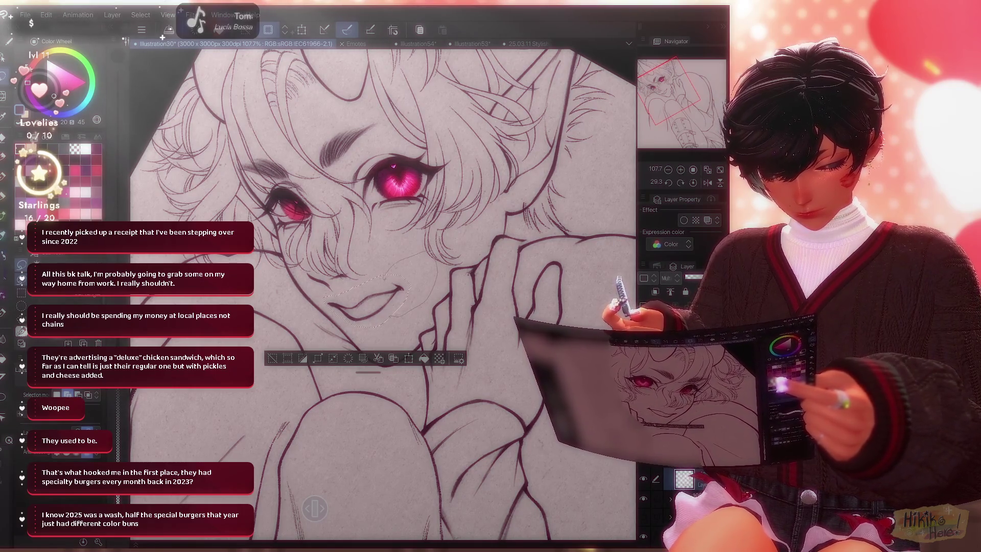
pyautogui.moveTo(433, 265); pyautogui.dragTo(399, 314)
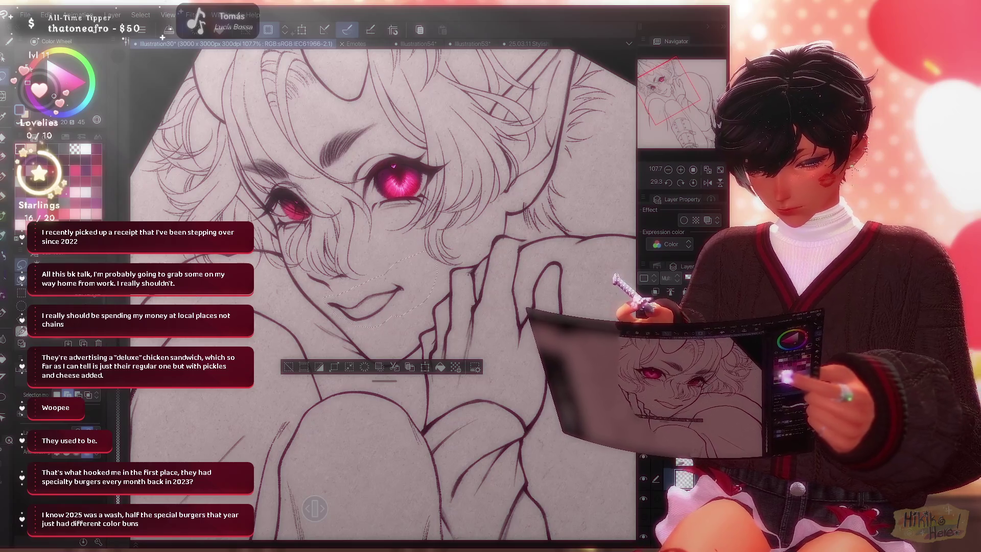
pyautogui.press('e')
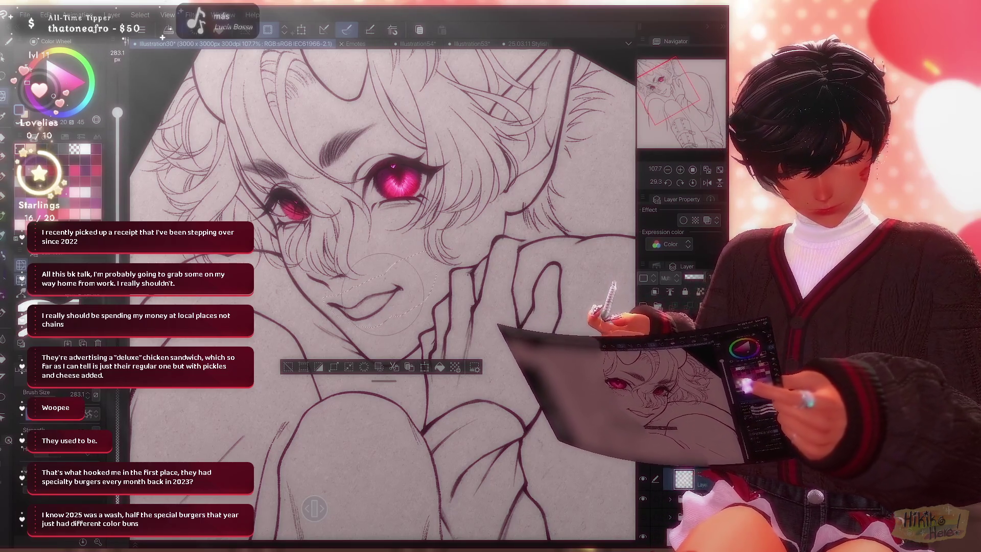
pyautogui.press('[')
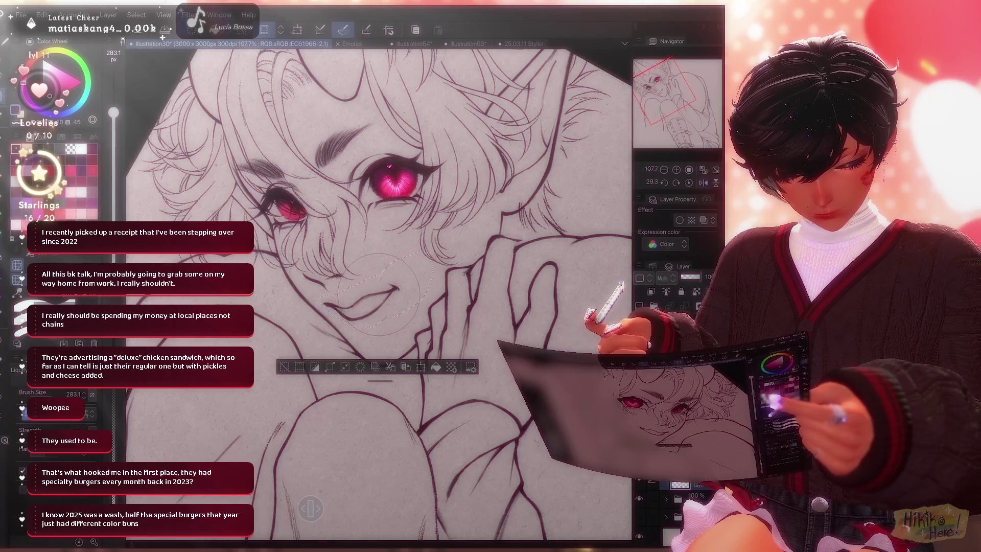
pyautogui.press('h')
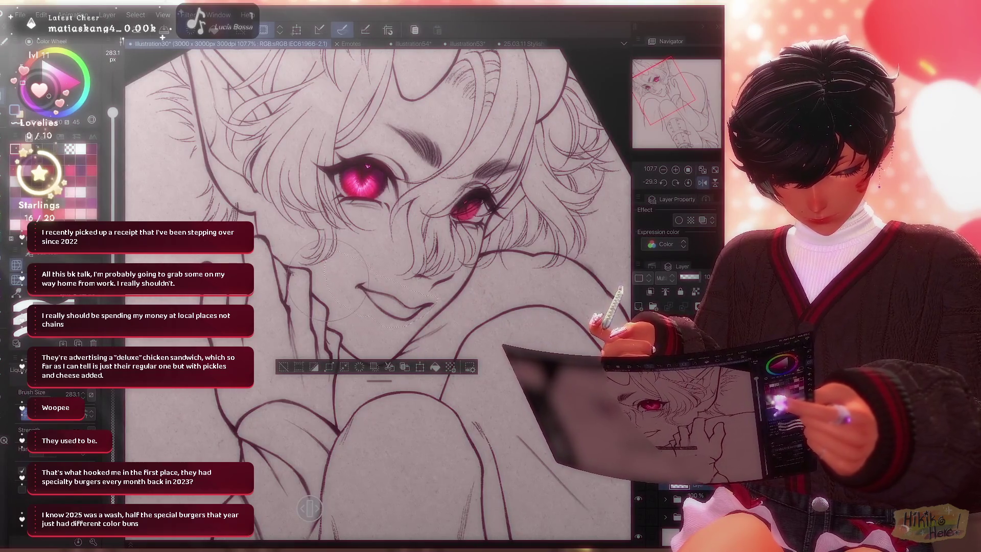
pyautogui.scroll(-2, 375, 291)
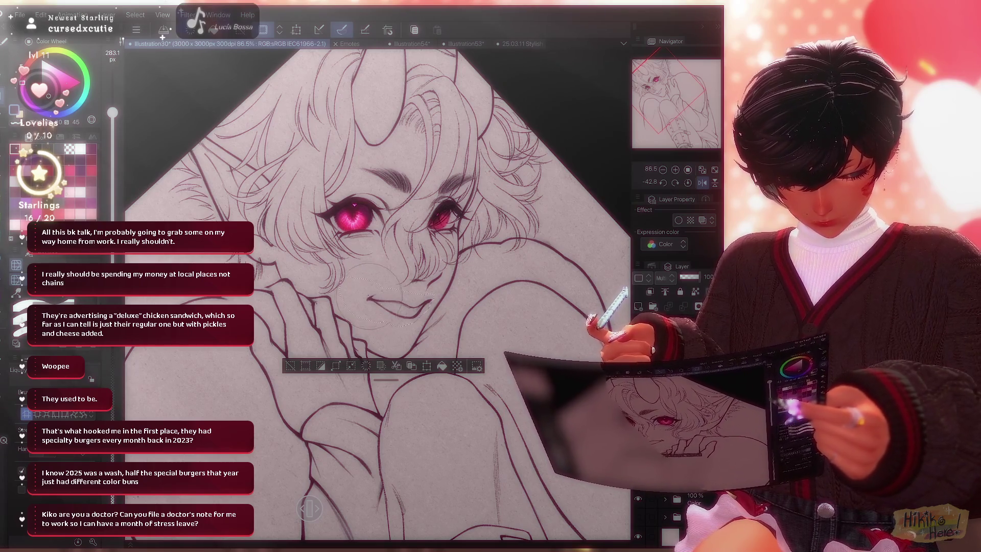
# Reselect the mouth area, mirror the view to check it, and clear the selection.
pyautogui.click(701, 182)
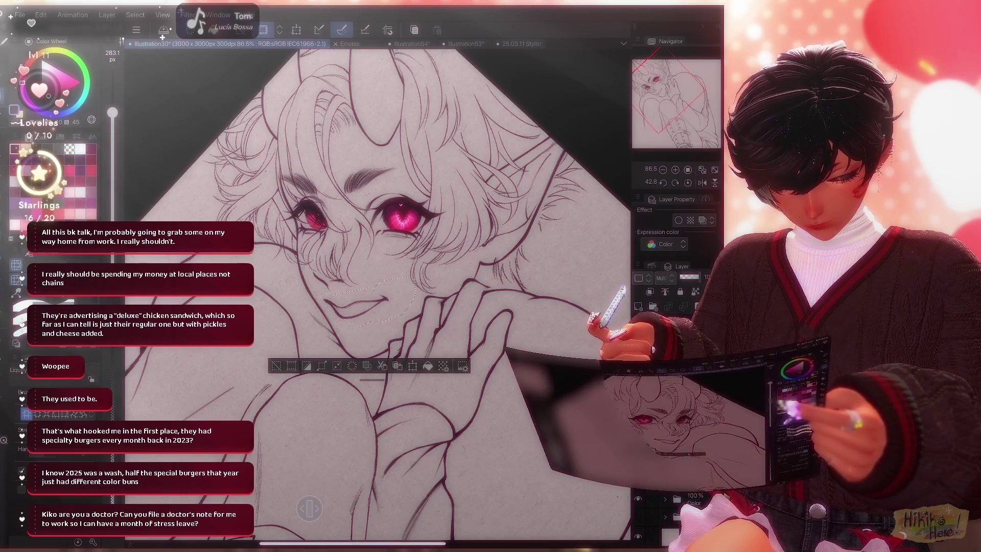
pyautogui.hotkey('ctrl', 'd')
pyautogui.scroll(-3, 379, 291)
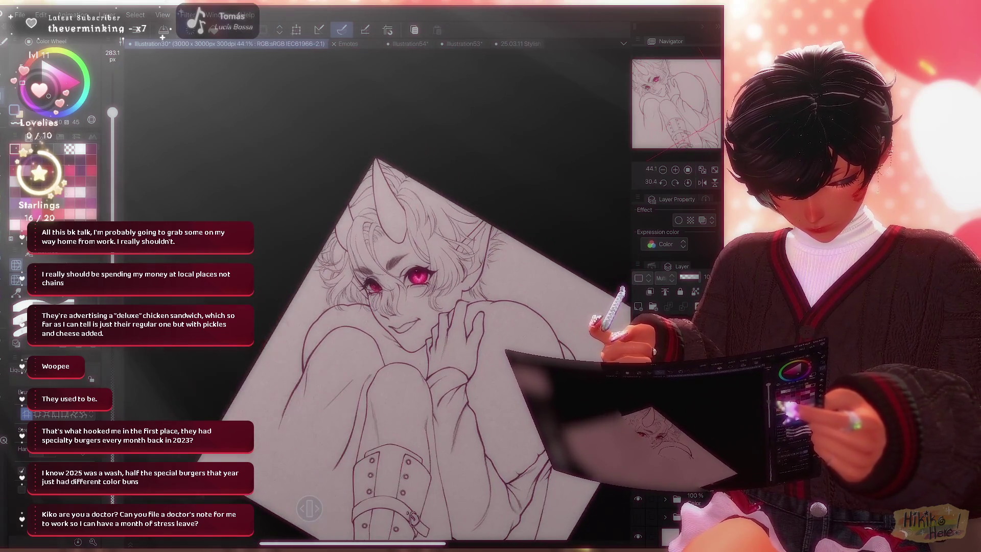
pyautogui.scroll(2, 375, 325)
pyautogui.scroll(3, 375, 291)
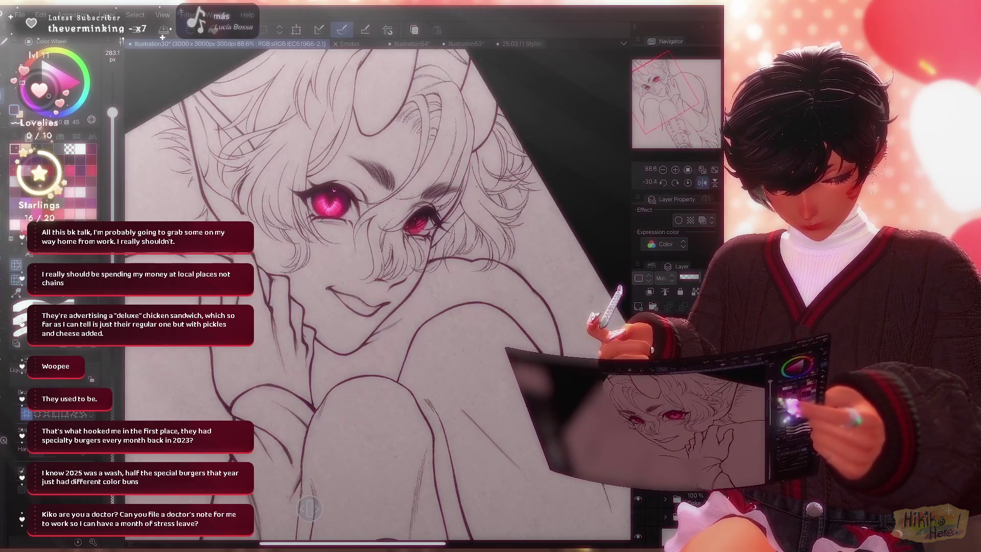
pyautogui.moveTo(317, 261); pyautogui.dragTo(396, 298)
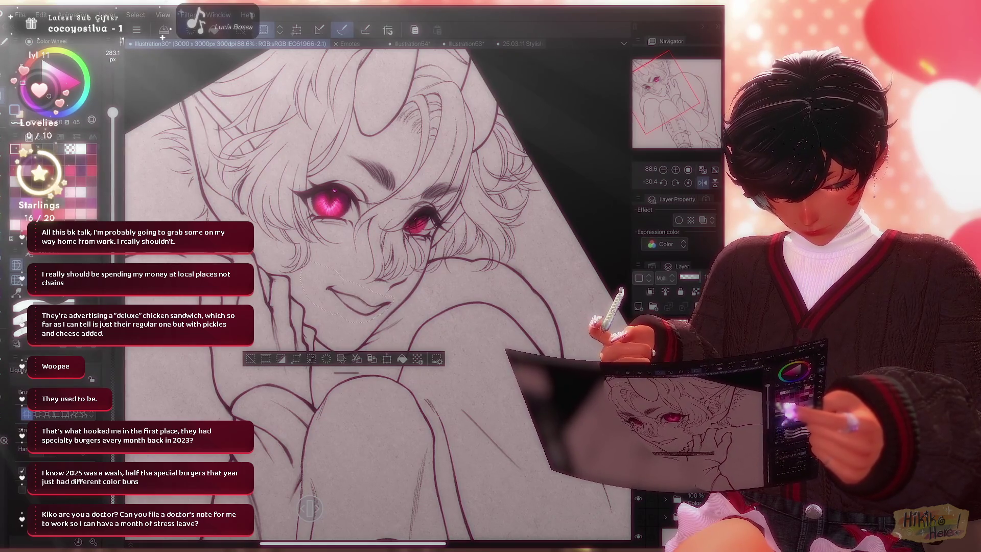
pyautogui.scroll(-3, 376, 292)
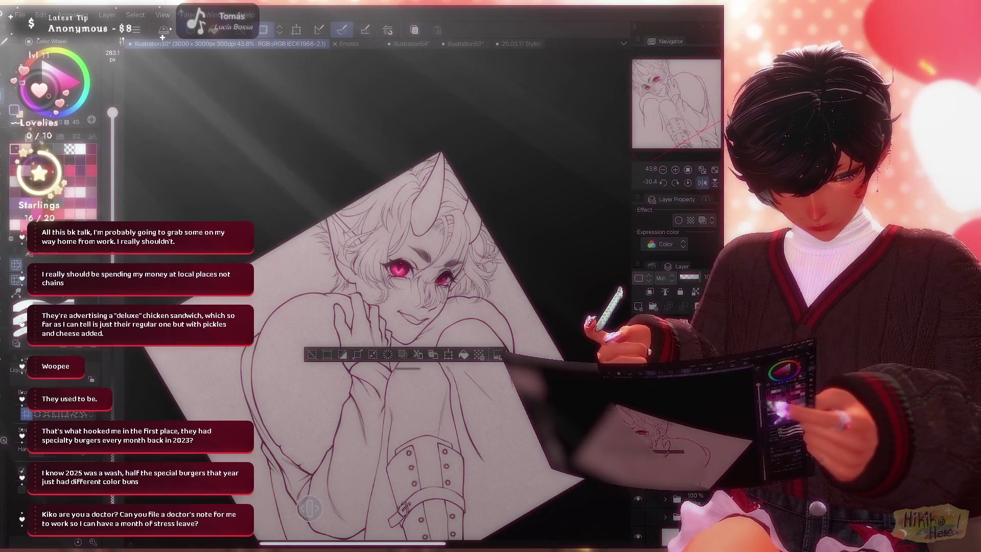
pyautogui.click(701, 182)
pyautogui.scroll(2, 375, 291)
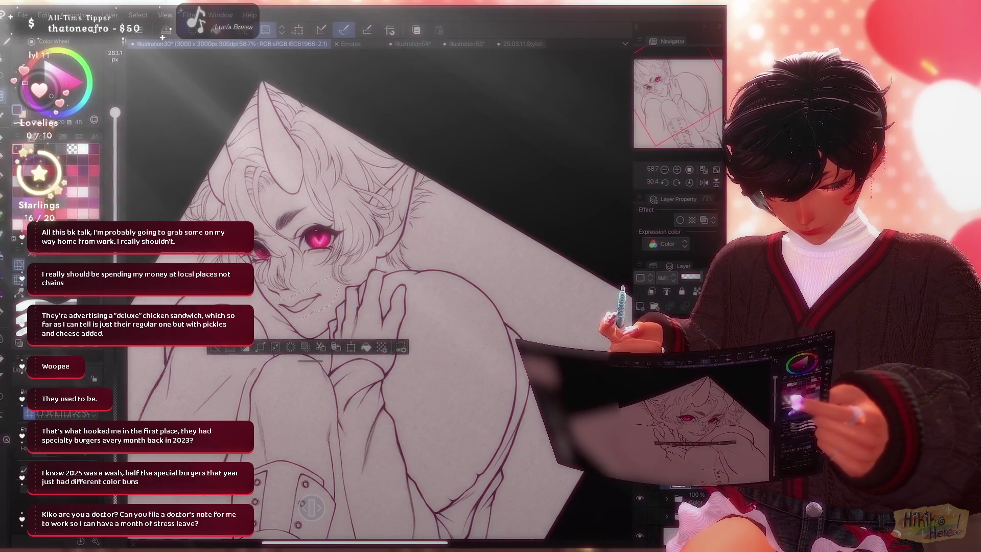
pyautogui.hotkey('ctrl', 'd')
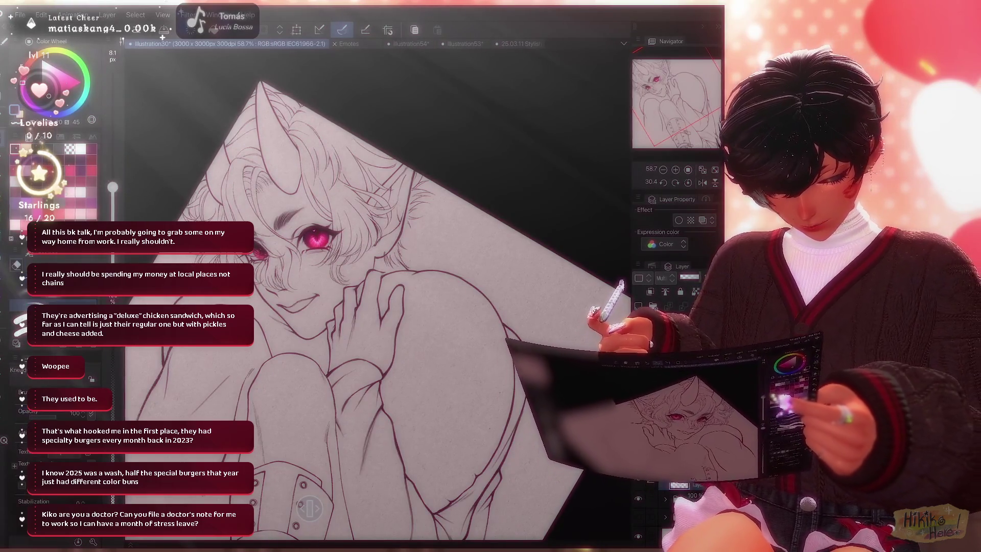
pyautogui.scroll(3, 376, 291)
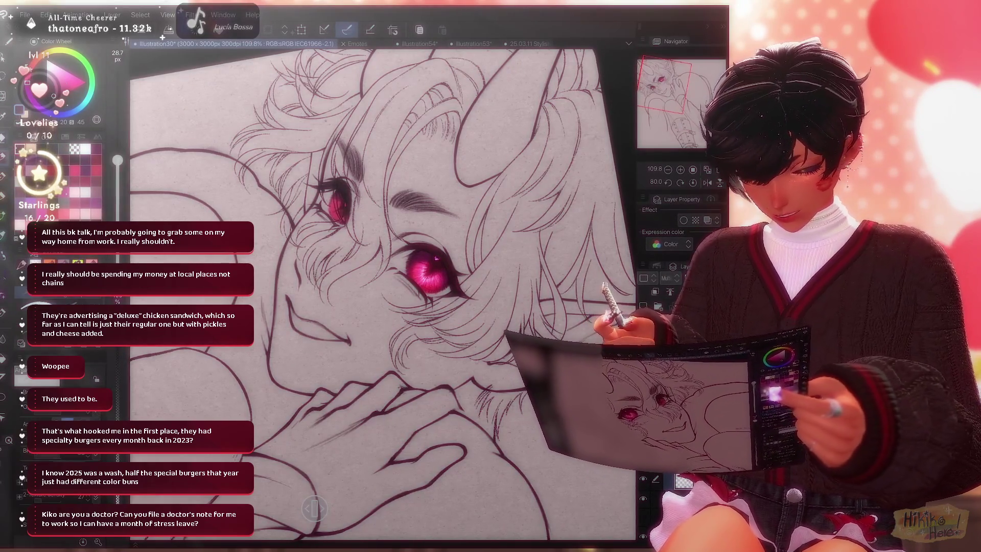
pyautogui.scroll(5, 383, 295)
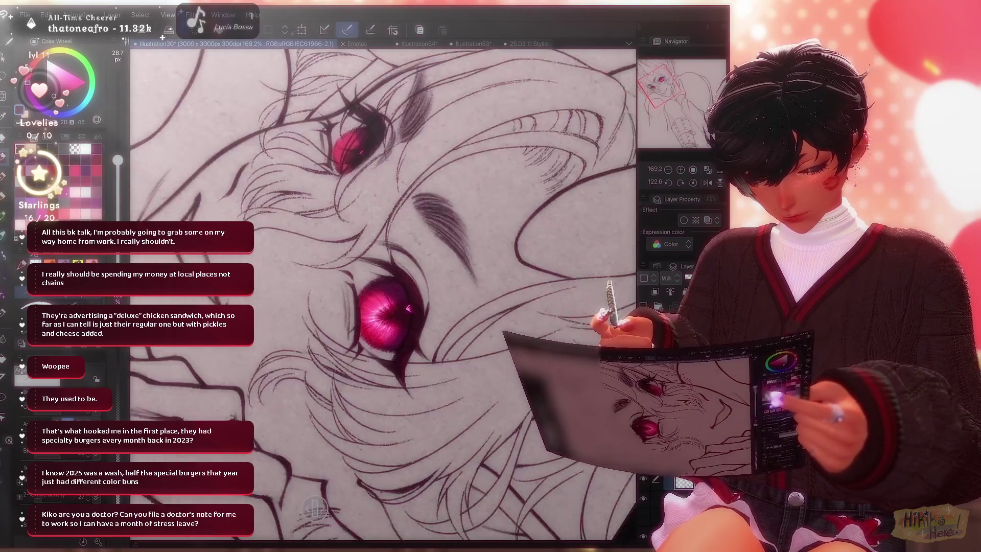
pyautogui.scroll(1, 384, 295)
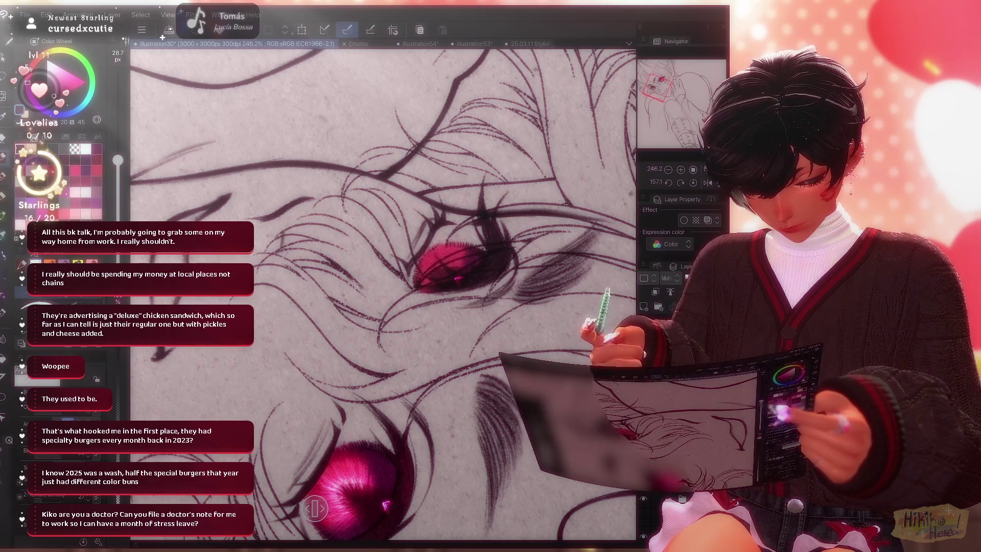
pyautogui.scroll(-3, 383, 294)
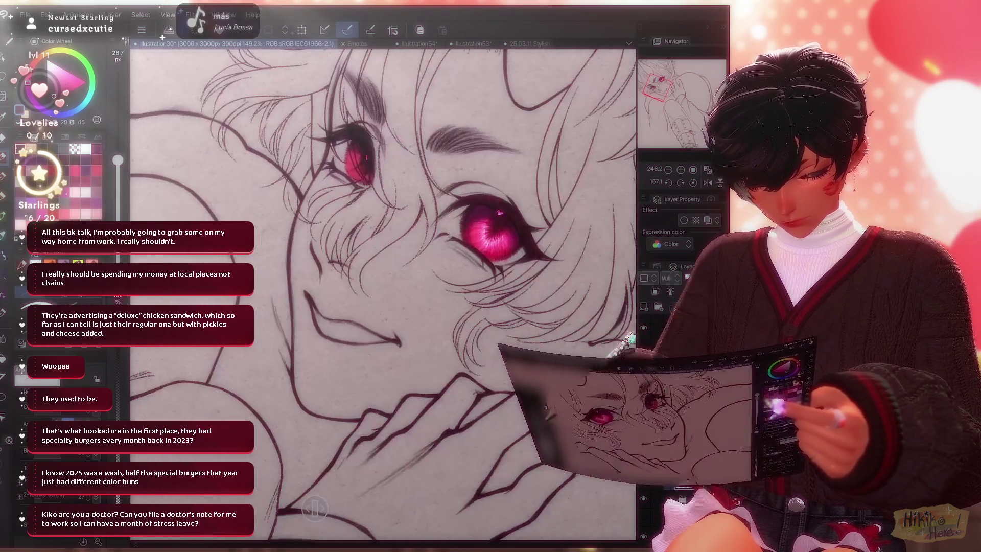
# Rotate and zoom around the pink eyes and whole figure, then switch to lasso selection.
pyautogui.moveTo(383, 230); pyautogui.dragTo(429, 307)
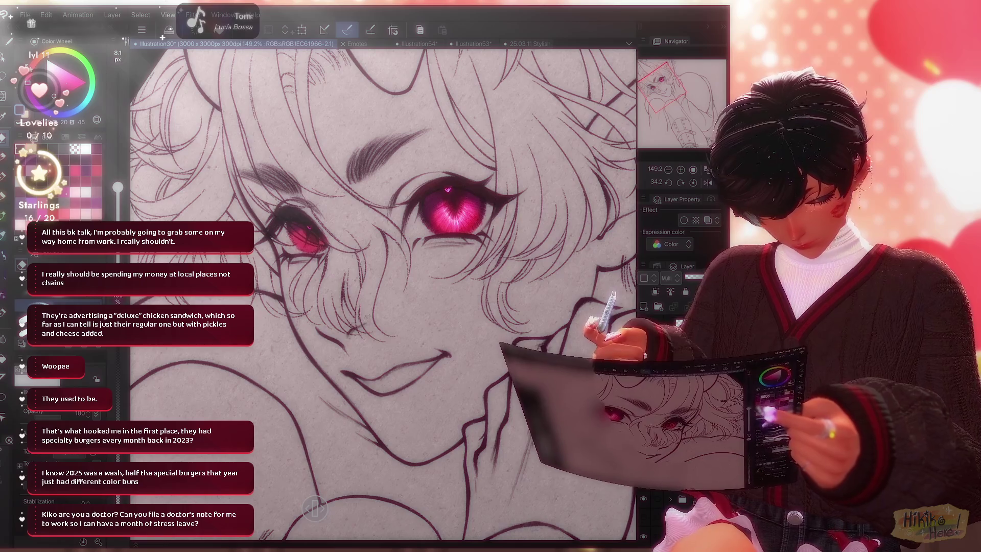
pyautogui.press('e')
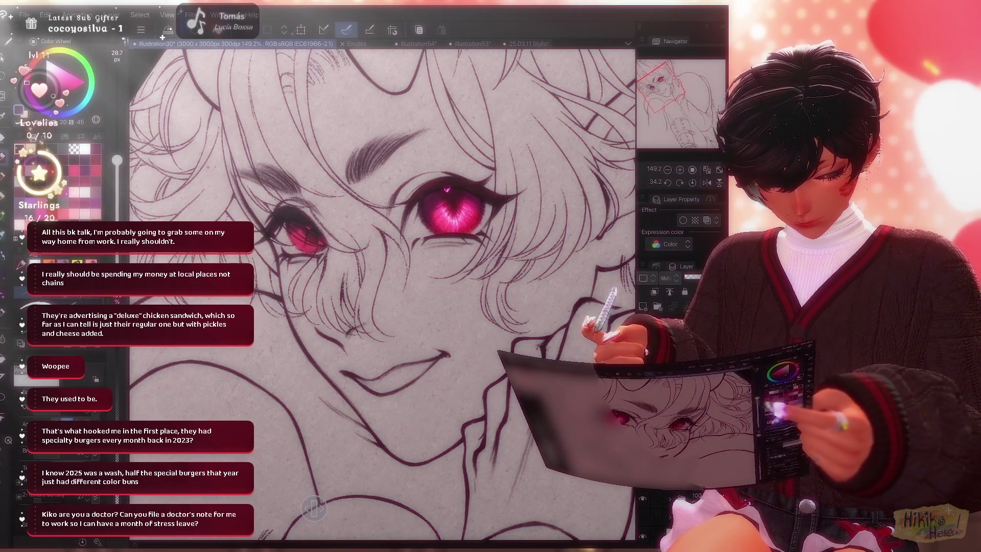
pyautogui.scroll(-5, 380, 290)
pyautogui.moveTo(460, 230); pyautogui.dragTo(429, 322)
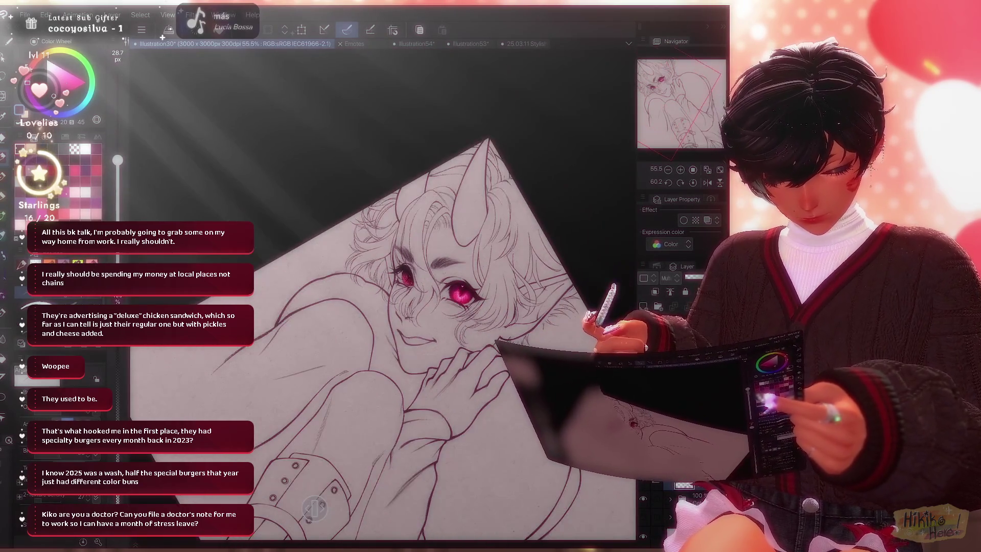
pyautogui.scroll(2, 537, 341)
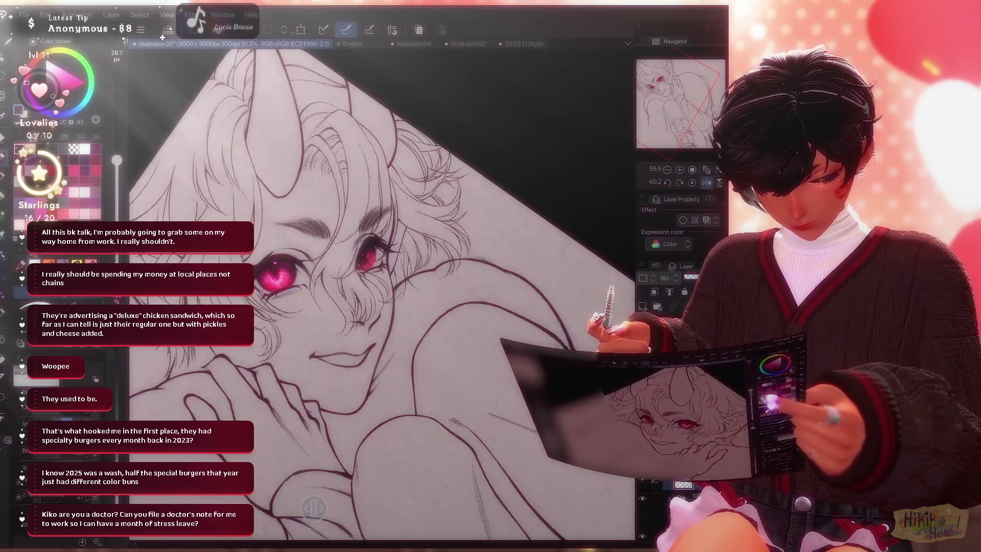
pyautogui.scroll(2, 537, 341)
pyautogui.press('m')
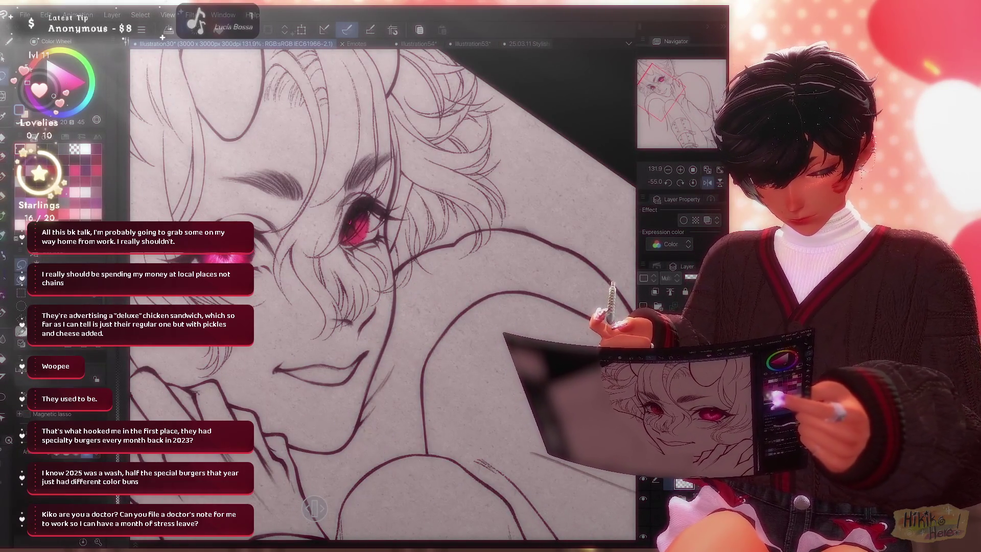
# Lasso the nose lines and start a transform, then cancel it and deselect.
pyautogui.moveTo(361, 303); pyautogui.dragTo(341, 337)
pyautogui.hotkey('ctrl', 't')
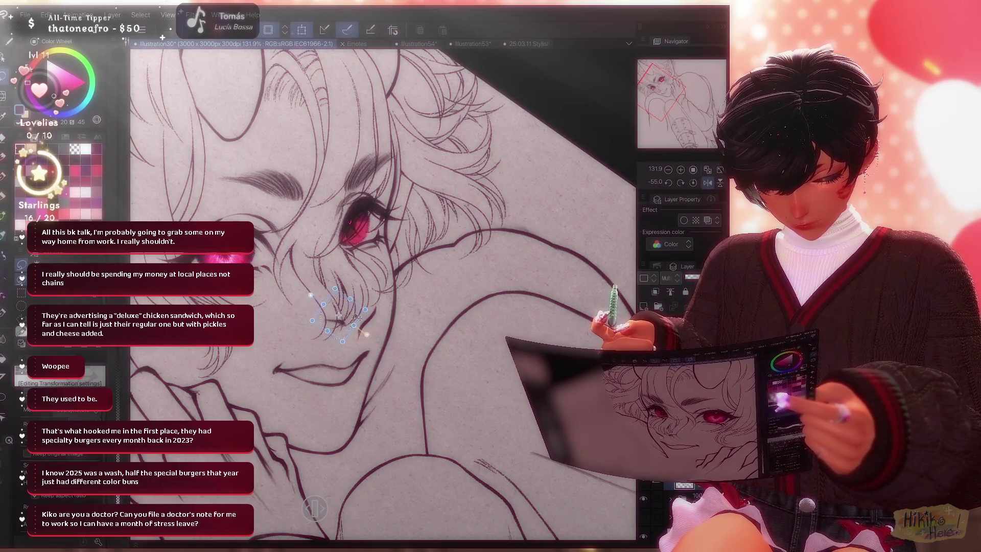
pyautogui.press('Escape')
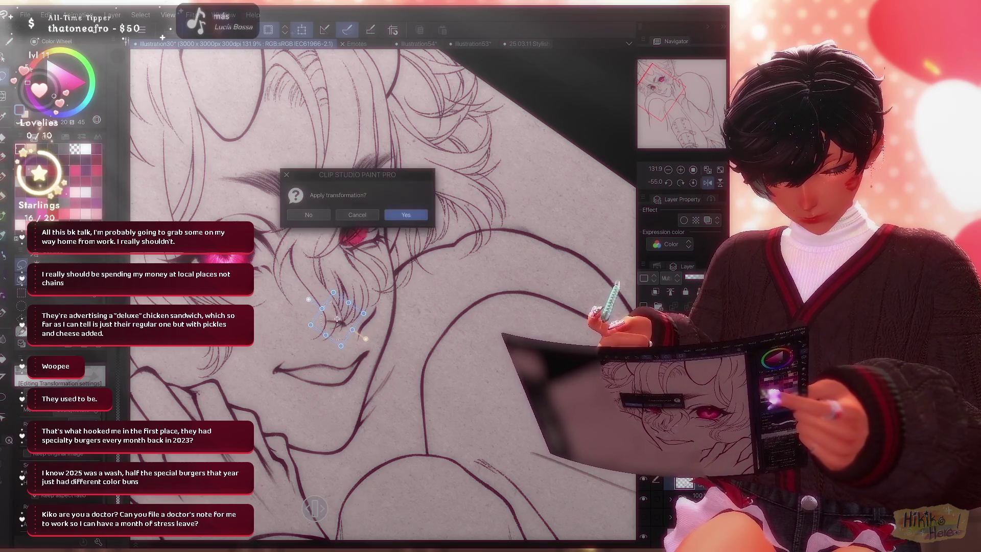
pyautogui.press('Return')
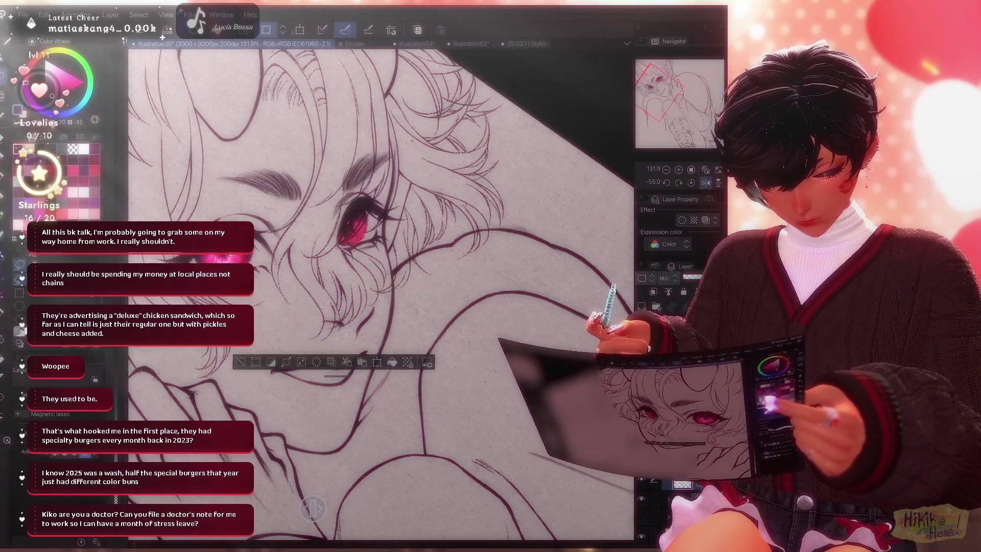
pyautogui.hotkey('ctrl', 'd')
pyautogui.scroll(-3, 502, 257)
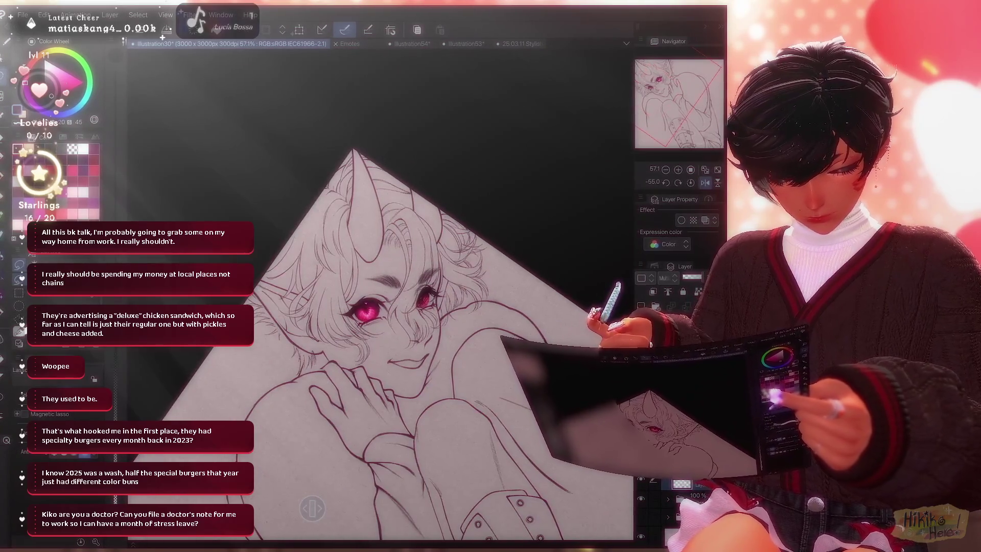
pyautogui.scroll(3, 502, 257)
pyautogui.scroll(2, 314, 329)
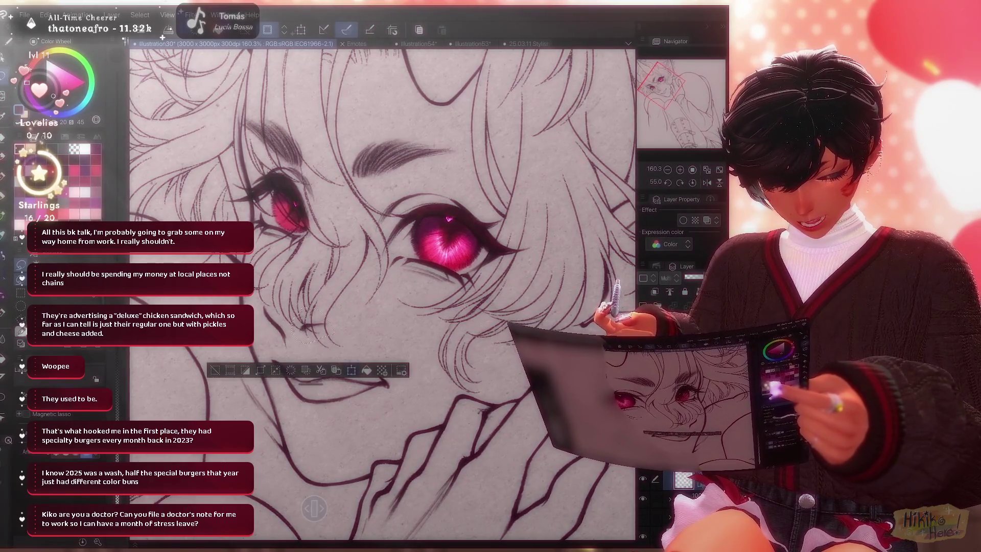
# Transform the nose lines, nudging them slightly right and down, apply, and deselect.
pyautogui.hotkey('ctrl', 't')
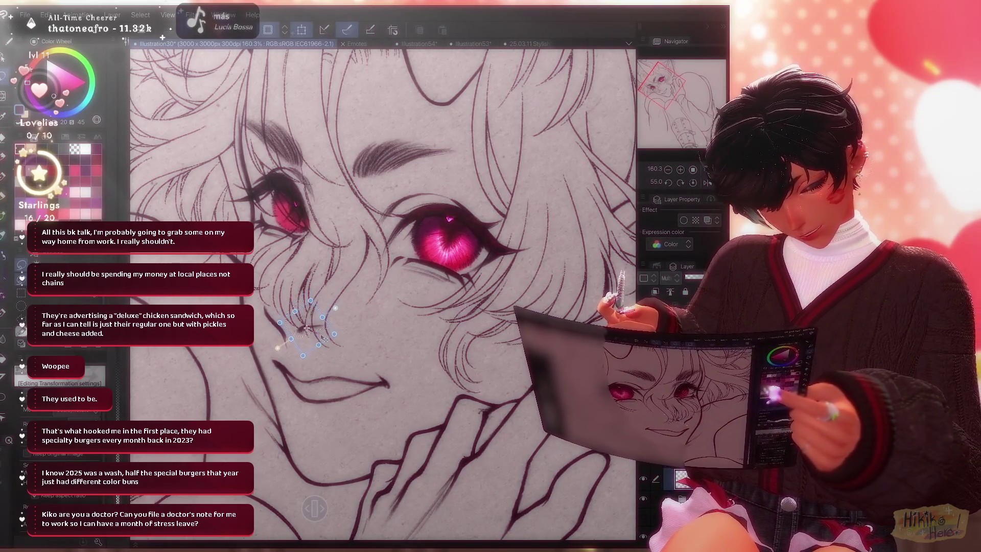
pyautogui.moveTo(305, 328); pyautogui.dragTo(309, 332)
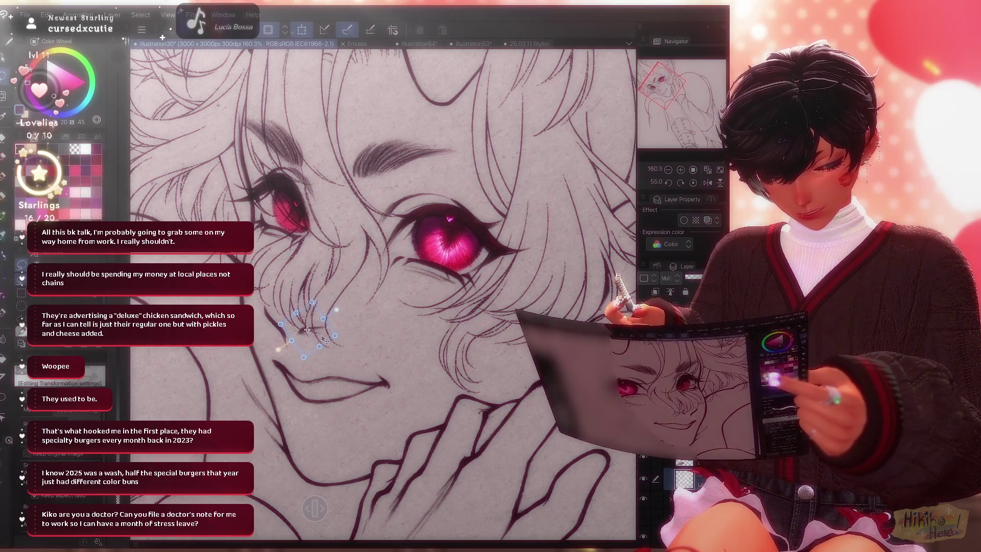
pyautogui.press('Return')
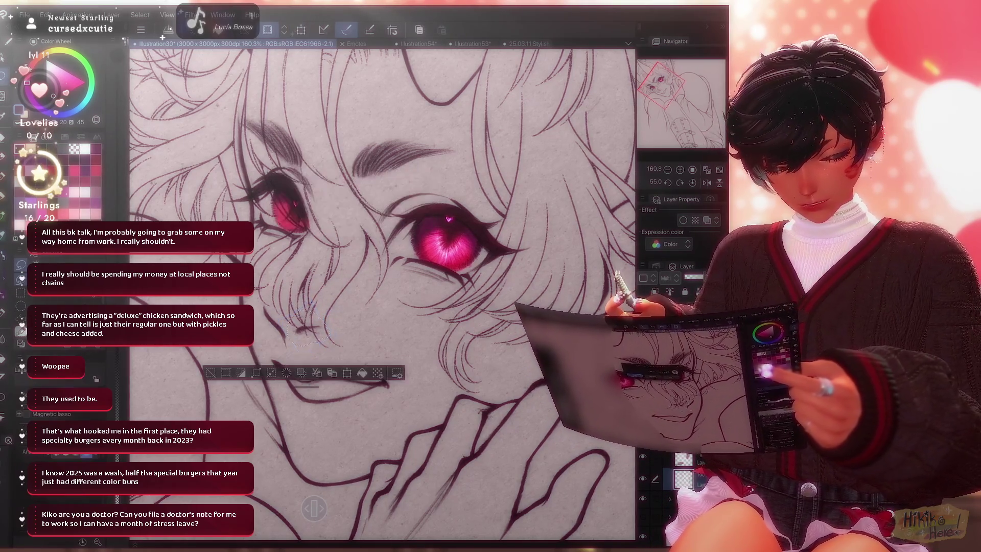
pyautogui.hotkey('ctrl', 'd')
pyautogui.scroll(-5, 380, 292)
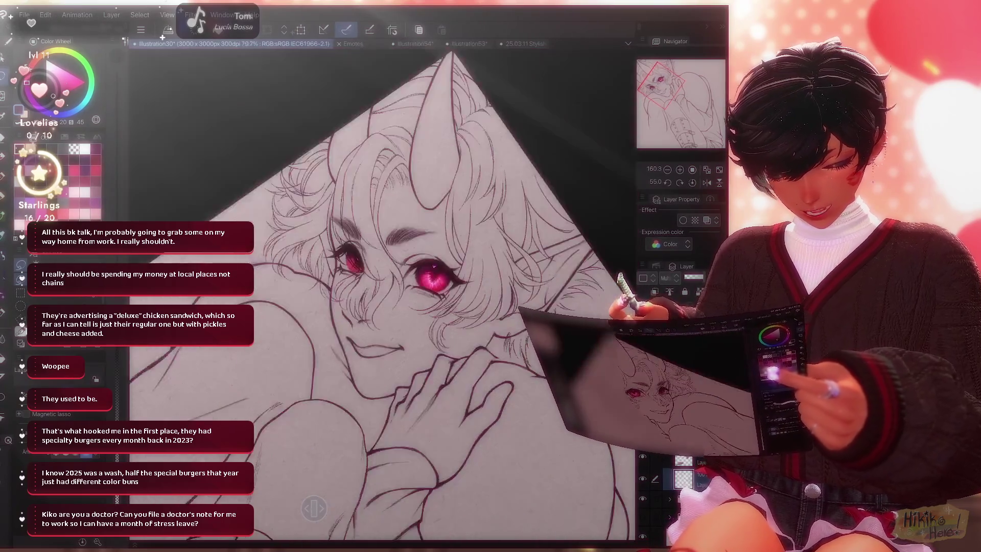
pyautogui.scroll(-3, 381, 291)
pyautogui.scroll(1, 381, 292)
pyautogui.scroll(1, 380, 292)
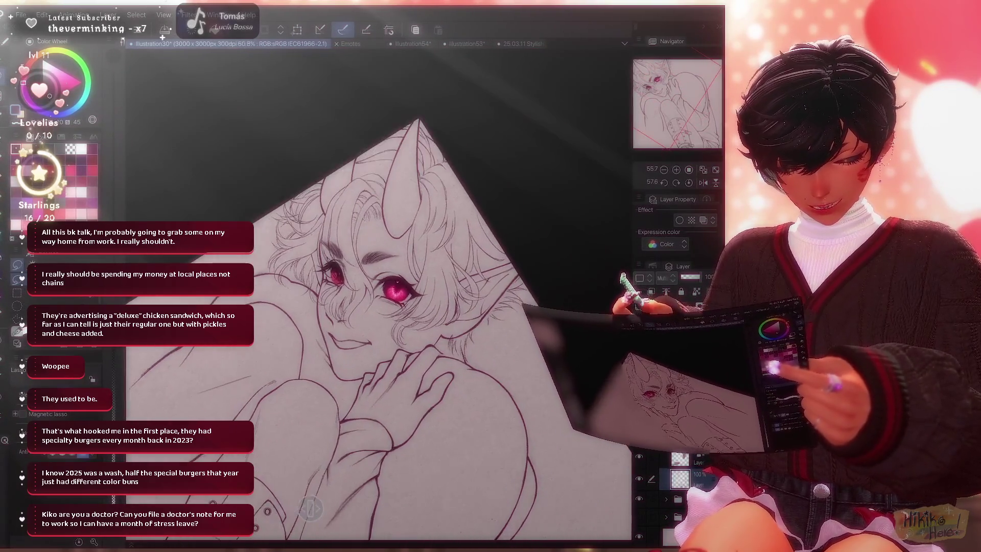
pyautogui.scroll(1, 380, 291)
pyautogui.scroll(1, 380, 292)
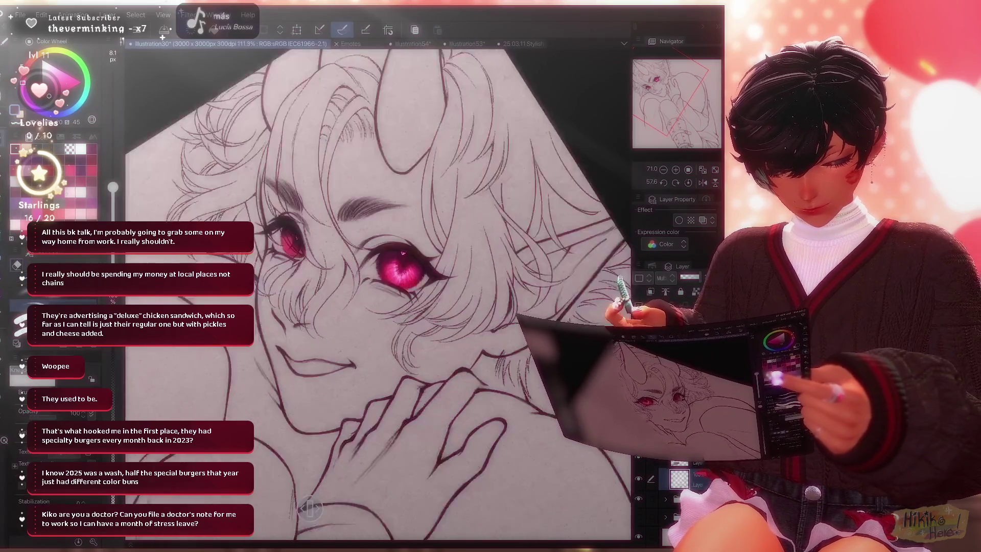
pyautogui.scroll(2, 380, 291)
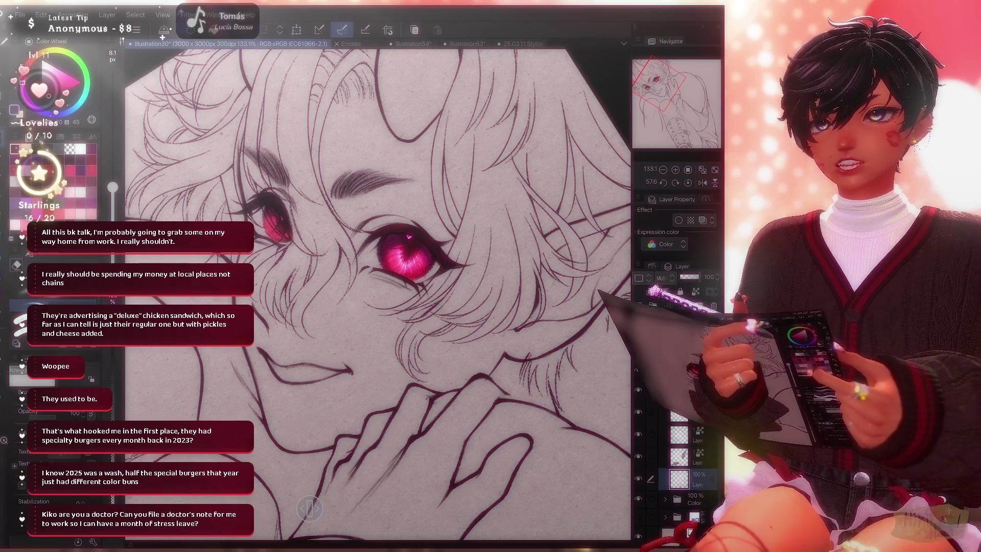
pyautogui.scroll(2, 375, 291)
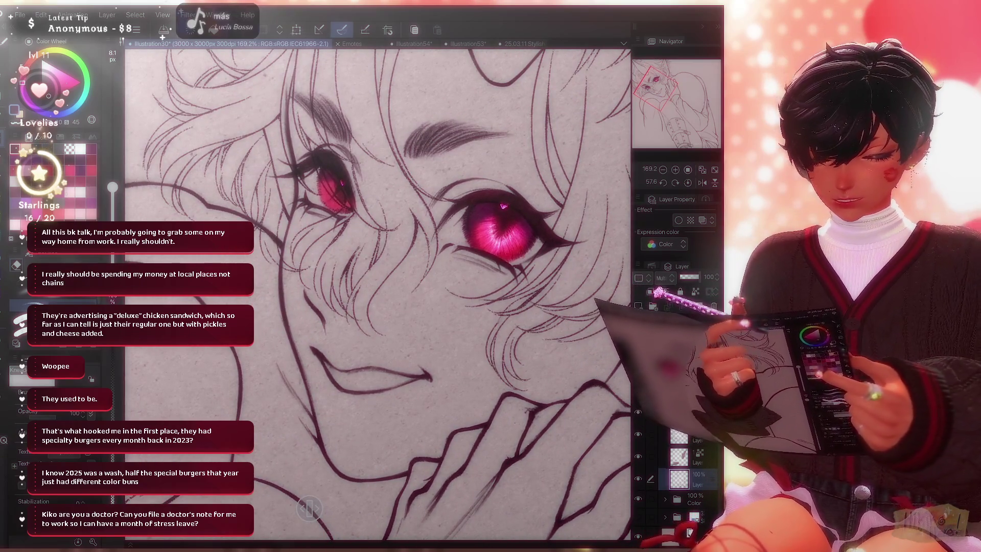
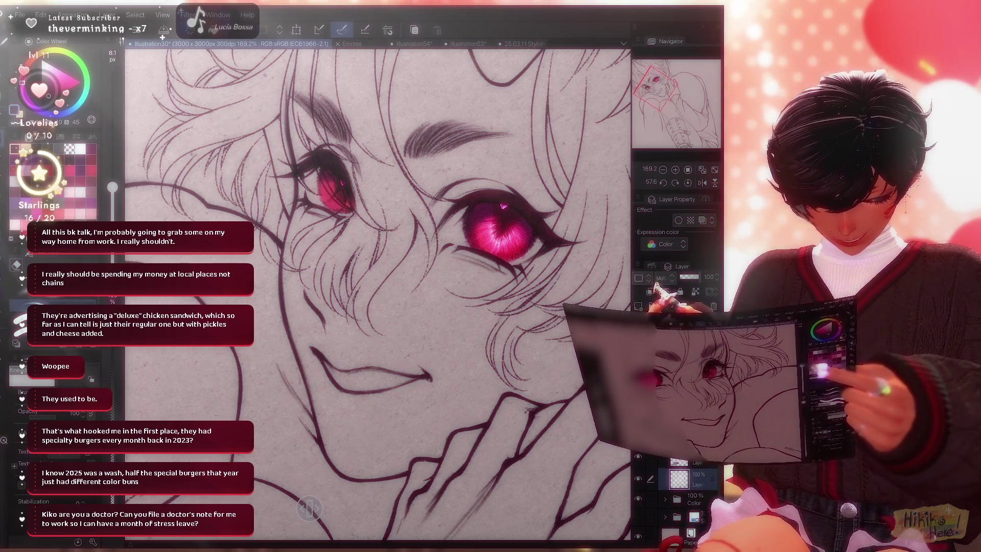
# Zoom out, restore the lower-face and body line art and mirror the view to check proportions.
pyautogui.hotkey('ctrl', '-')
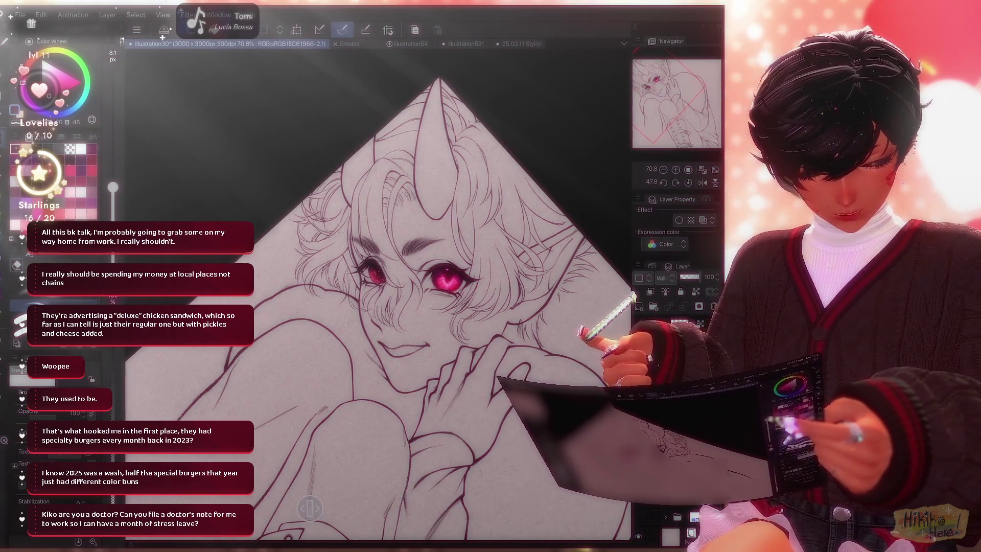
pyautogui.hotkey('ctrl', '-')
pyautogui.hotkey('ctrl', 'z')
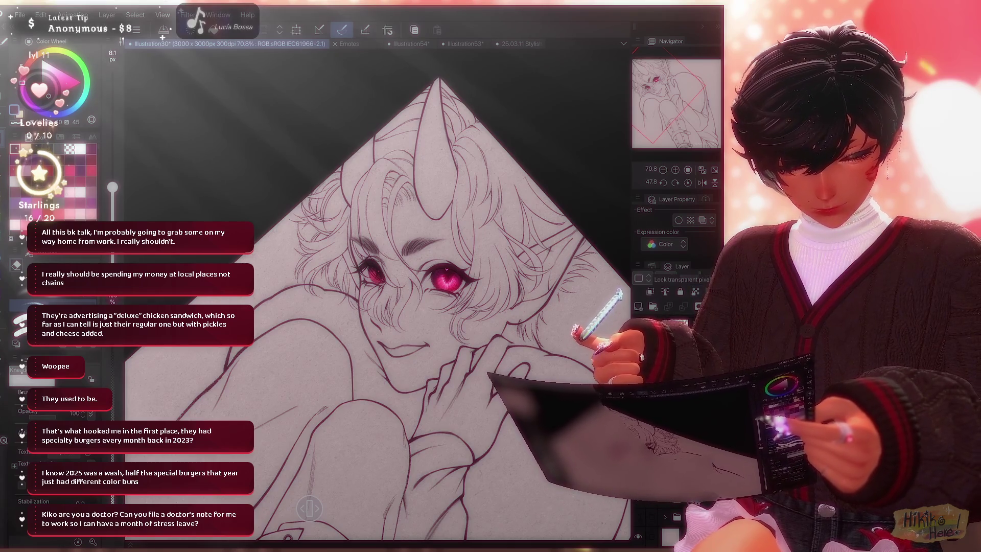
pyautogui.click(703, 183)
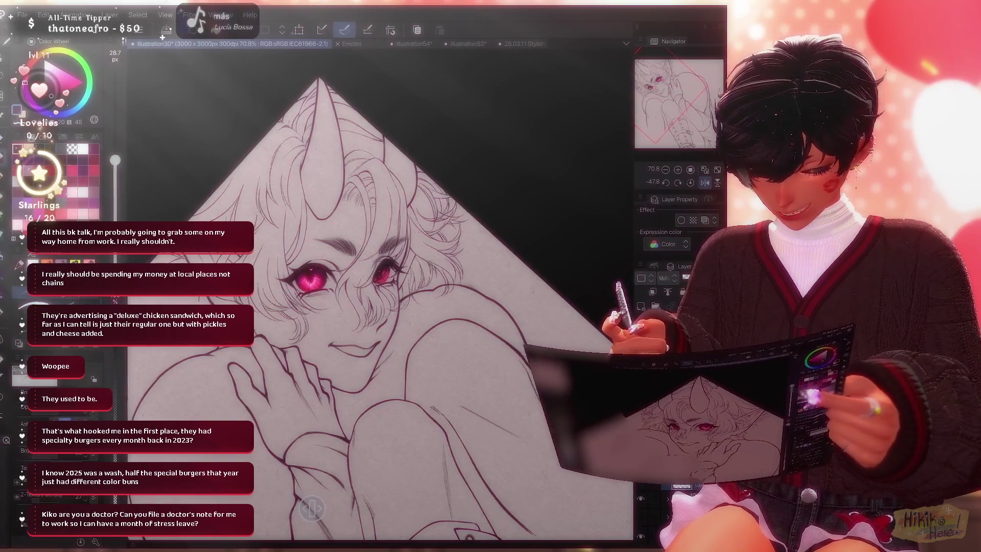
pyautogui.scroll(5, 380, 291)
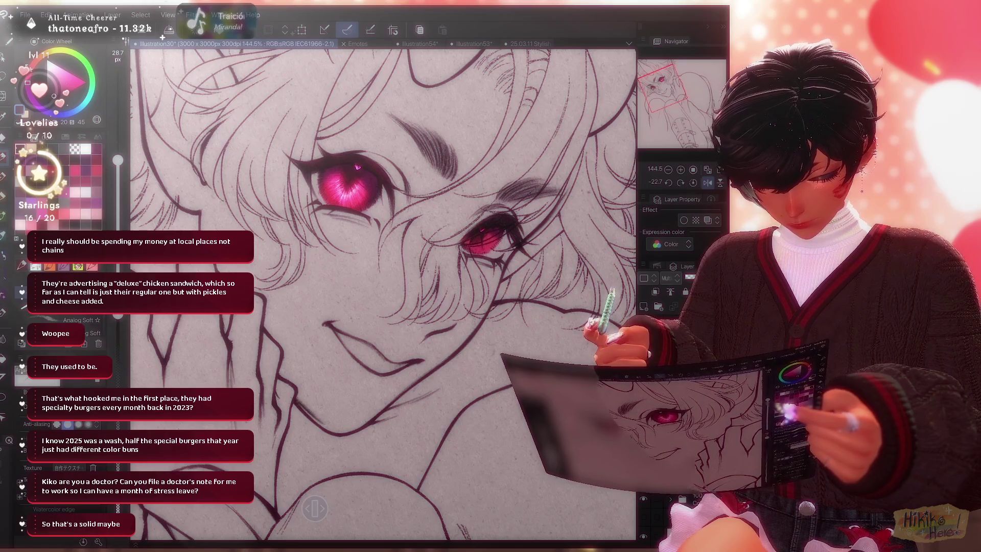
pyautogui.scroll(-2, 383, 292)
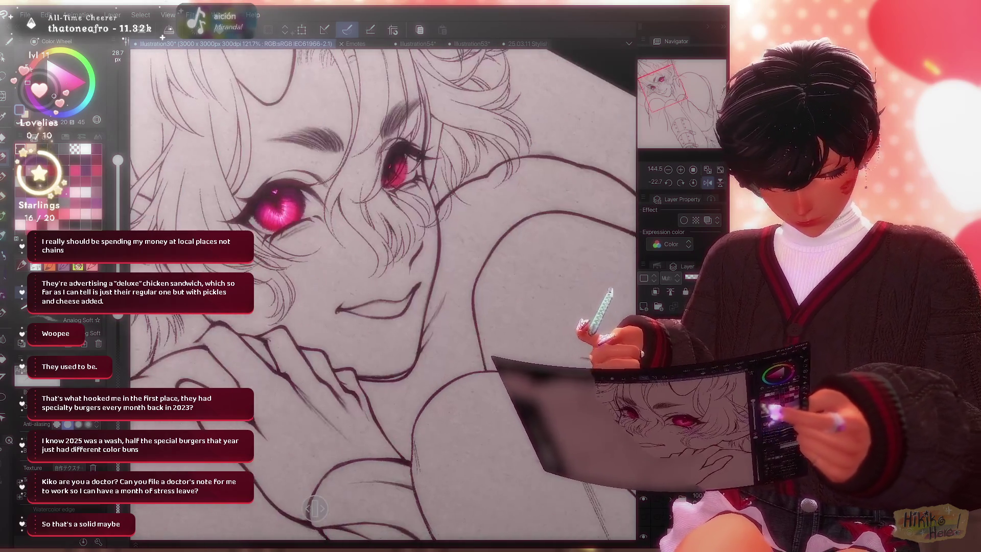
pyautogui.scroll(2, 383, 291)
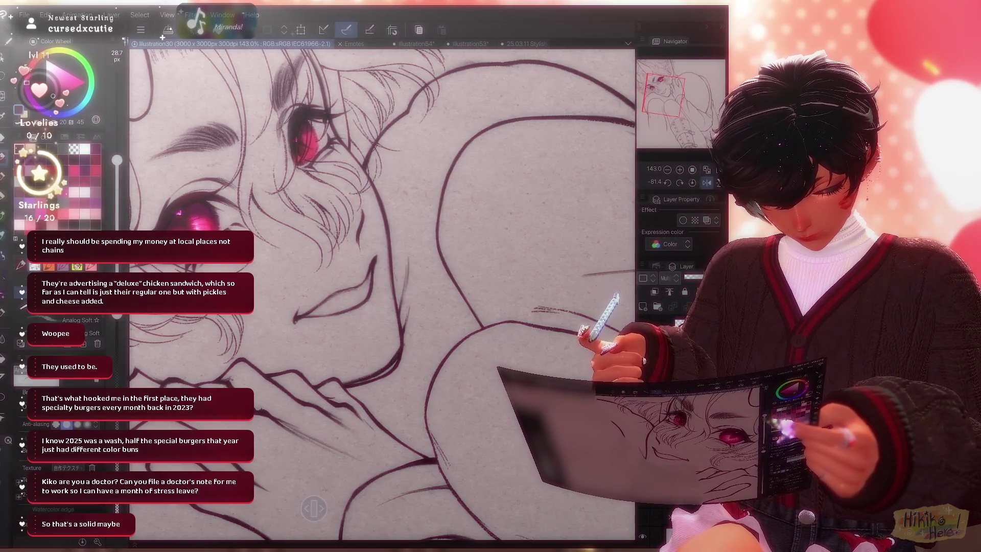
pyautogui.scroll(-3, 383, 292)
pyautogui.scroll(4, 384, 292)
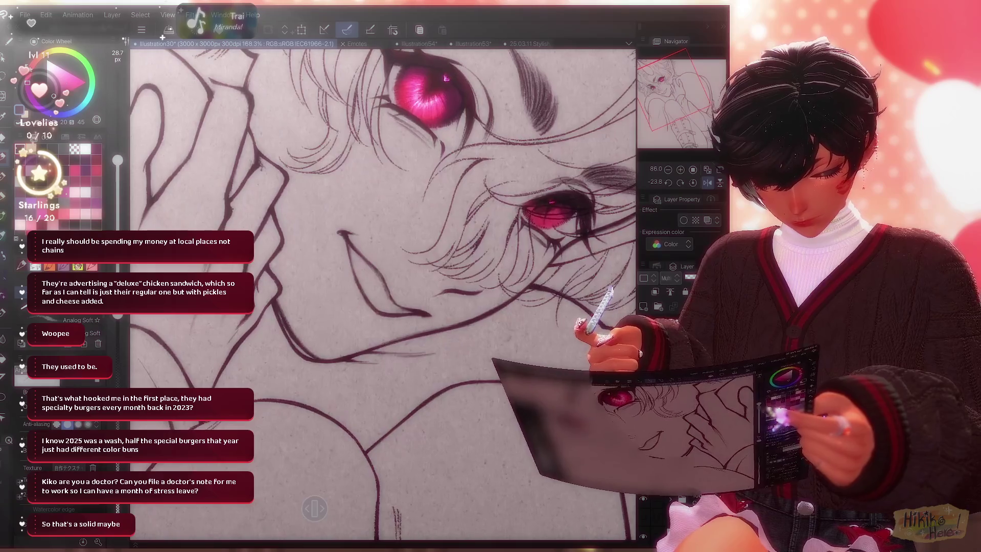
# Clean up stray marks by alternating the small eraser and the soft brush.
pyautogui.press('e')
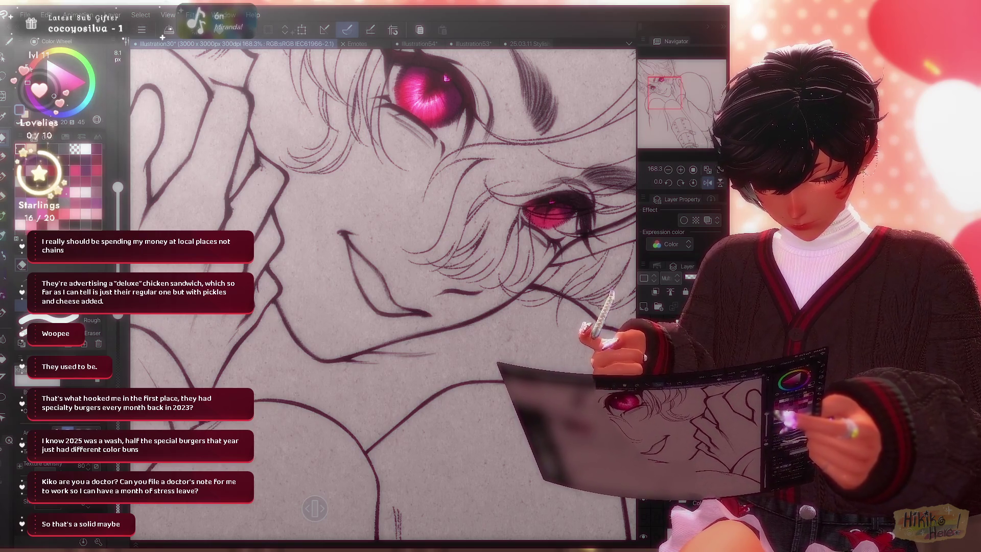
pyautogui.press('p')
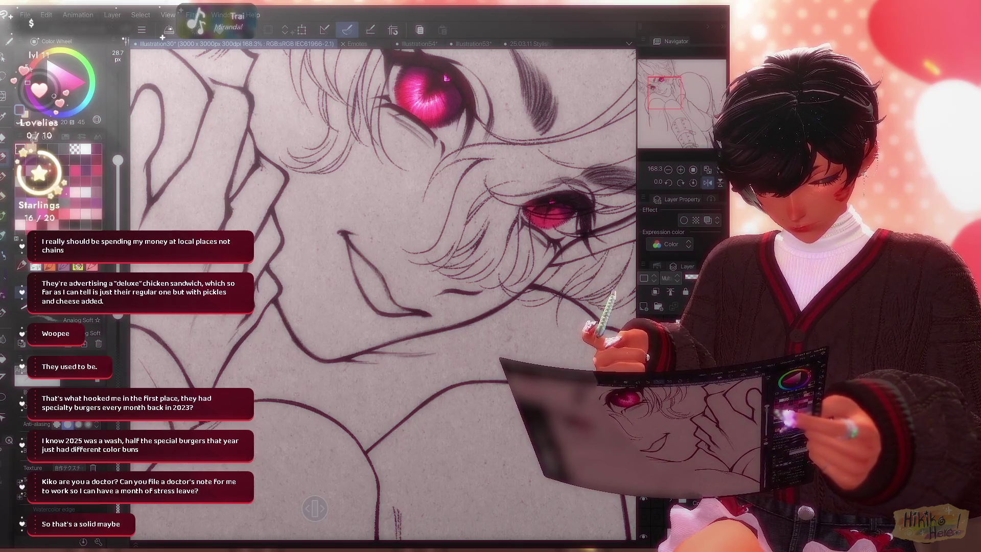
pyautogui.press('e')
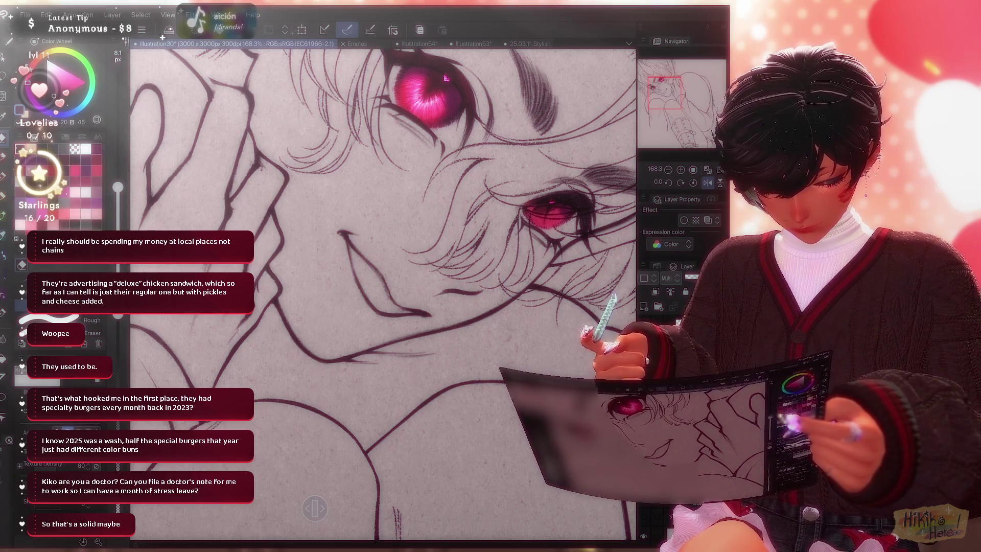
pyautogui.press('p')
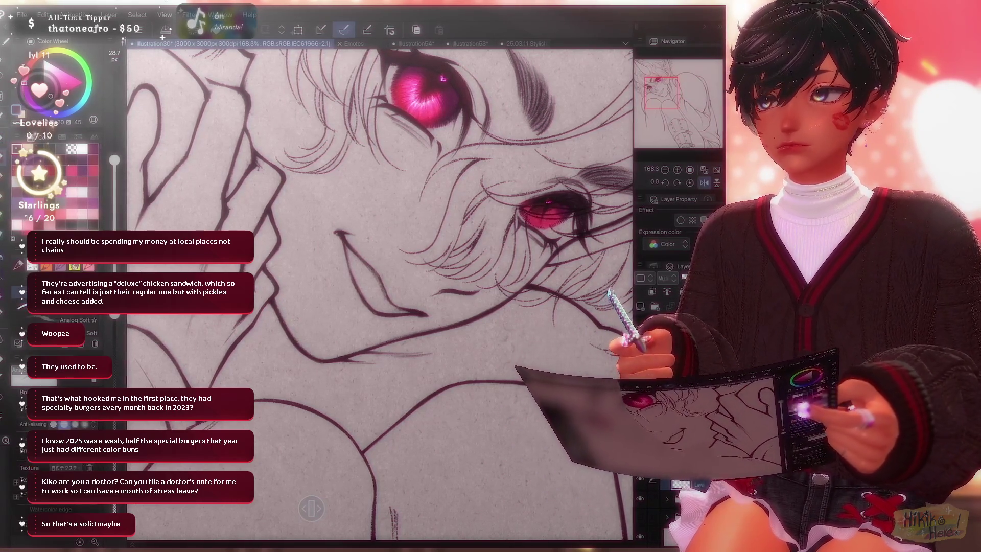
pyautogui.scroll(-5, 379, 291)
pyautogui.press('-')
pyautogui.press('-')
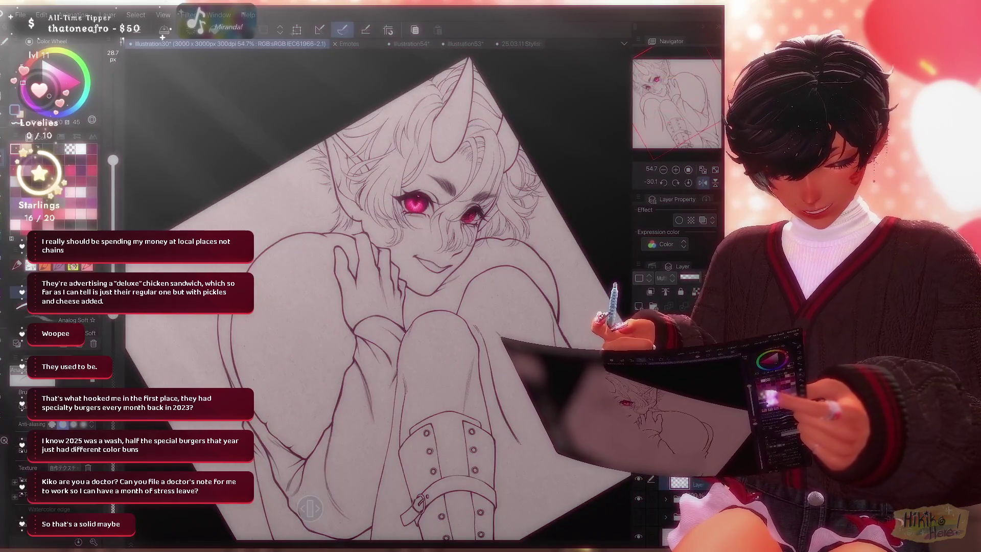
pyautogui.scroll(3, 379, 291)
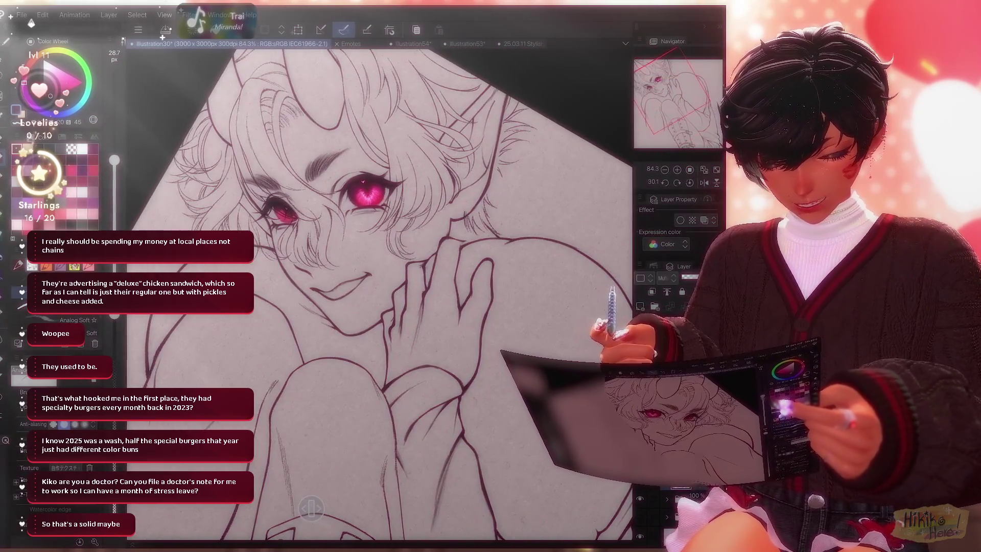
pyautogui.scroll(-2, 380, 292)
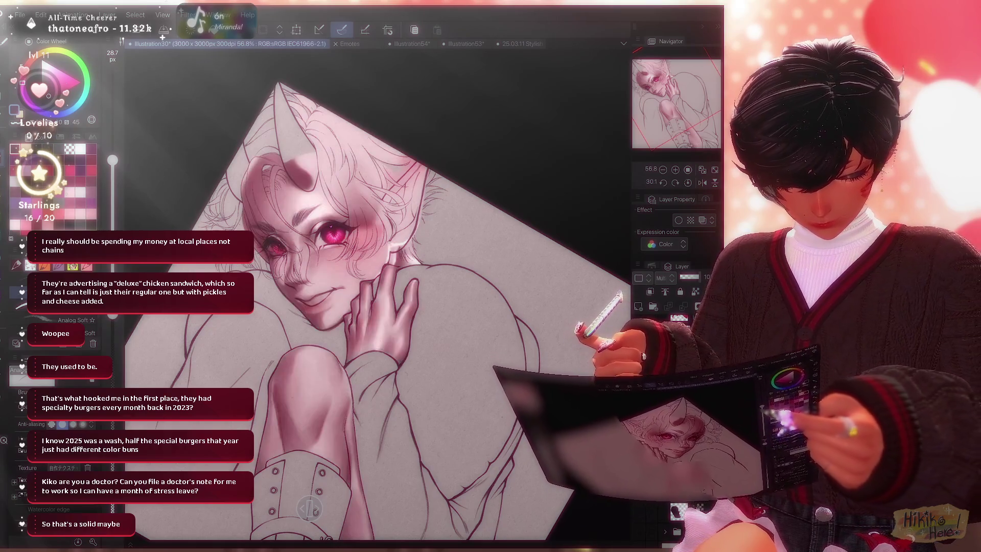
# Compare the dark pink shading and cheek blush on and off, leaving both visible with a larger brush.
pyautogui.hotkey('ctrl', 'z')
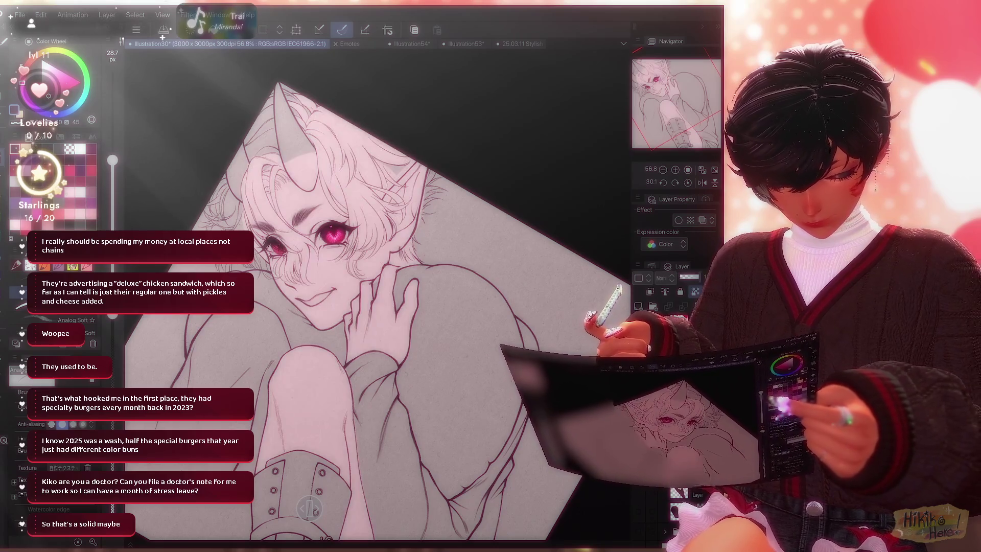
pyautogui.scroll(5, 331, 334)
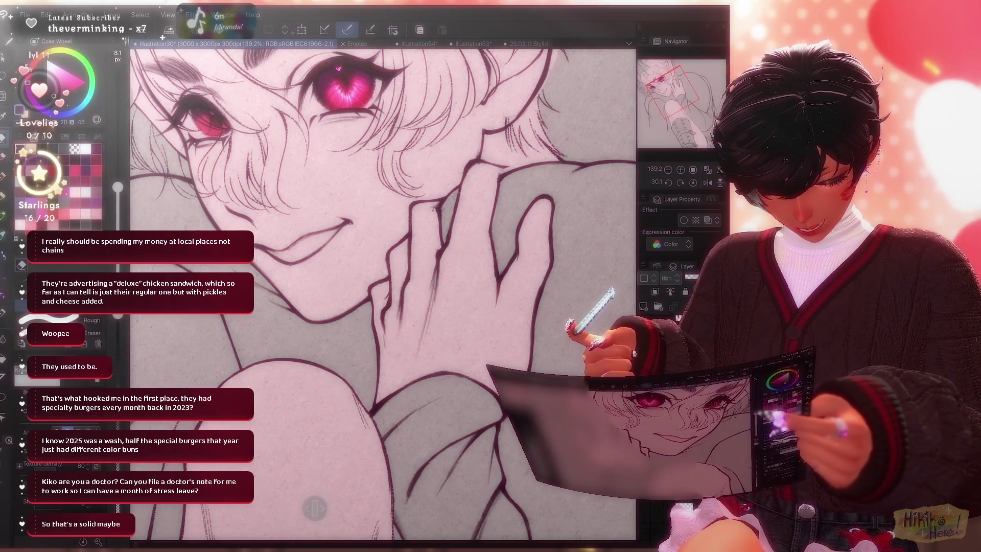
pyautogui.scroll(-5, 382, 292)
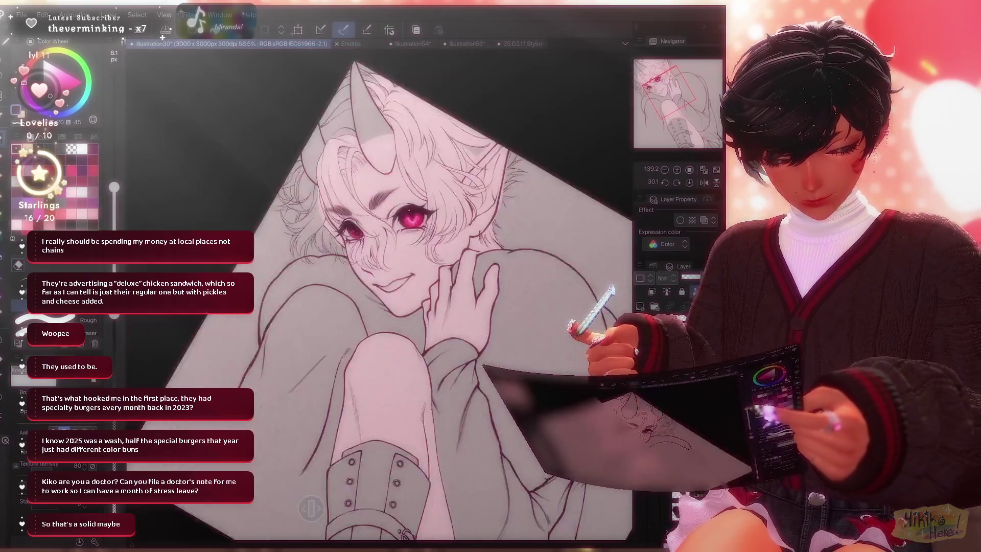
pyautogui.scroll(1, 472, 307)
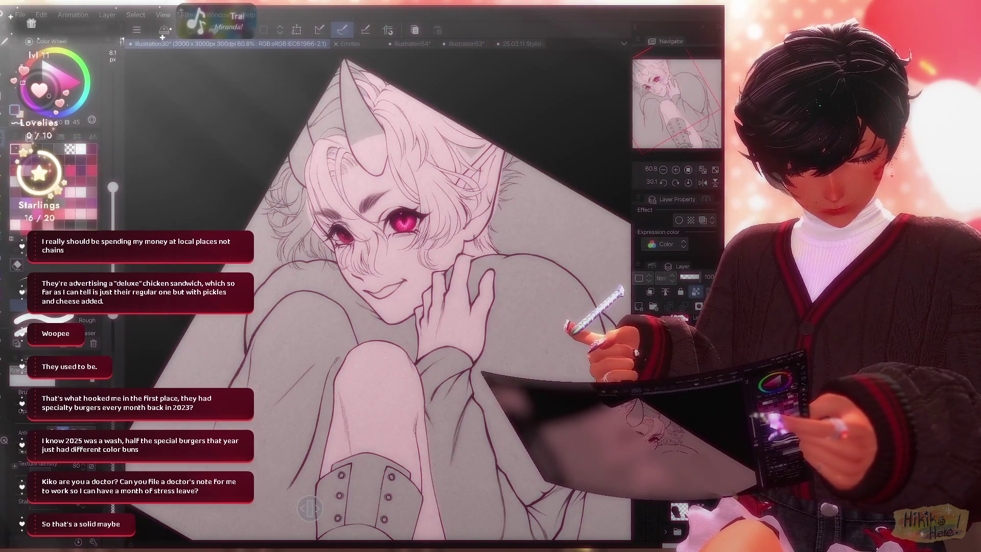
pyautogui.hotkey('ctrl', 'z')
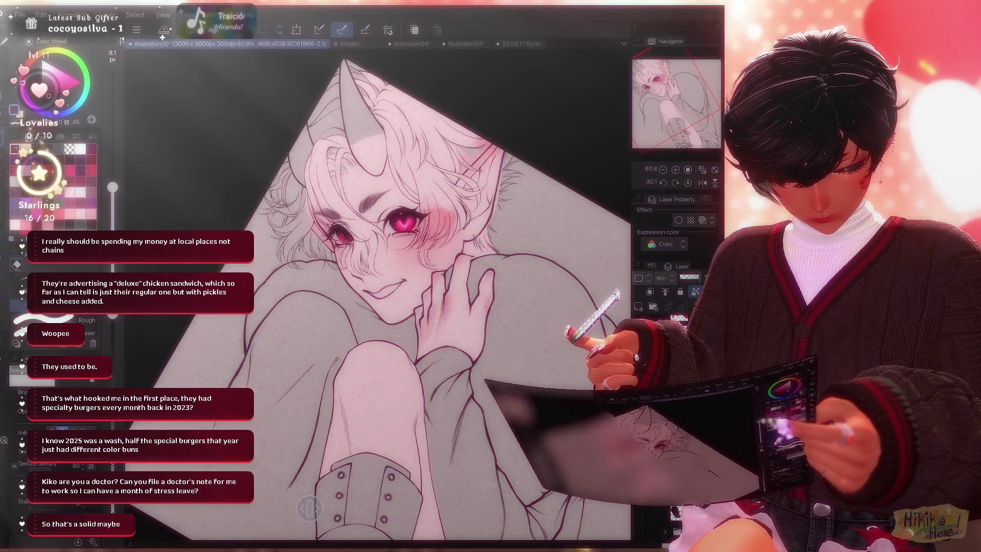
pyautogui.hotkey('ctrl', 'z')
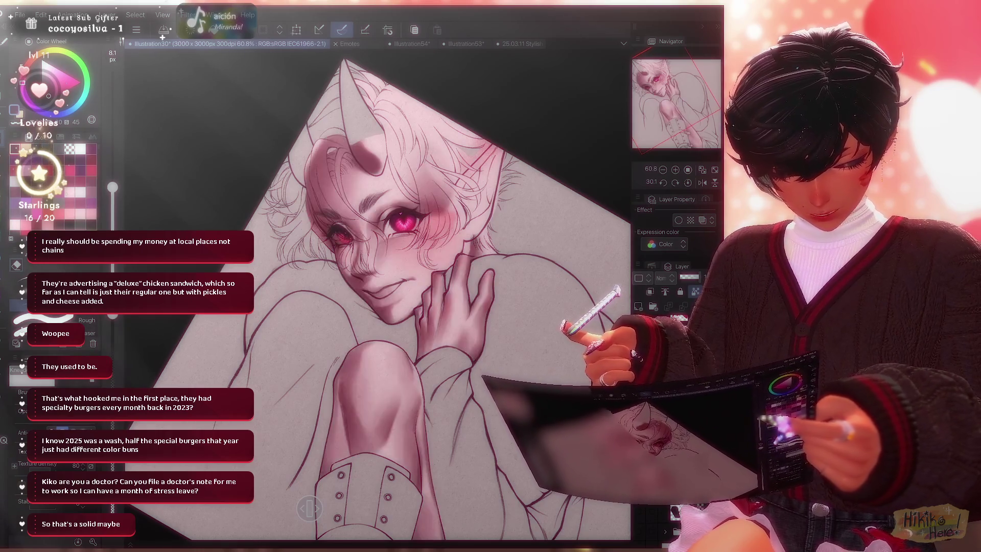
pyautogui.hotkey('ctrl', 'z')
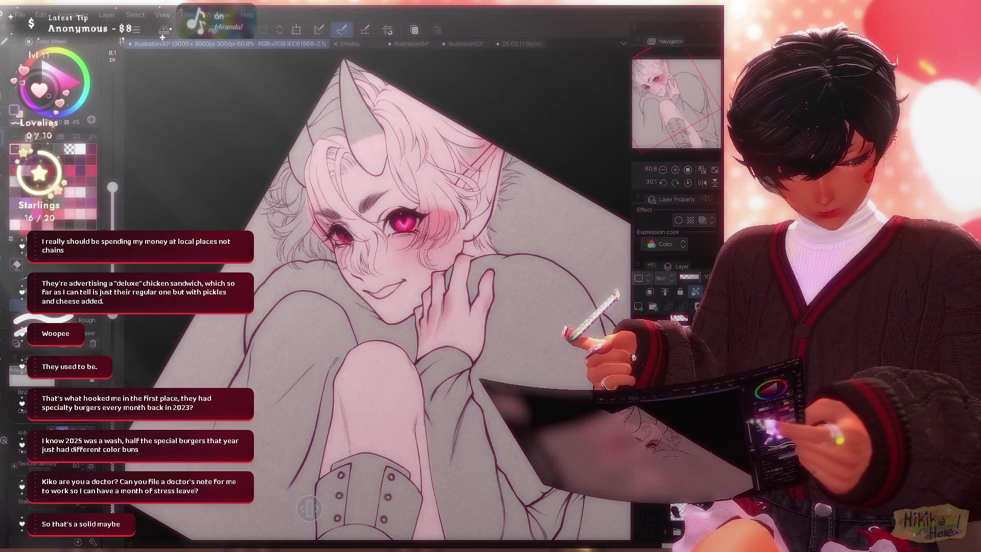
pyautogui.hotkey('ctrl', 'y')
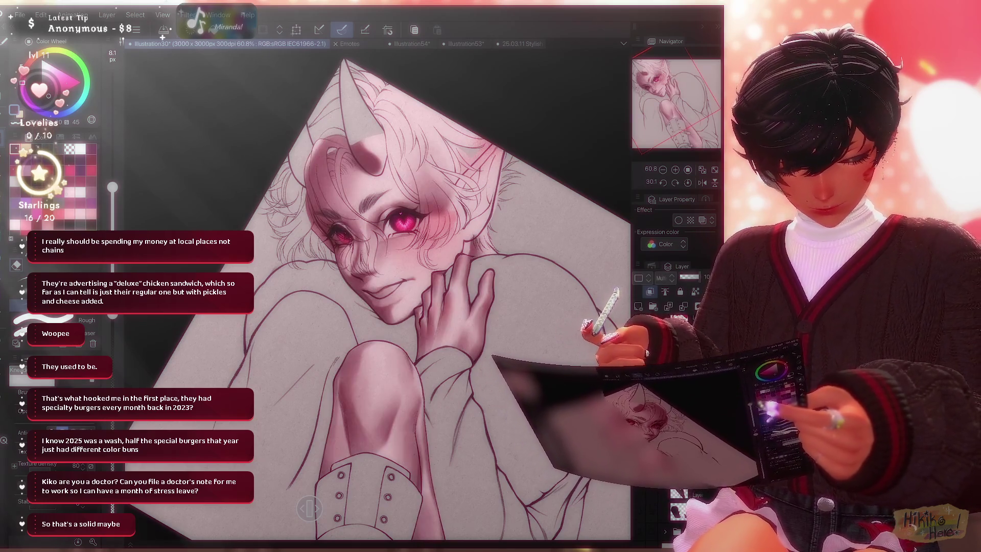
pyautogui.hotkey('ctrl', 'z')
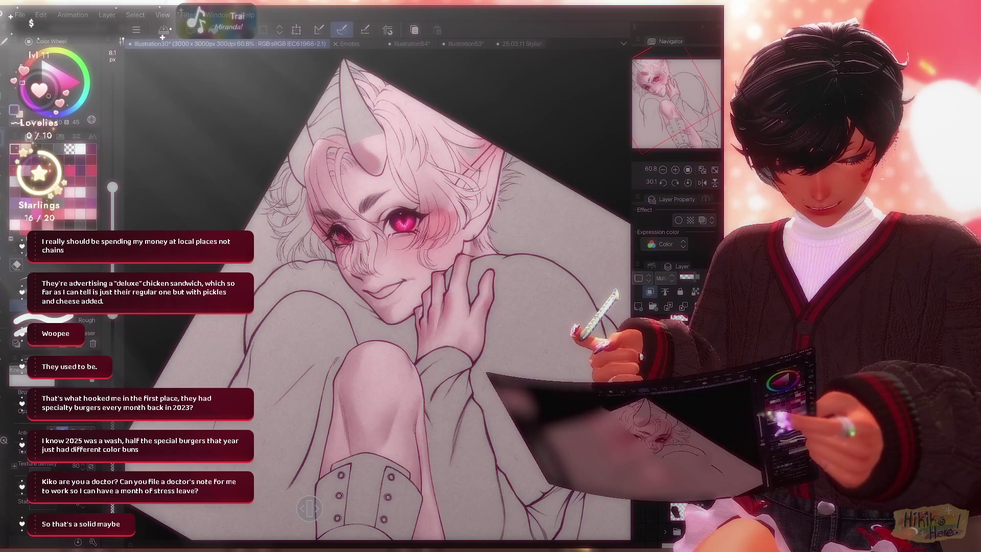
pyautogui.hotkey('ctrl', 'y')
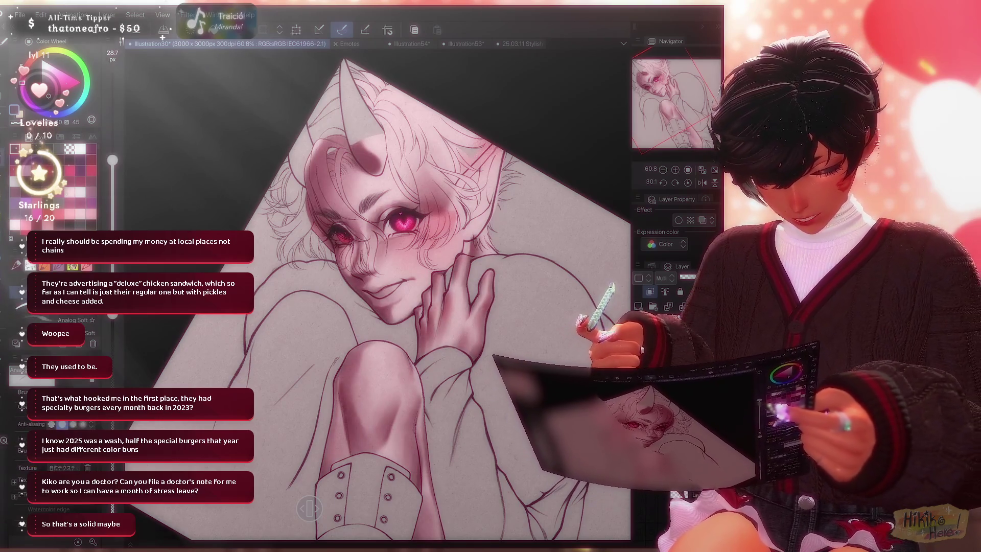
pyautogui.scroll(2, 376, 291)
pyautogui.scroll(2, 375, 292)
pyautogui.scroll(1, 375, 292)
pyautogui.press(']')
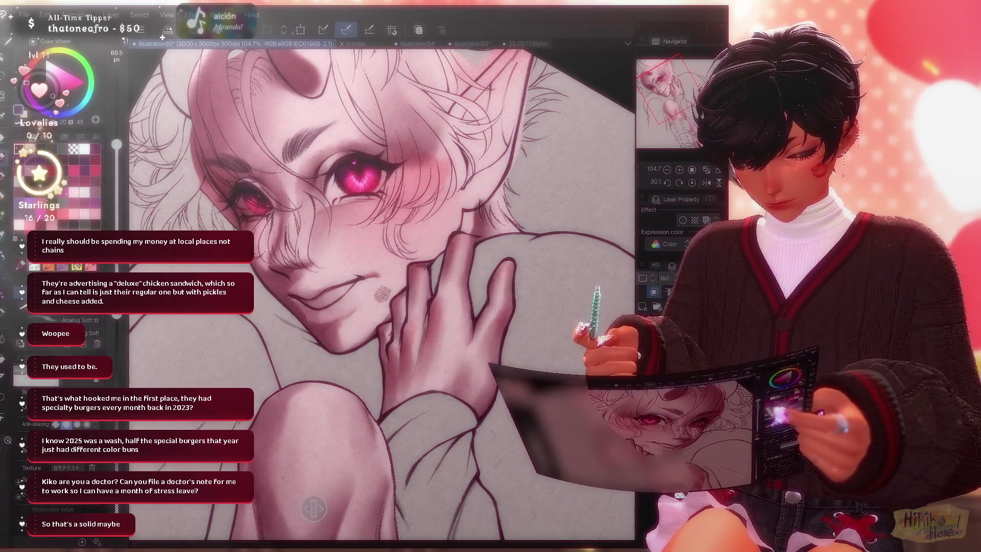
pyautogui.press('e')
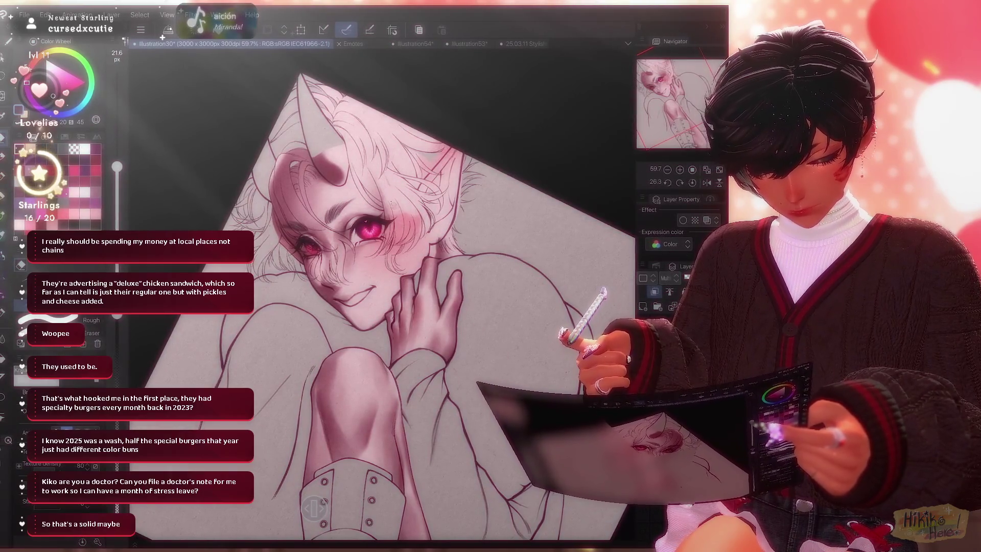
pyautogui.scroll(-3, 435, 295)
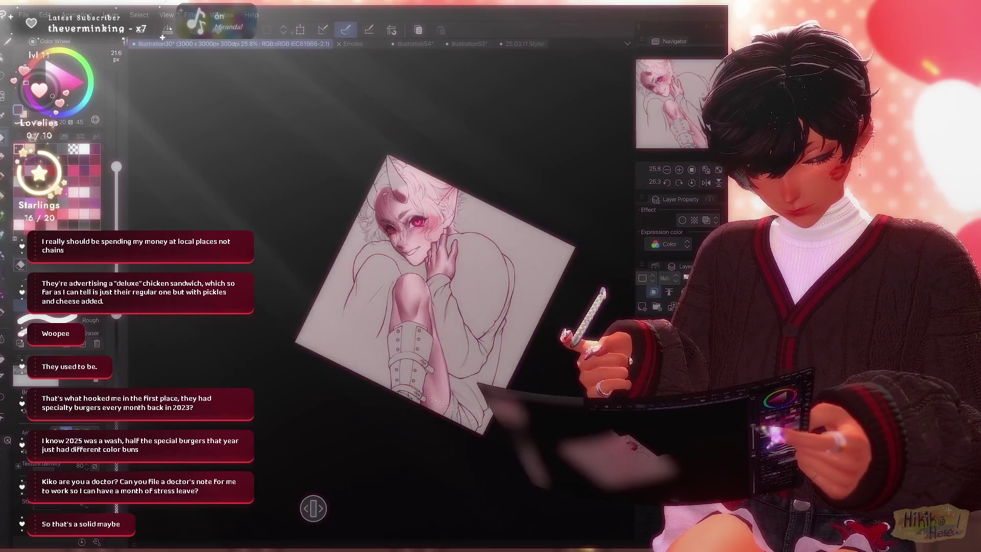
pyautogui.scroll(3, 382, 291)
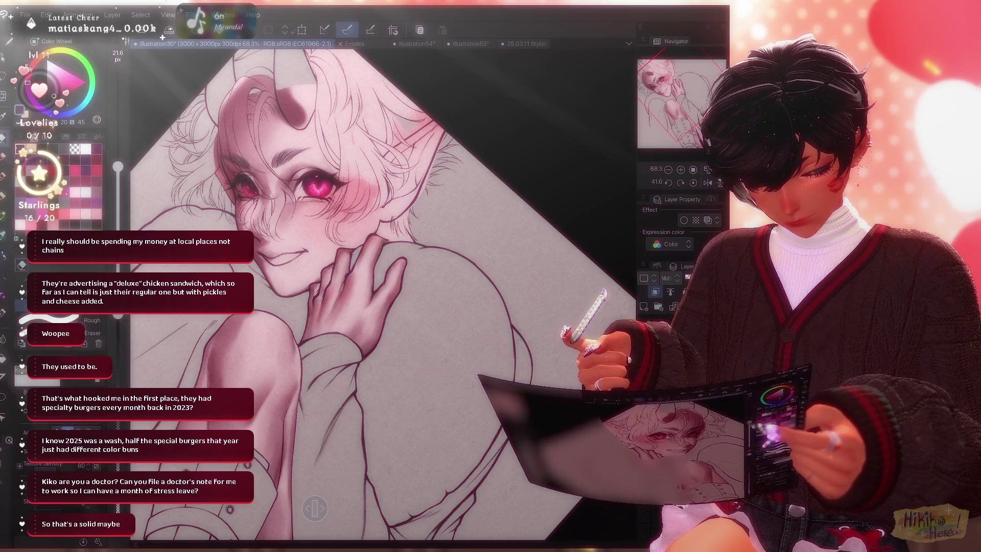
pyautogui.moveTo(345, 307); pyautogui.dragTo(437, 257)
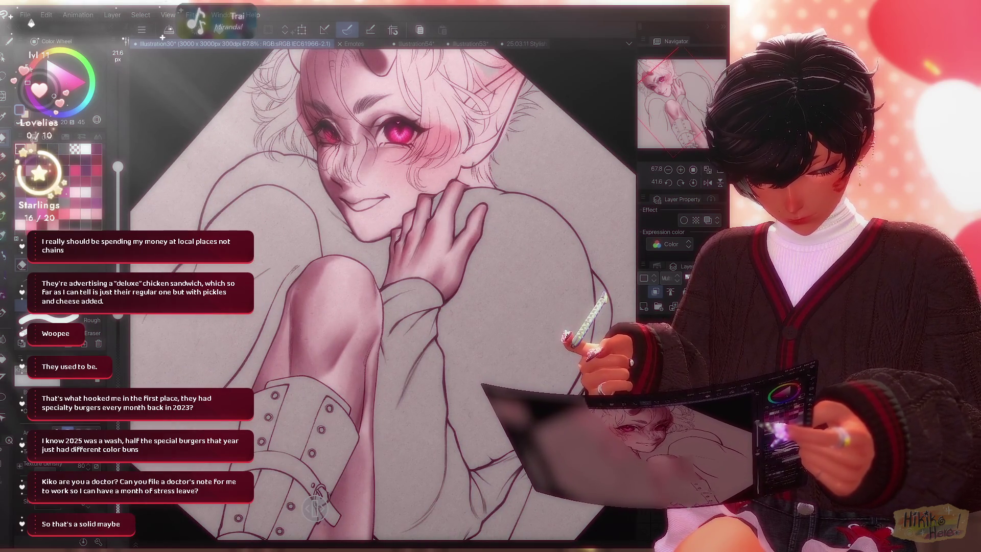
pyautogui.scroll(-2, 314, 506)
pyautogui.moveTo(314, 506); pyautogui.dragTo(311, 508)
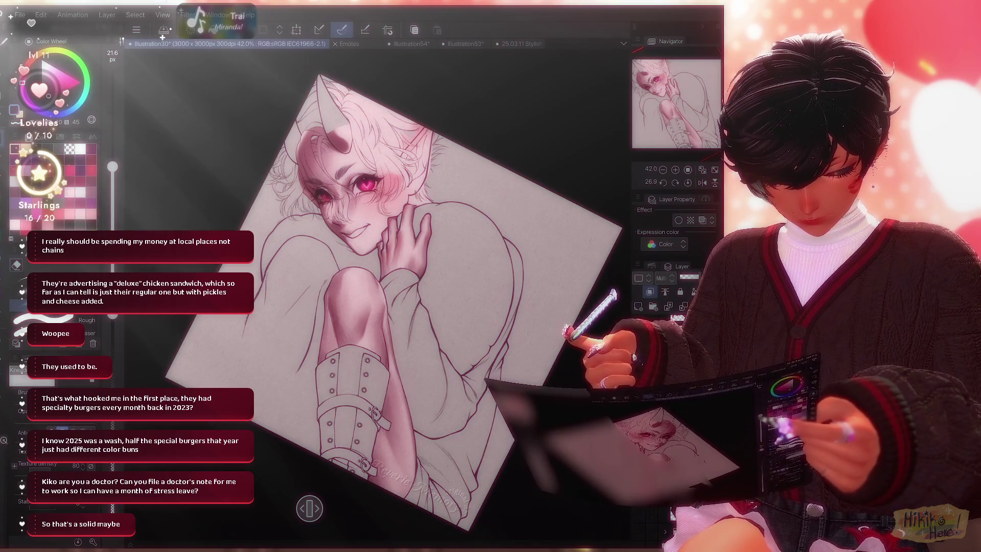
pyautogui.scroll(-3, 310, 508)
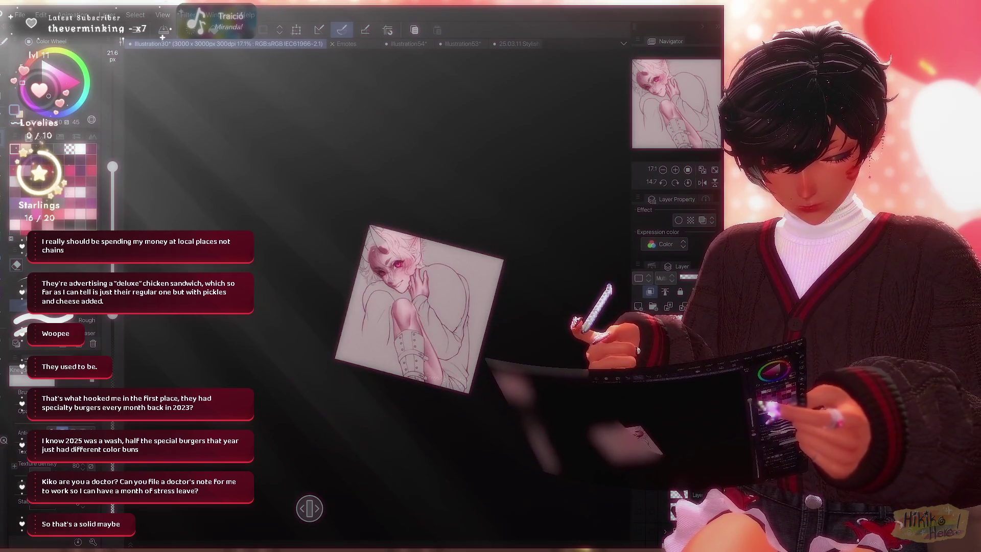
pyautogui.scroll(3, 310, 507)
pyautogui.scroll(2, 310, 508)
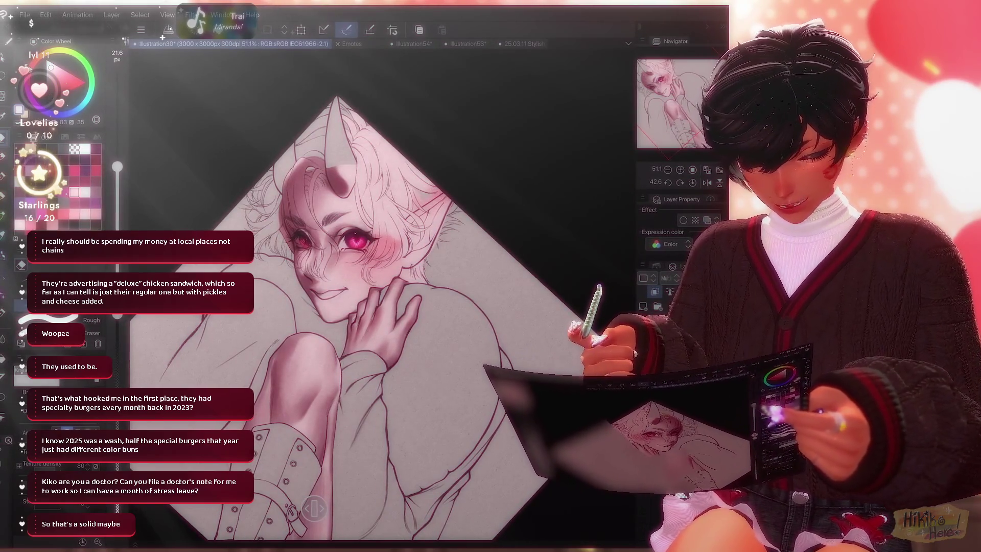
pyautogui.hotkey('ctrl', 'z')
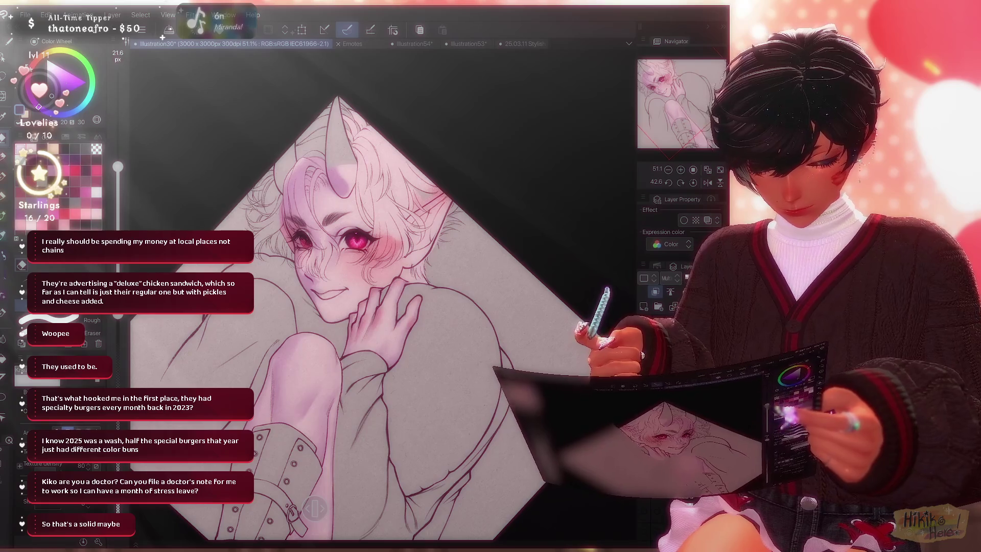
pyautogui.hotkey('ctrl', 'y')
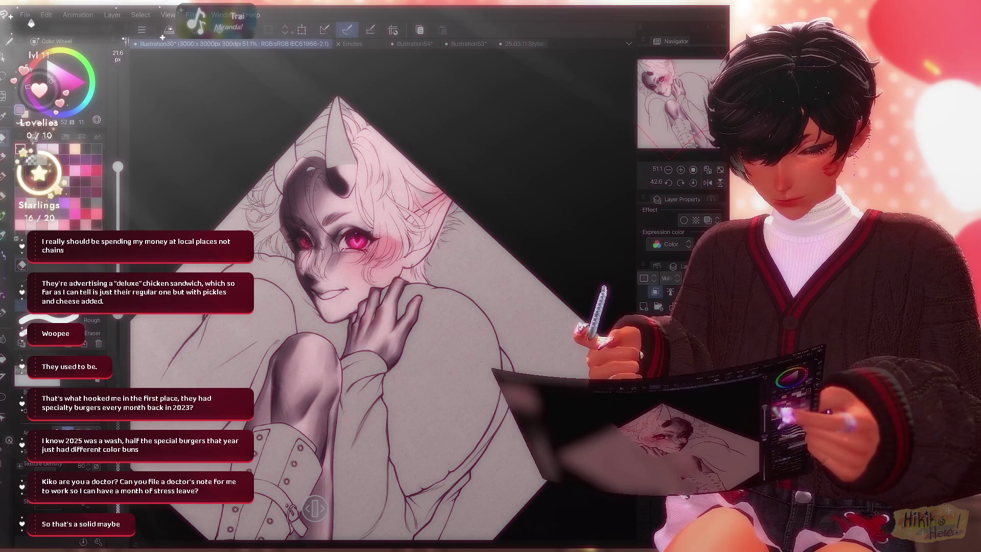
pyautogui.hotkey('ctrl', 'z')
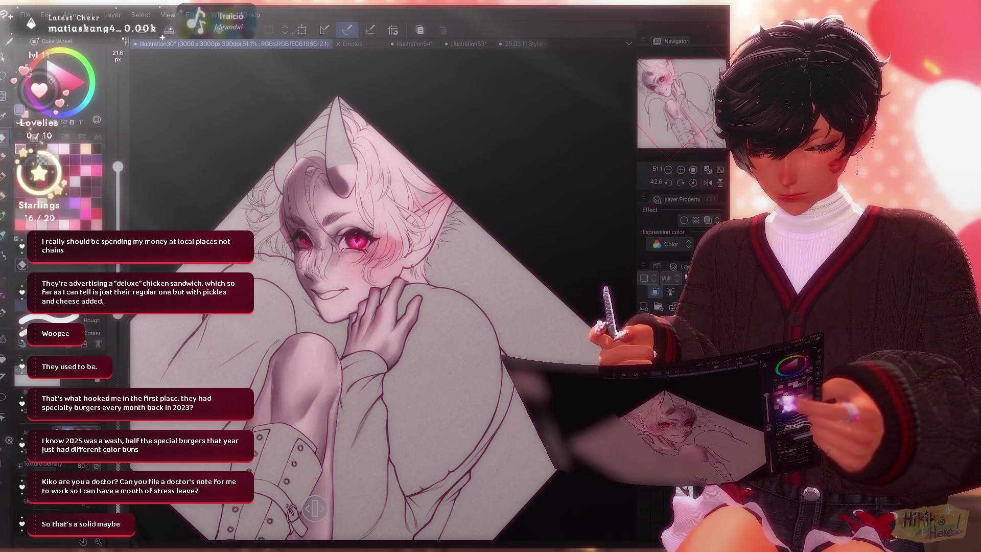
pyautogui.click(312, 508)
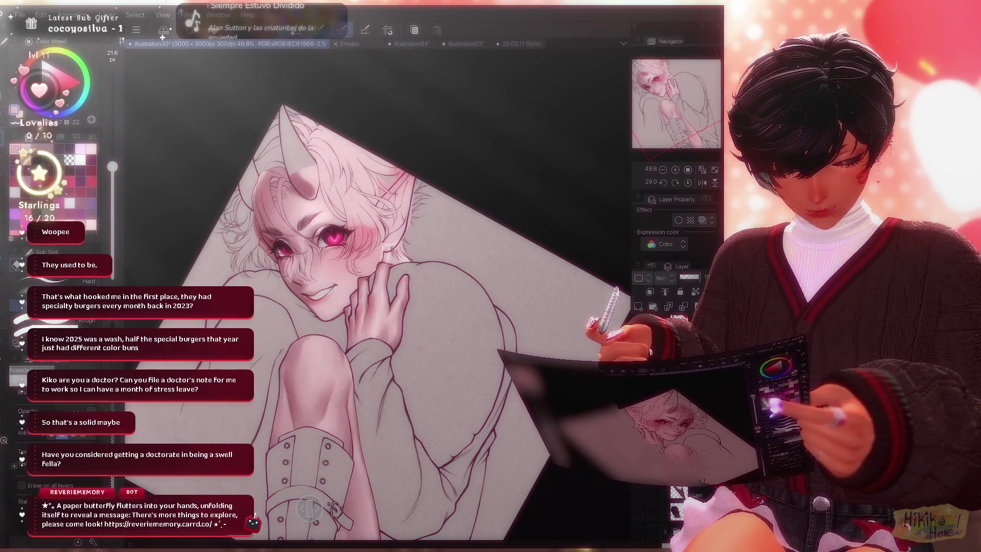
pyautogui.scroll(5, 379, 291)
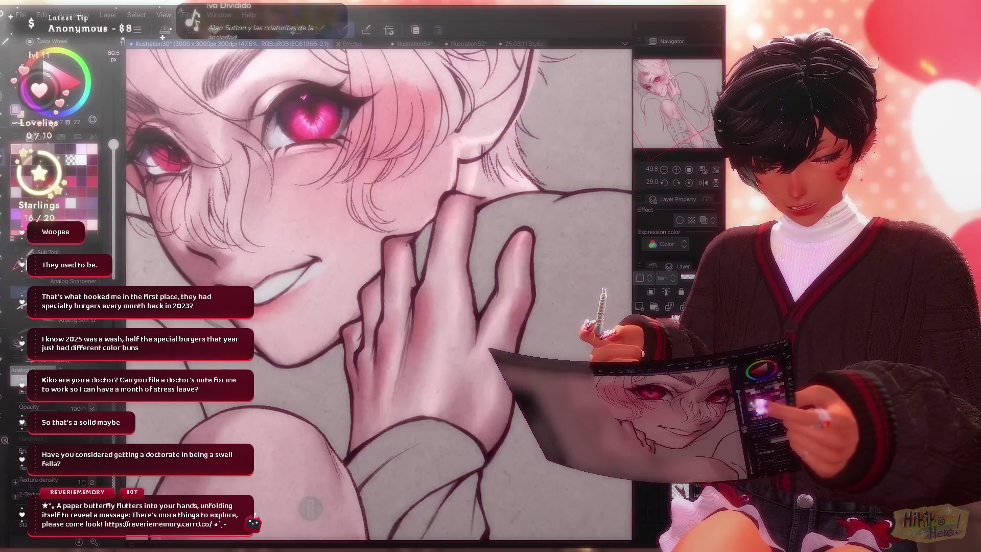
# Switch to the eraser and fill the heart pillow solid red.
pyautogui.press('e')
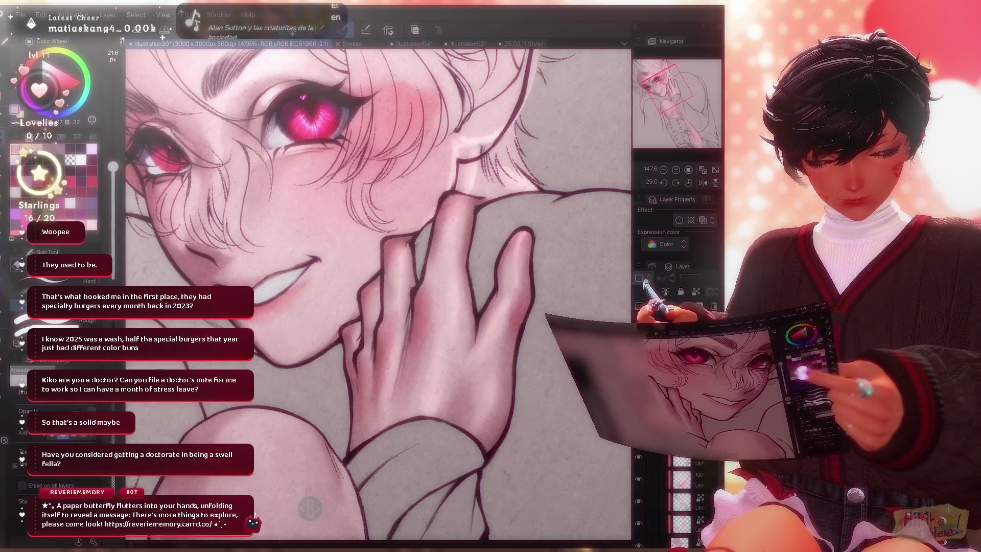
pyautogui.hotkey('alt', 'BackSpace')
pyautogui.hotkey('alt', 'BackSpace')
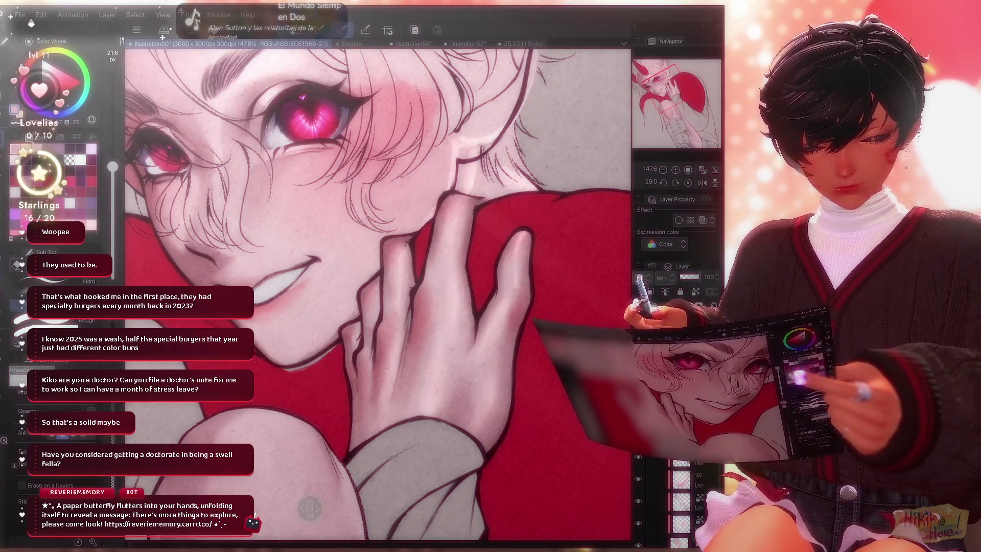
# Straighten the canvas and set the Paper layer colour to a deep crimson red.
pyautogui.hotkey('ctrl', '-')
pyautogui.hotkey('ctrl', '-')
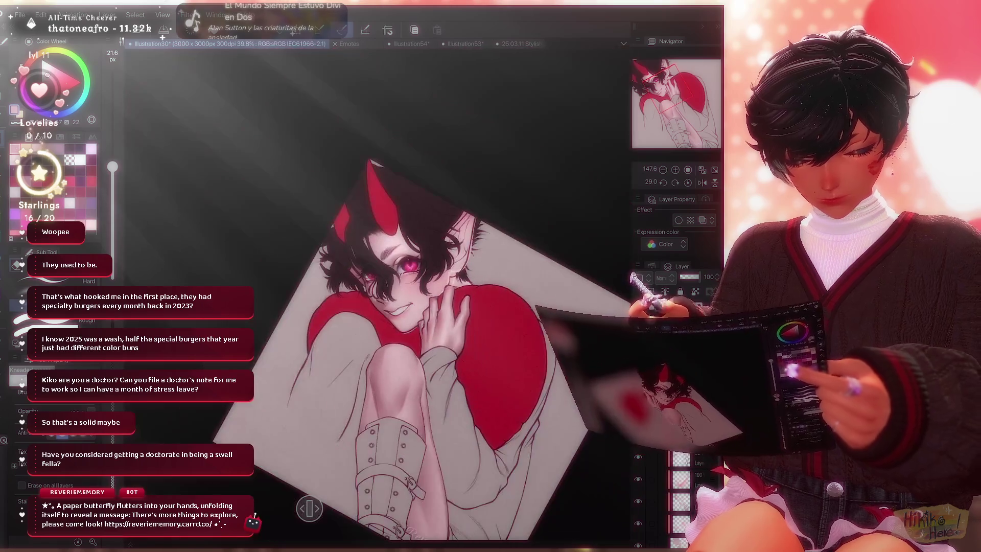
pyautogui.moveTo(429, 345); pyautogui.dragTo(376, 330)
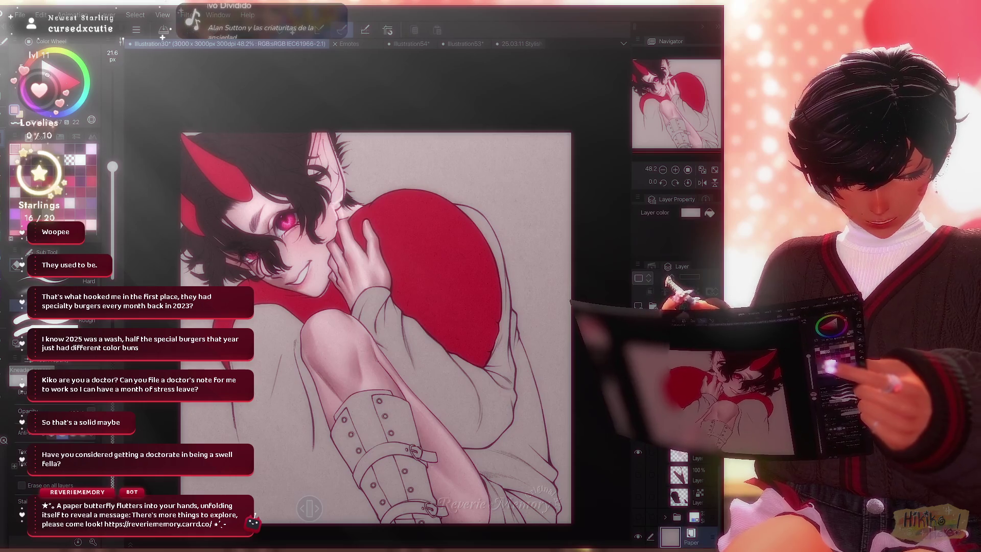
pyautogui.click(670, 536)
pyautogui.moveTo(466, 157)
pyautogui.mouseDown()
pyautogui.moveTo(446, 135)
pyautogui.moveTo(433, 145)
pyautogui.mouseUp()
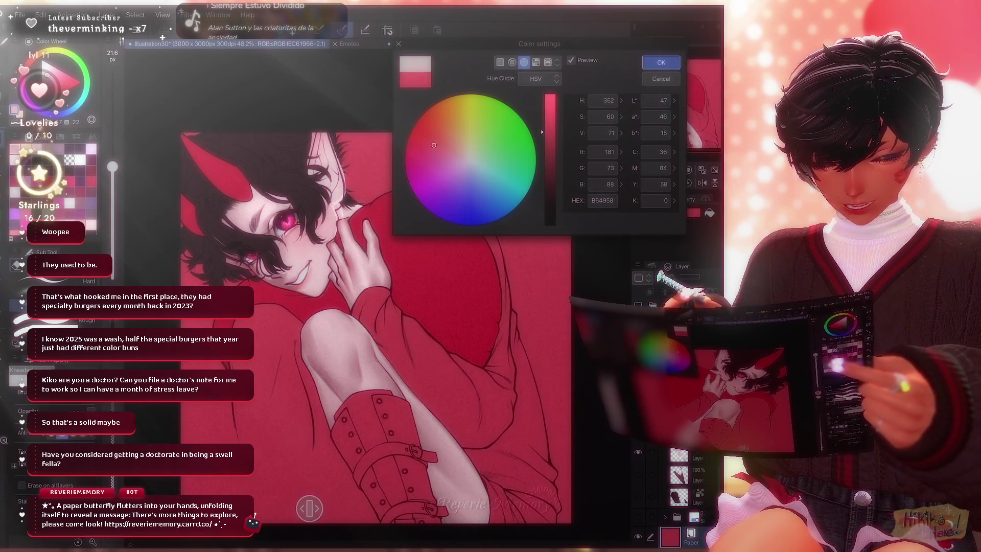
pyautogui.click(661, 63)
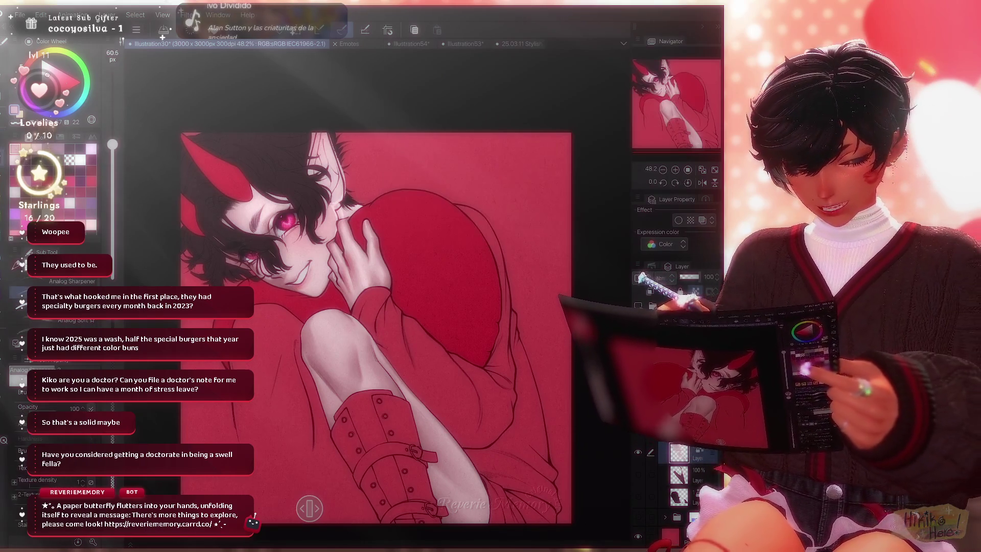
pyautogui.hotkey('ctrl', '+')
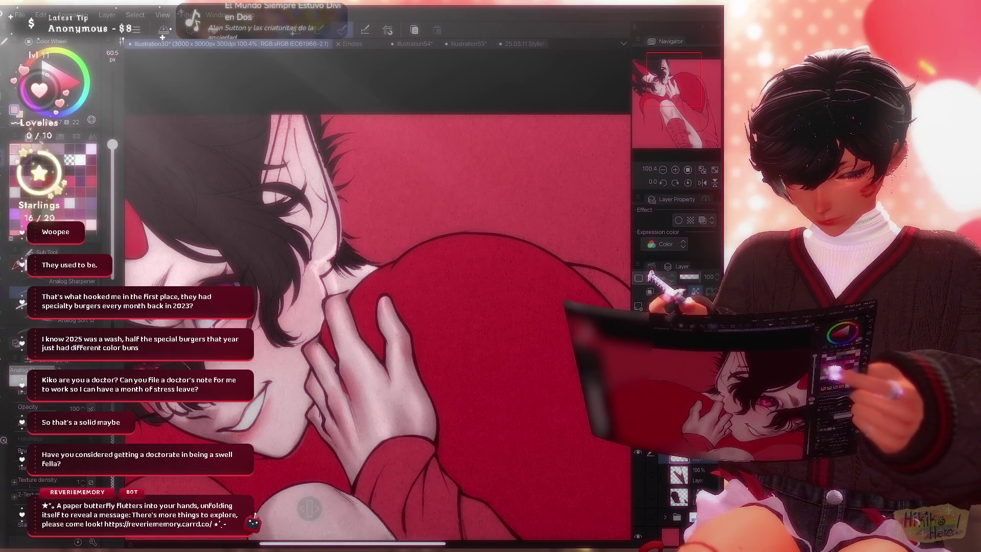
pyautogui.press('e')
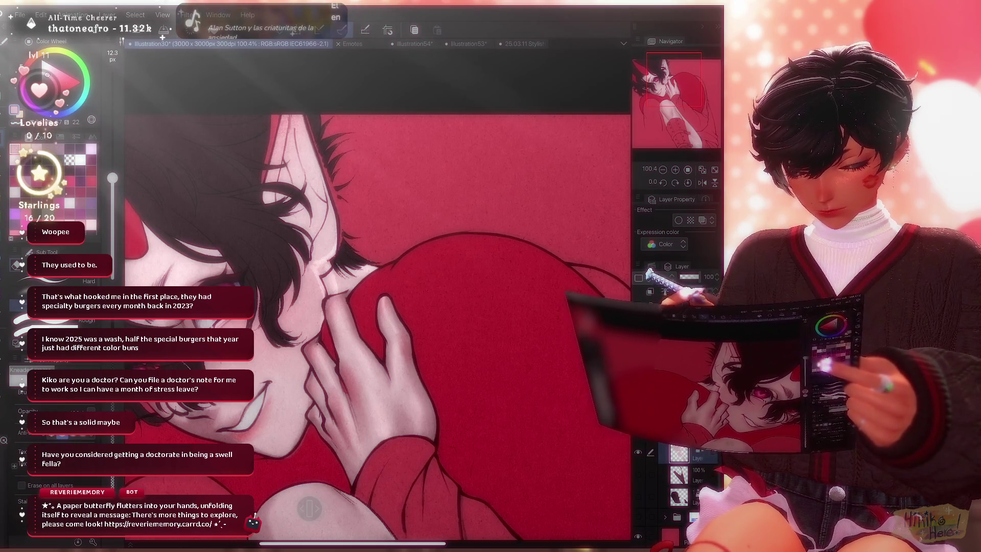
pyautogui.scroll(-5, 376, 291)
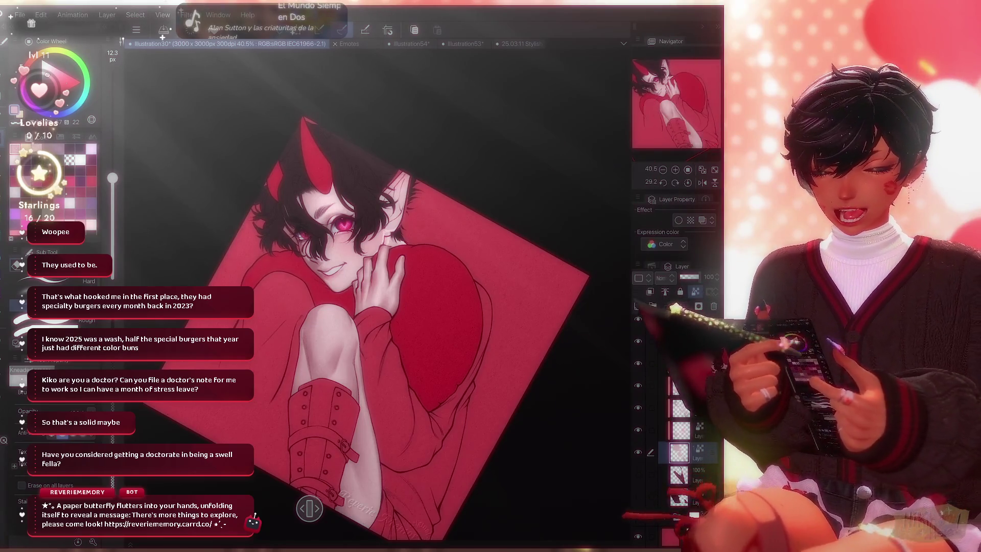
pyautogui.scroll(2, 376, 307)
pyautogui.scroll(1, 276, 280)
pyautogui.scroll(1, 276, 279)
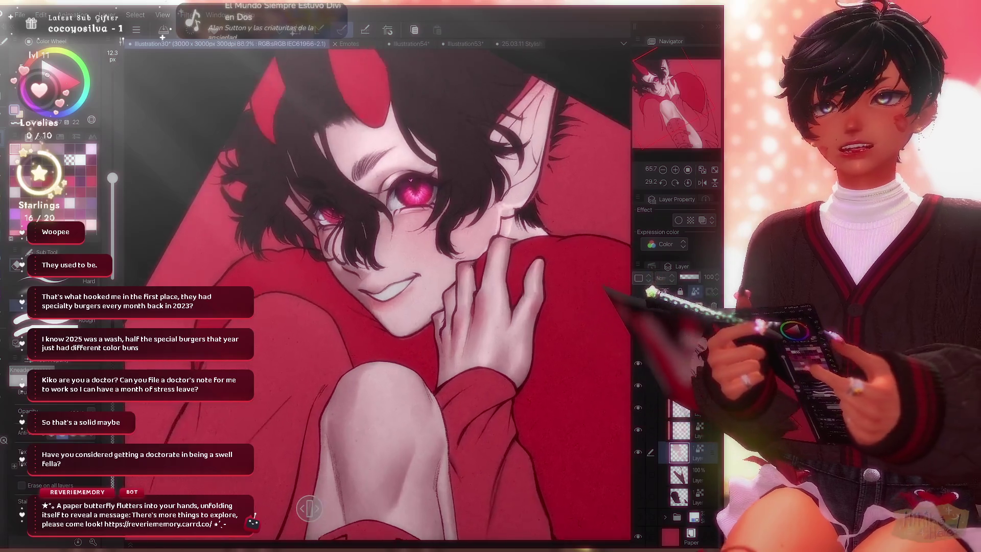
pyautogui.scroll(1, 276, 280)
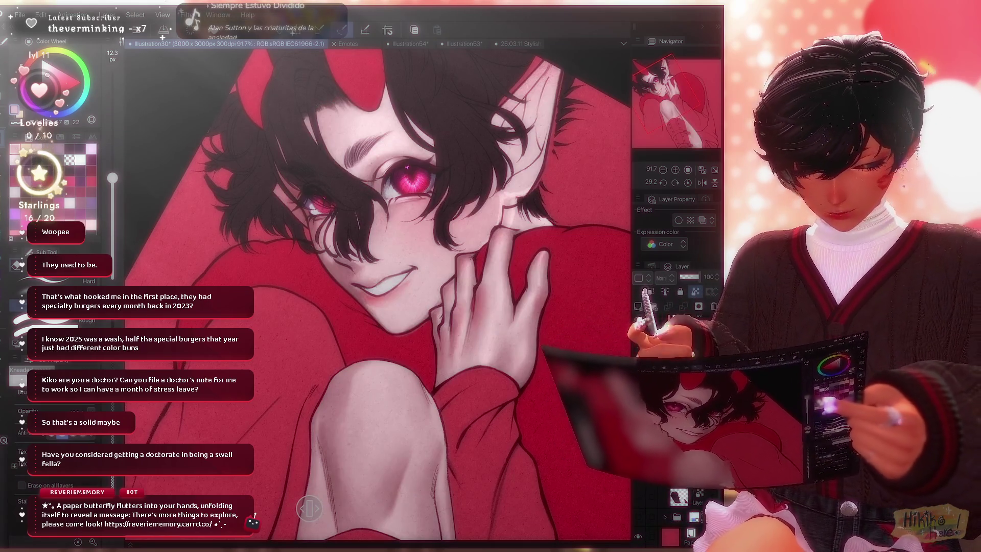
# Switch document tabs from the red illustration to the Emotes sheet.
pyautogui.hotkey('ctrl', 'Tab')
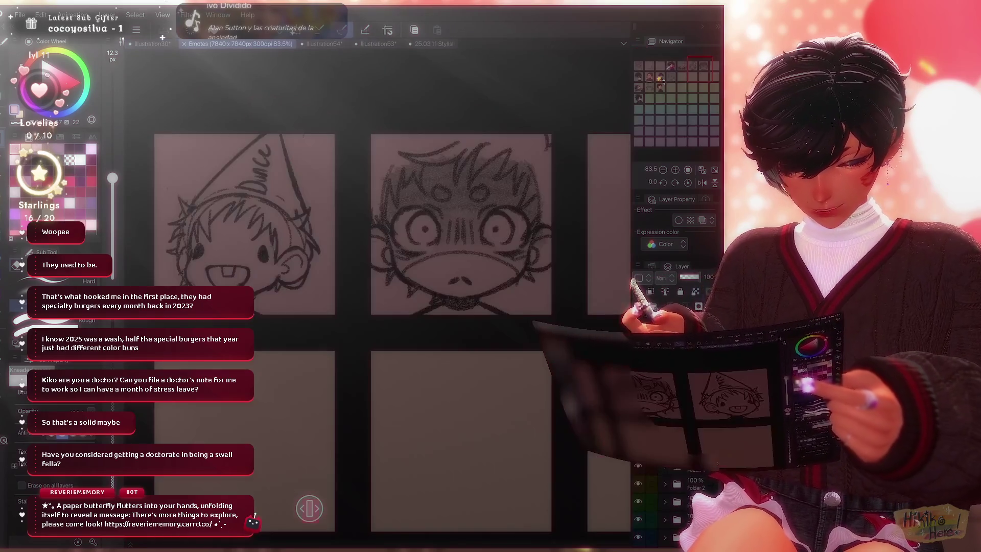
pyautogui.scroll(-5, 376, 306)
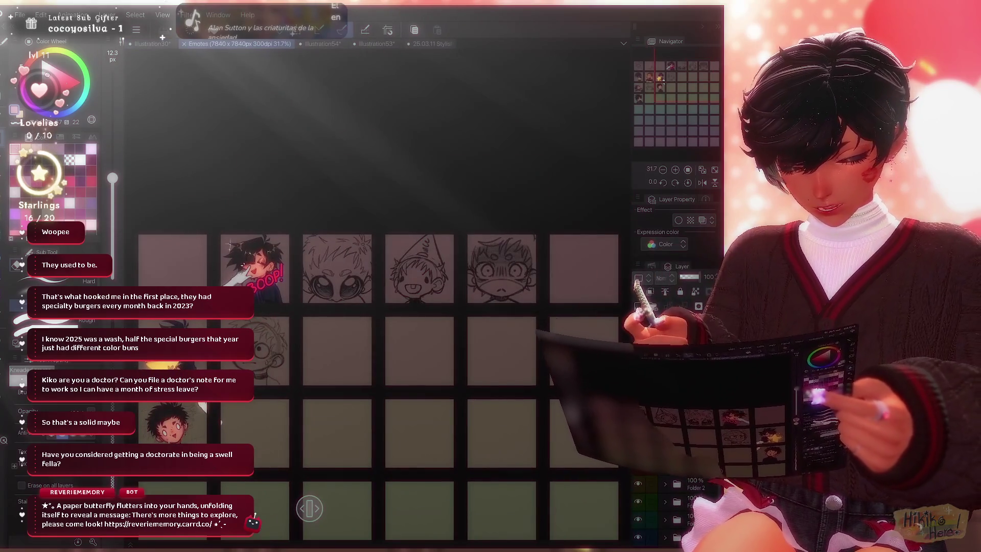
pyautogui.scroll(1, 376, 345)
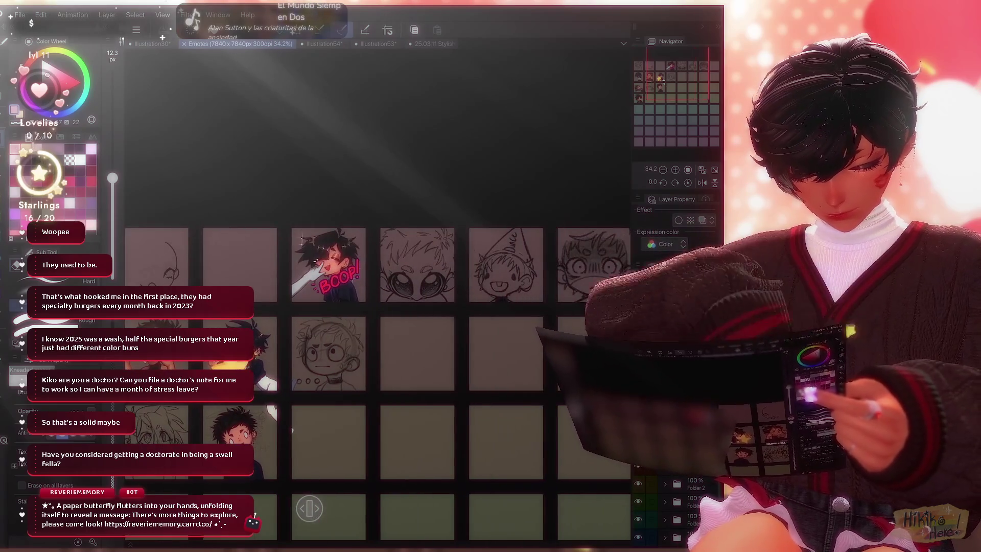
pyautogui.scroll(2, 292, 431)
pyautogui.scroll(2, 414, 383)
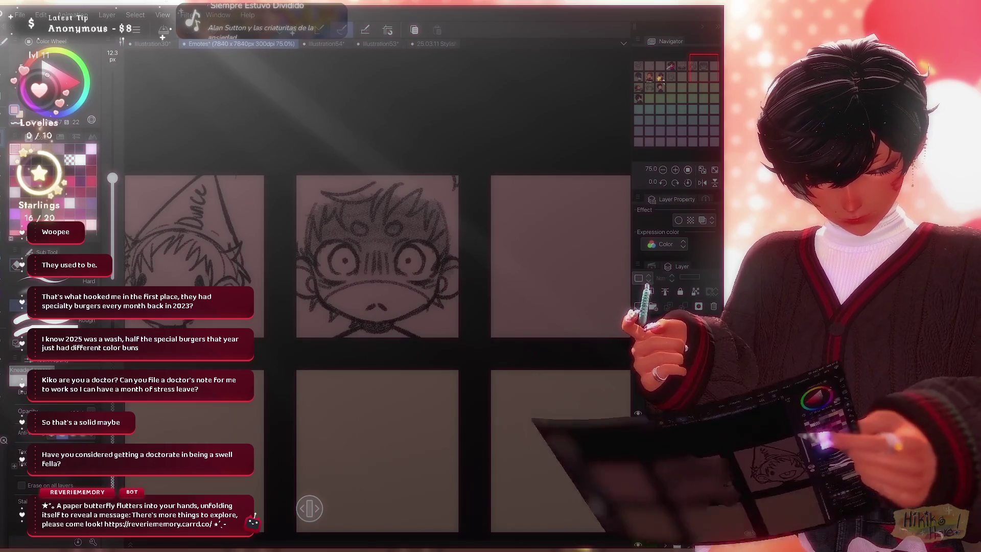
pyautogui.scroll(-1, 375, 345)
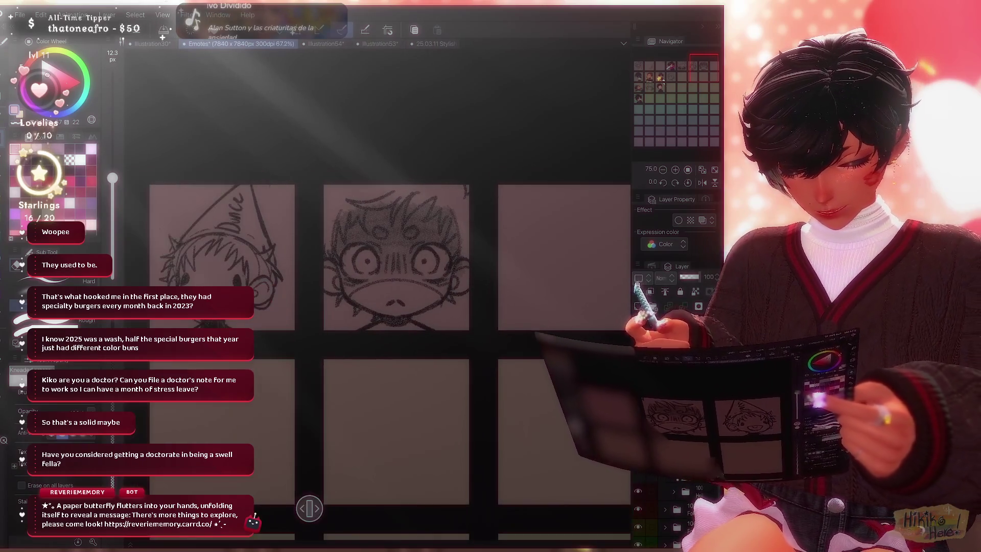
pyautogui.scroll(-2, 376, 345)
pyautogui.scroll(-1, 376, 345)
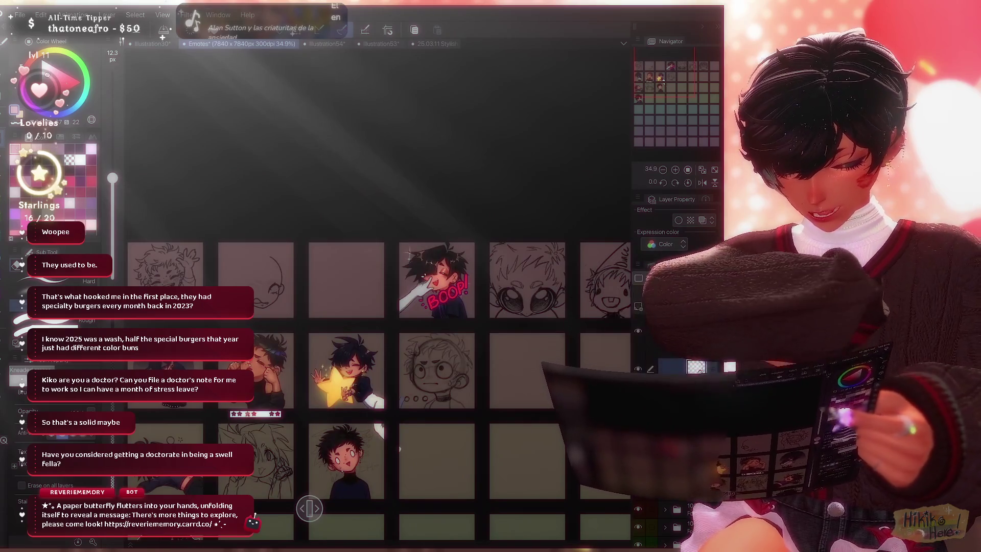
pyautogui.scroll(2, 378, 429)
pyautogui.scroll(1, 387, 283)
pyautogui.scroll(1, 387, 283)
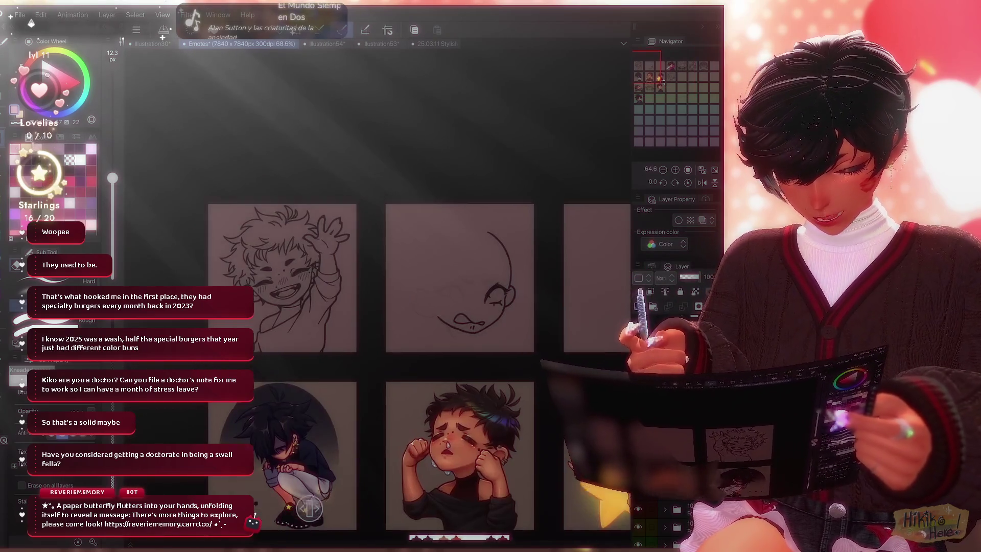
pyautogui.scroll(2, 387, 283)
pyautogui.scroll(2, 388, 283)
pyautogui.press('p')
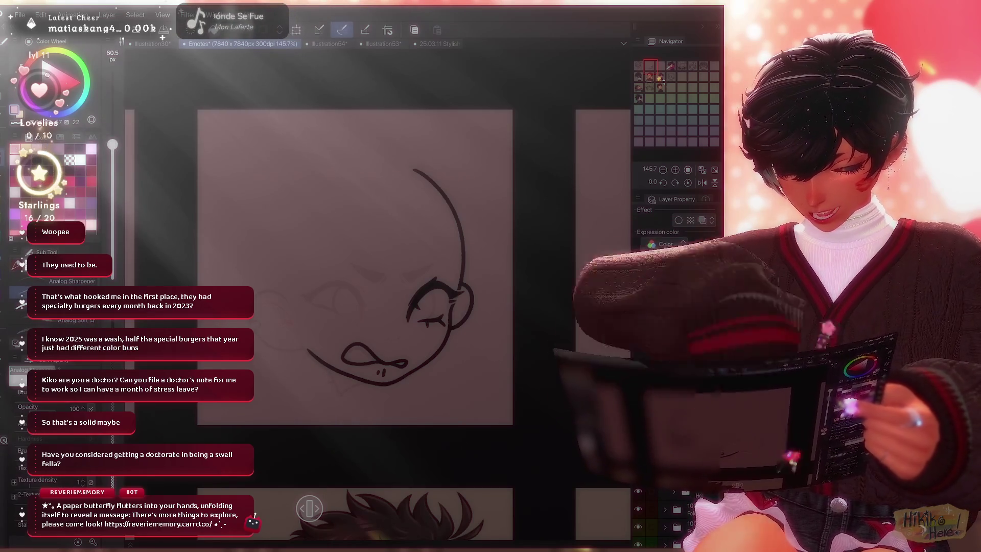
pyautogui.press('b')
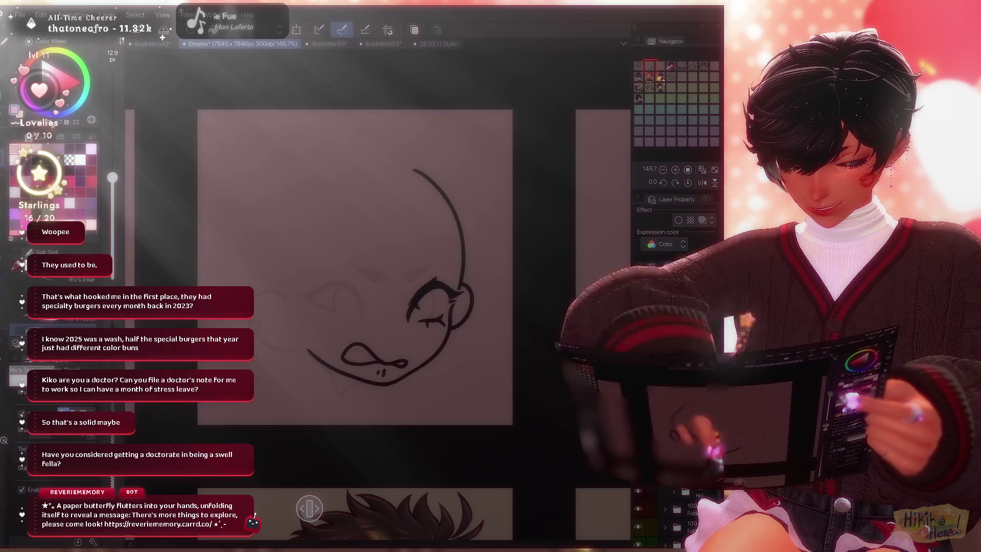
pyautogui.press('b')
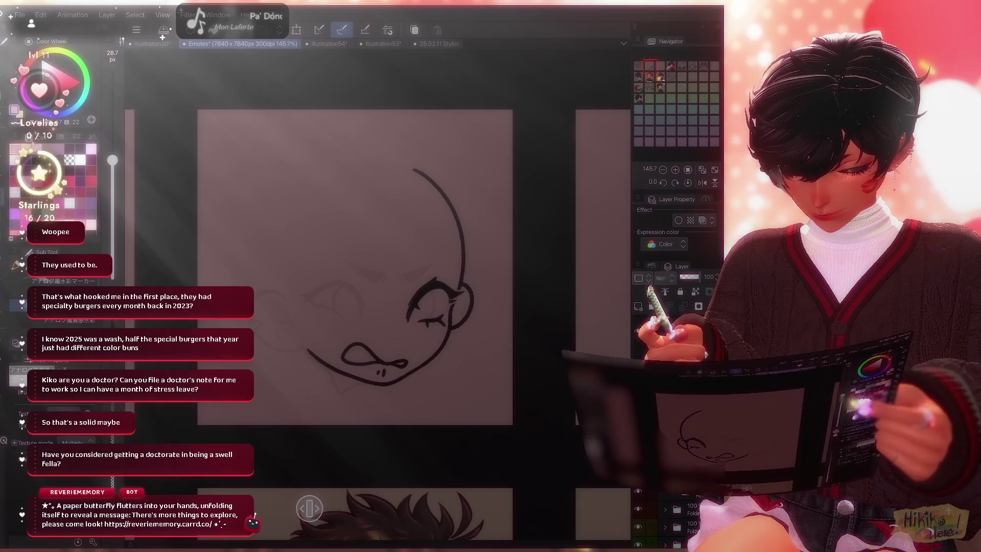
pyautogui.press('b')
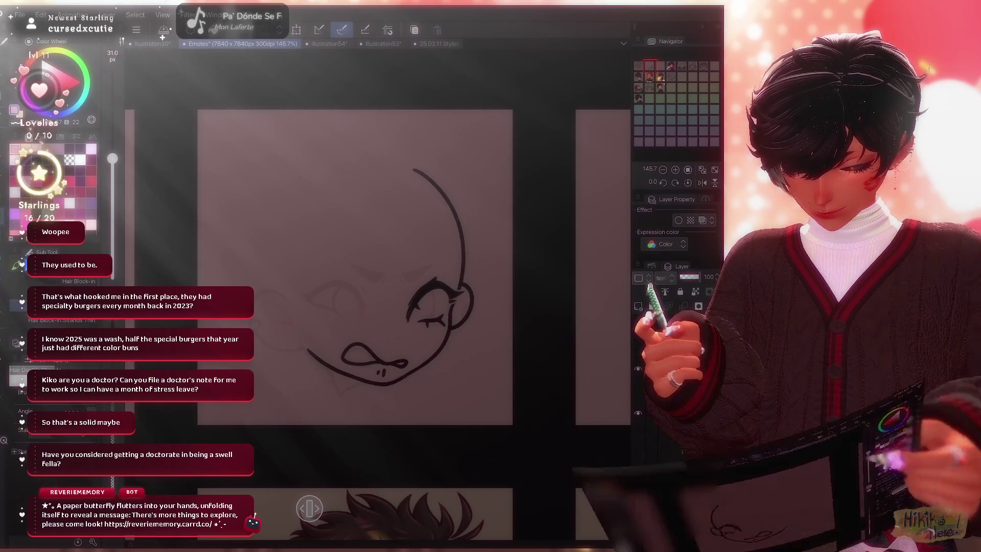
pyautogui.press('b')
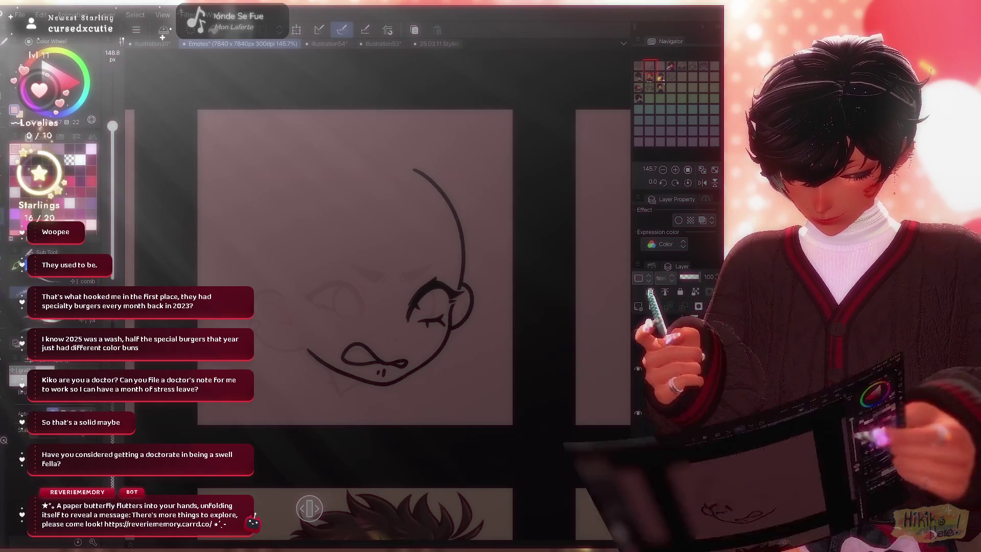
pyautogui.press('b')
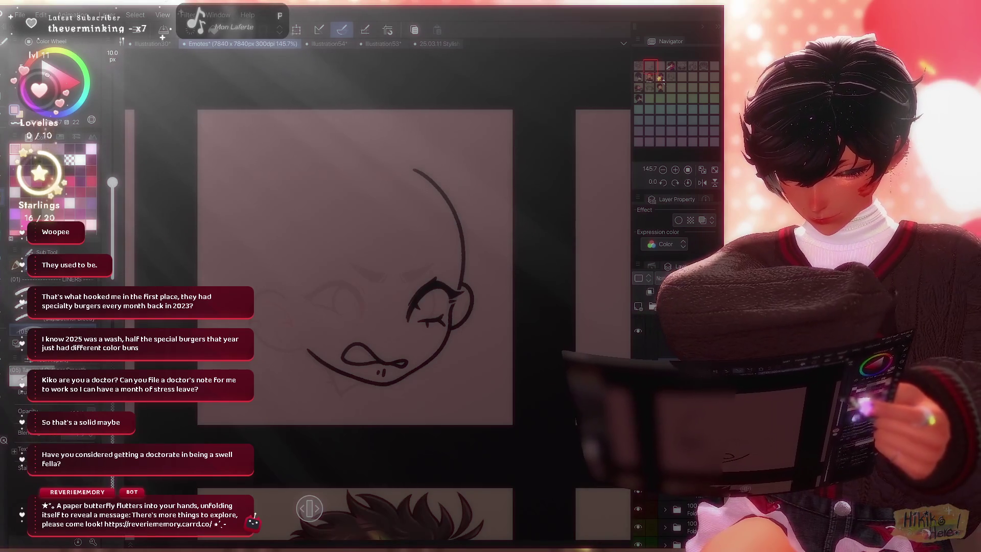
pyautogui.press(']')
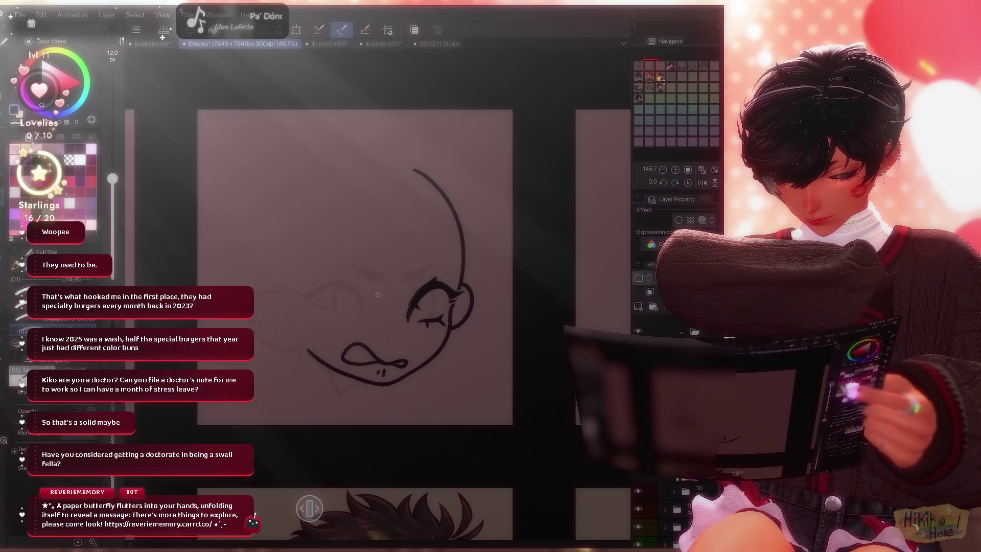
pyautogui.press(']')
pyautogui.moveTo(340, 266); pyautogui.dragTo(437, 277)
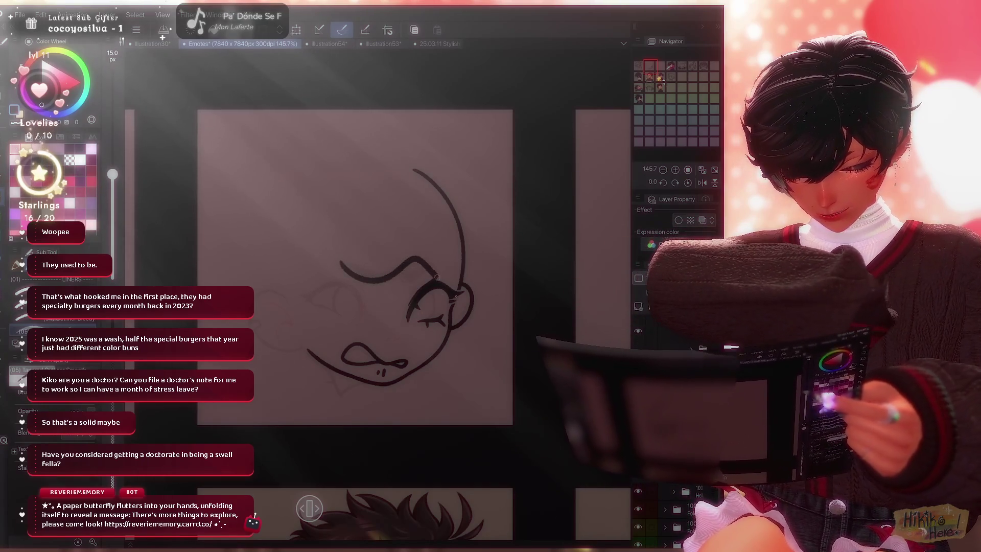
pyautogui.scroll(3, 495, 254)
pyautogui.moveTo(440, 186); pyautogui.dragTo(443, 282)
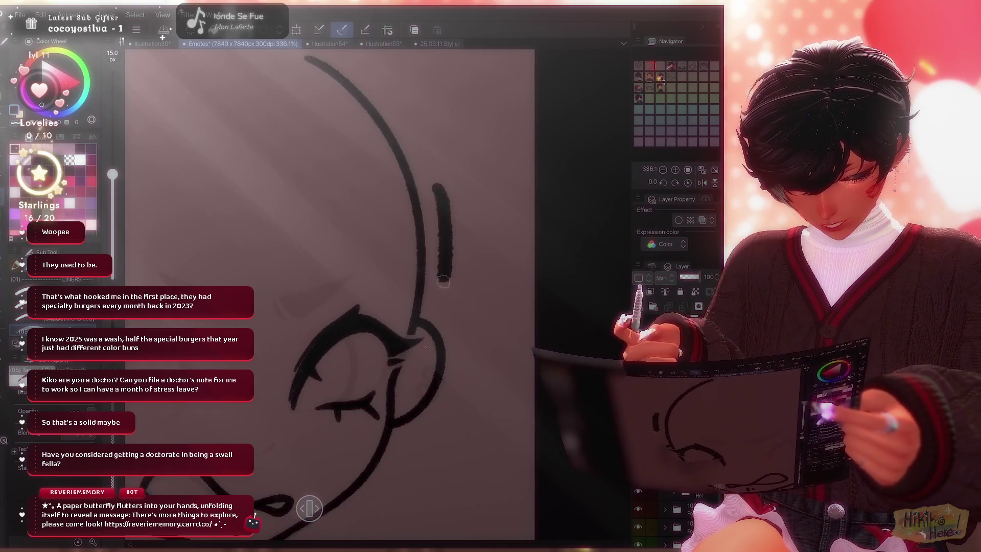
pyautogui.hotkey('ctrl', 'z')
pyautogui.press('[')
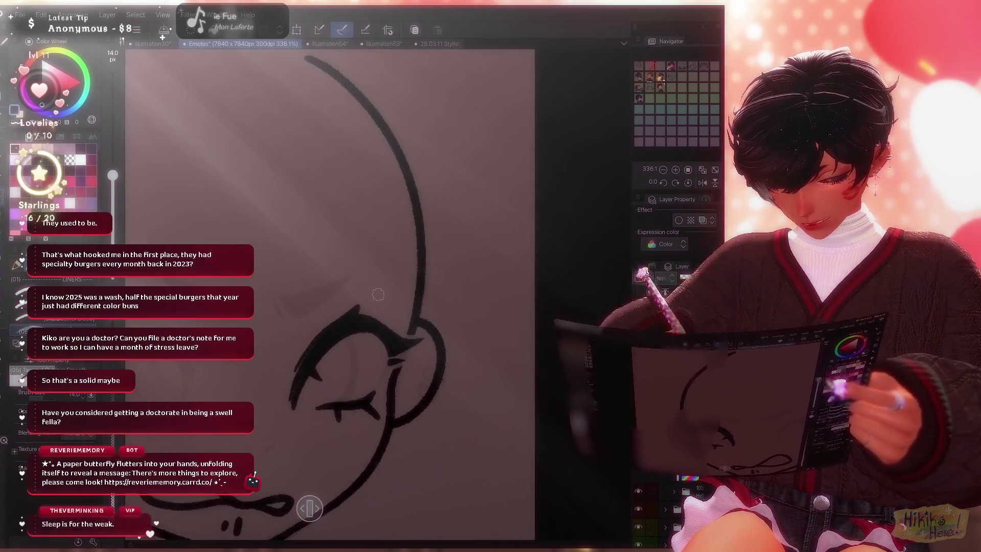
pyautogui.press('[')
pyautogui.press('[')
pyautogui.moveTo(441, 182); pyautogui.dragTo(449, 260)
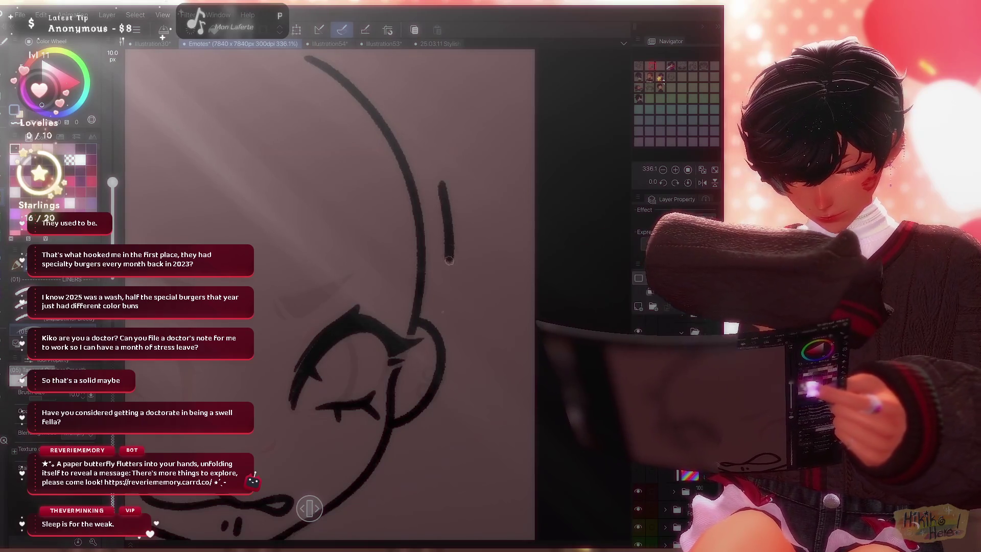
pyautogui.hotkey('ctrl', 'z')
pyautogui.scroll(-3, 450, 260)
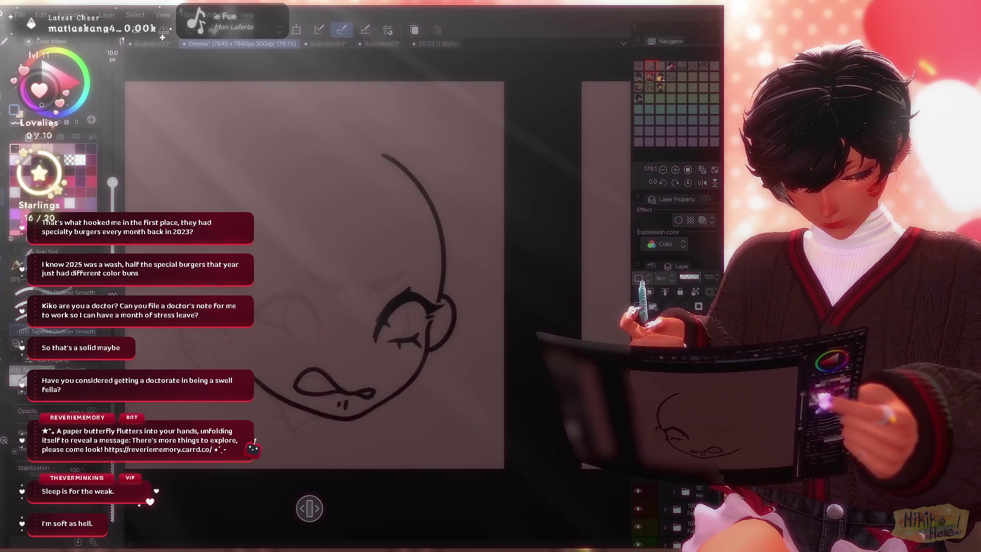
pyautogui.scroll(3, 391, 325)
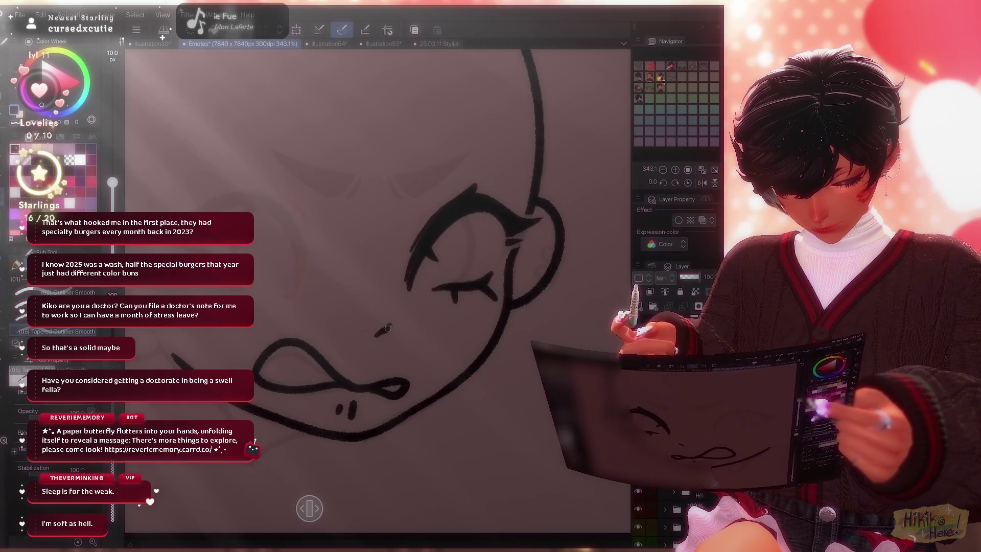
pyautogui.scroll(1, 334, 345)
pyautogui.scroll(1, 336, 345)
pyautogui.scroll(1, 335, 344)
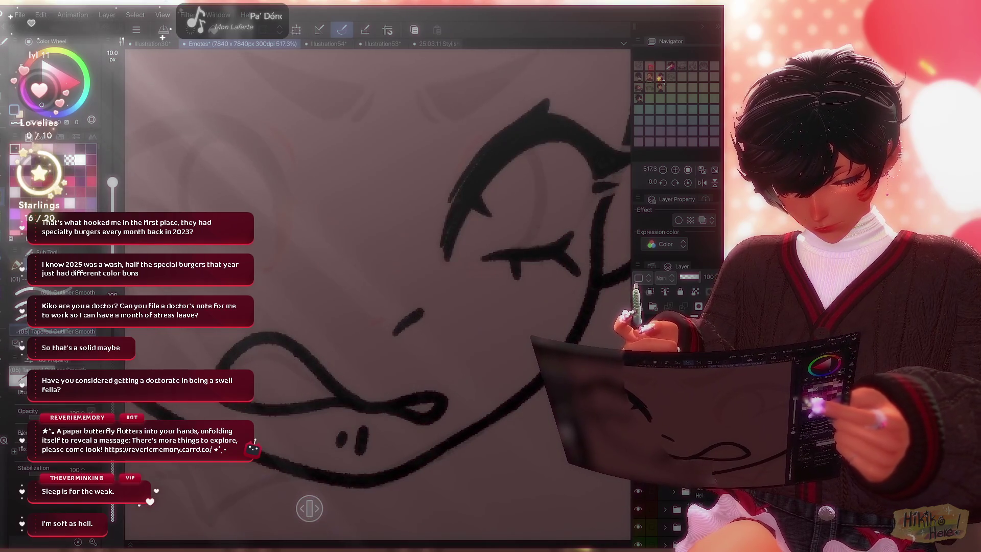
pyautogui.scroll(-2, 465, 300)
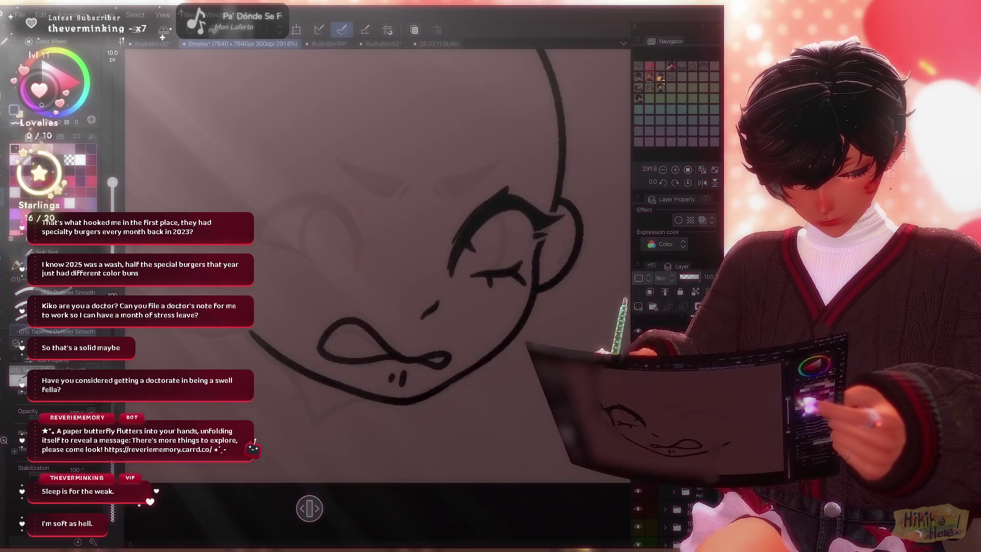
pyautogui.scroll(-2, 466, 300)
pyautogui.scroll(-1, 465, 299)
pyautogui.scroll(2, 430, 253)
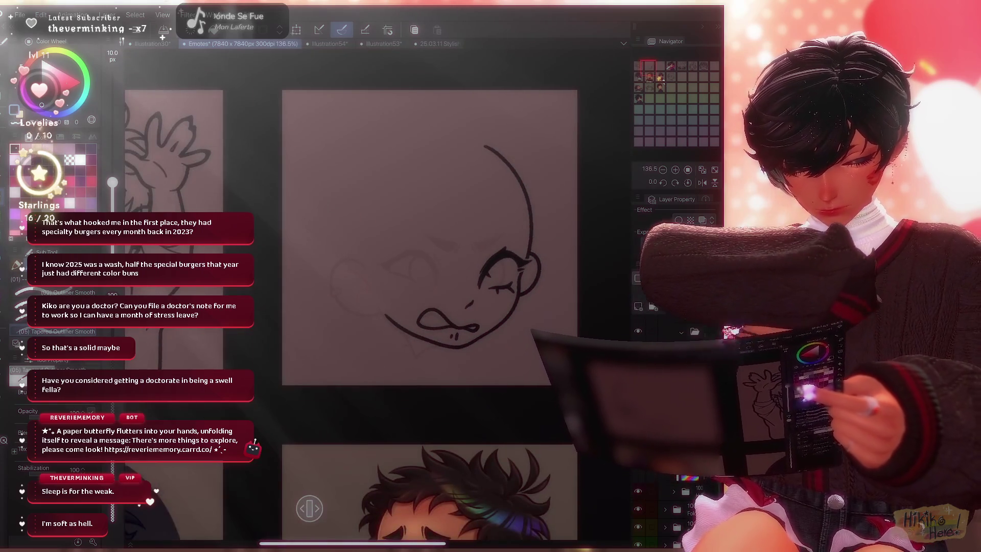
pyautogui.scroll(1, 429, 253)
# Check the sketch under the ink, close the eye shape and thicken the left slanted eyebrow.
pyautogui.press('Delete')
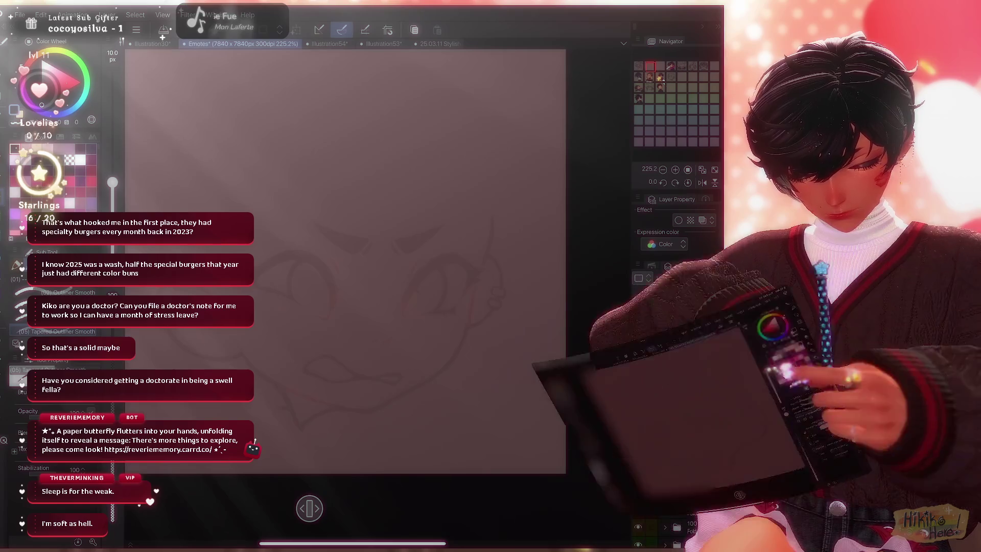
pyautogui.hotkey('ctrl', 'z')
pyautogui.scroll(2, 345, 292)
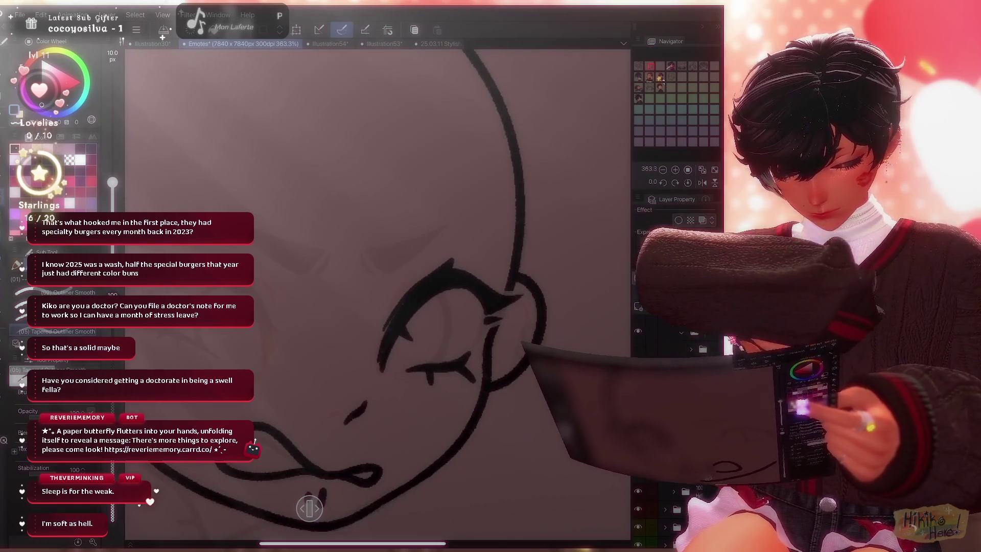
pyautogui.moveTo(375, 261); pyautogui.dragTo(393, 267)
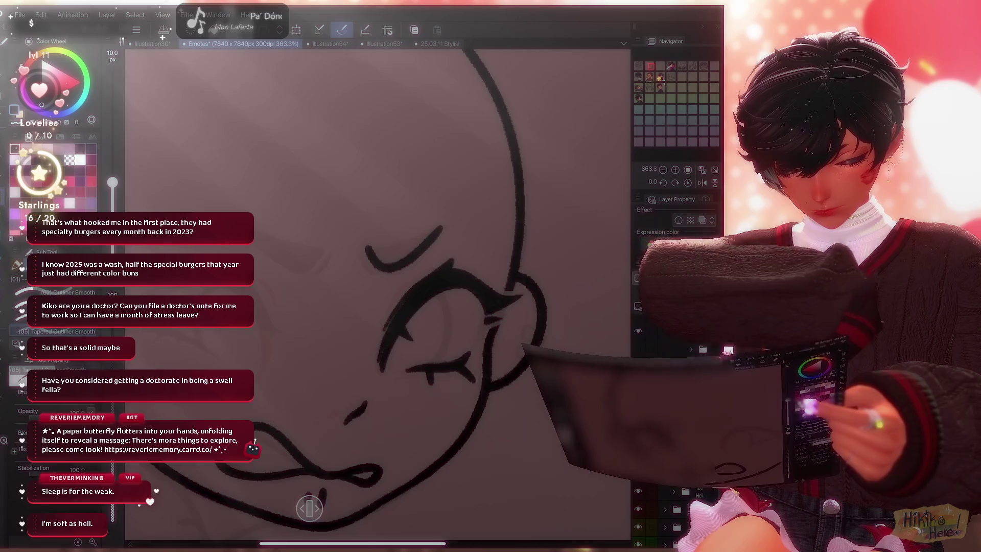
pyautogui.scroll(1, 381, 290)
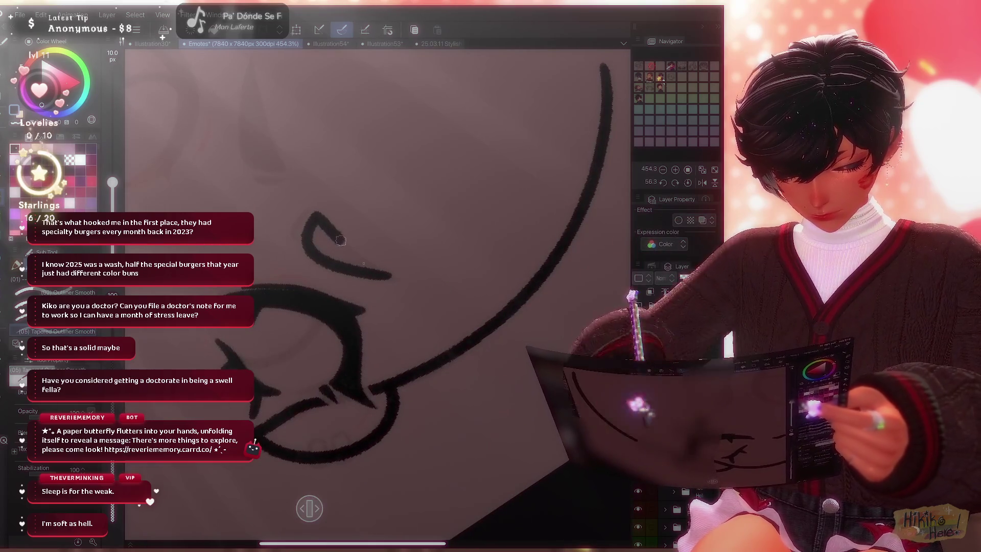
pyautogui.moveTo(314, 216); pyautogui.dragTo(386, 272)
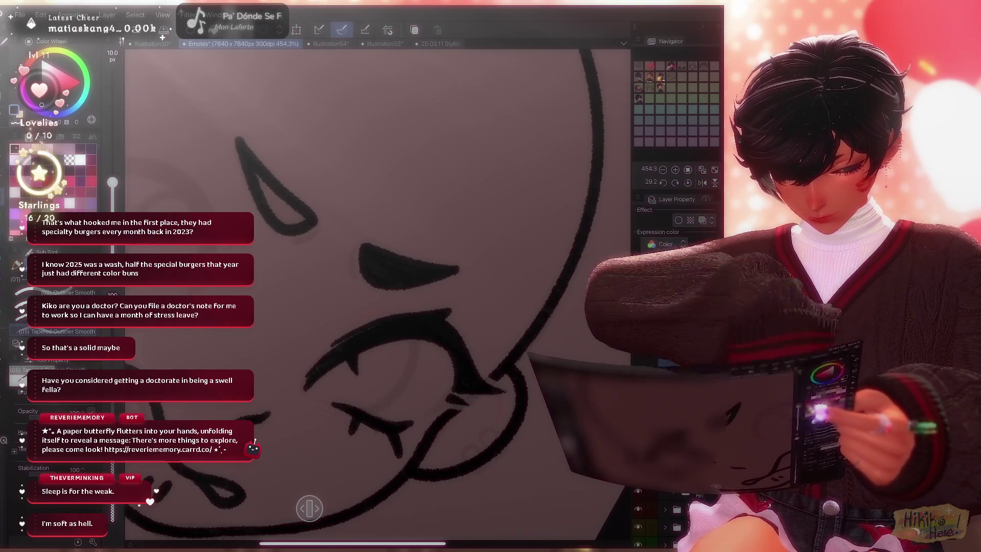
pyautogui.moveTo(252, 168)
pyautogui.mouseDown()
pyautogui.moveTo(287, 224)
pyautogui.moveTo(429, 253)
pyautogui.moveTo(379, 251)
pyautogui.mouseUp()
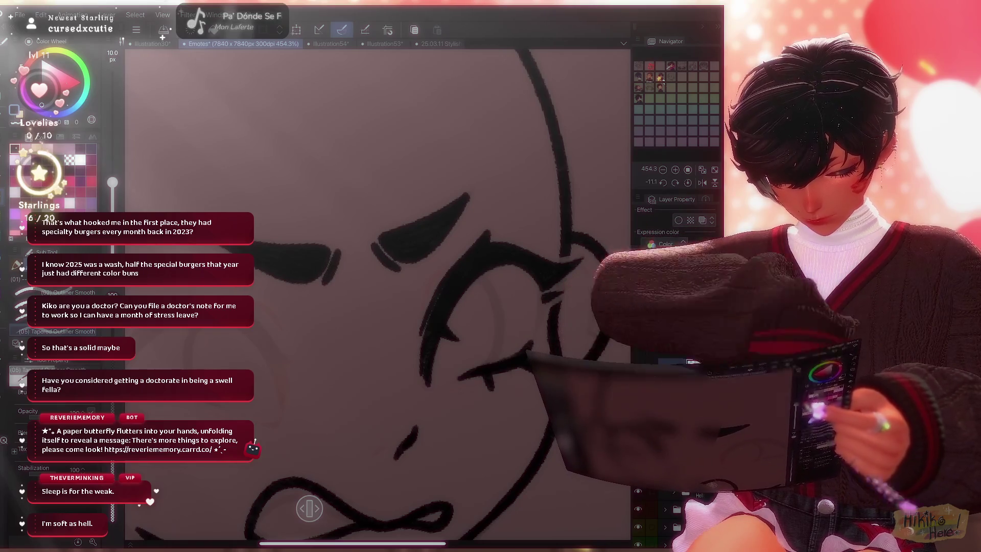
pyautogui.scroll(-5, 376, 292)
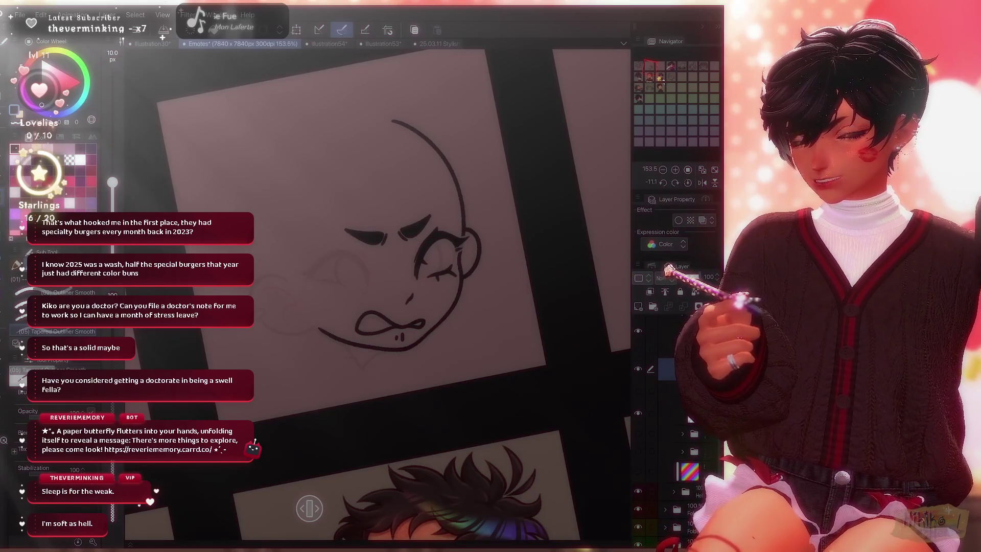
# Compare the line art against the sketch, then reveal the peach skin, blush and orange hair layers.
pyautogui.press('e')
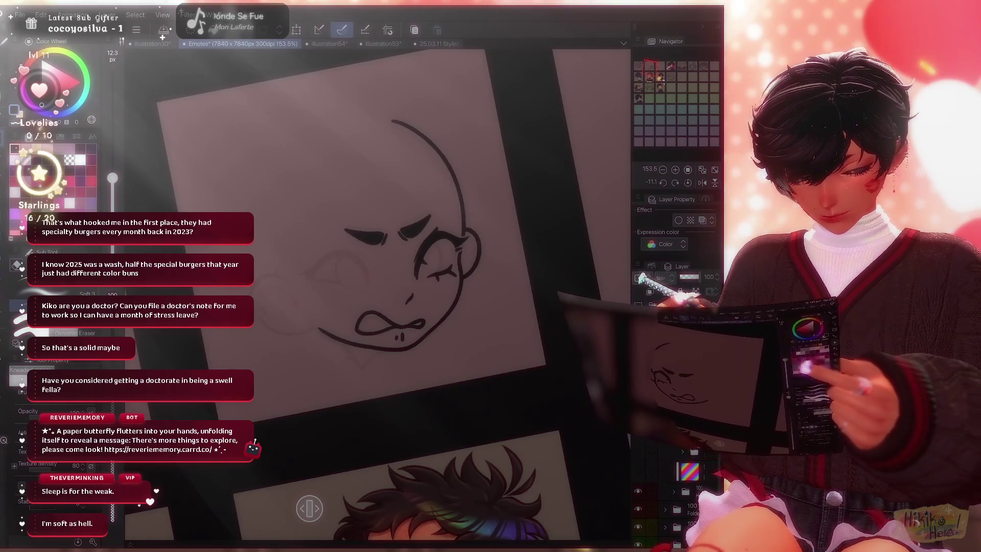
pyautogui.scroll(3, 440, 227)
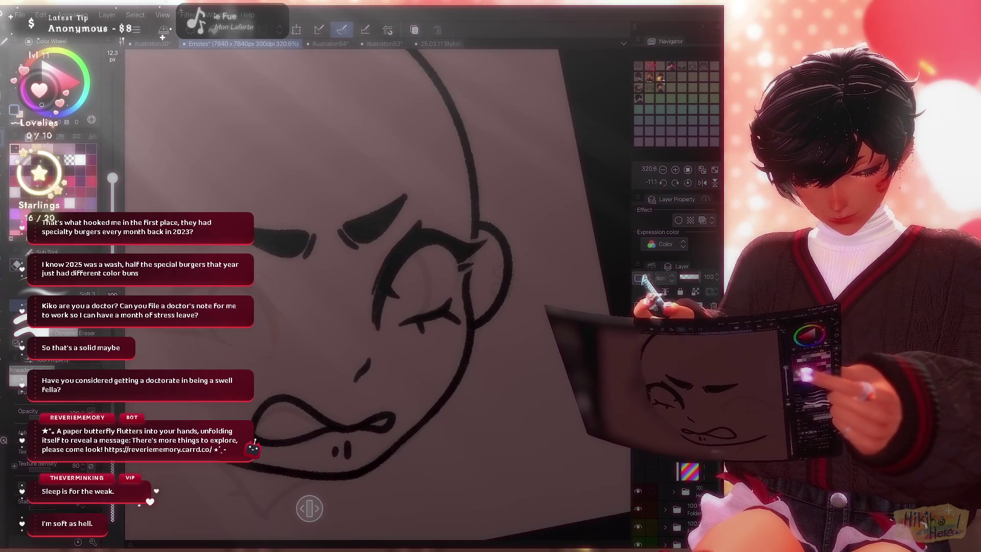
pyautogui.press('v')
pyautogui.press('v')
pyautogui.press('v')
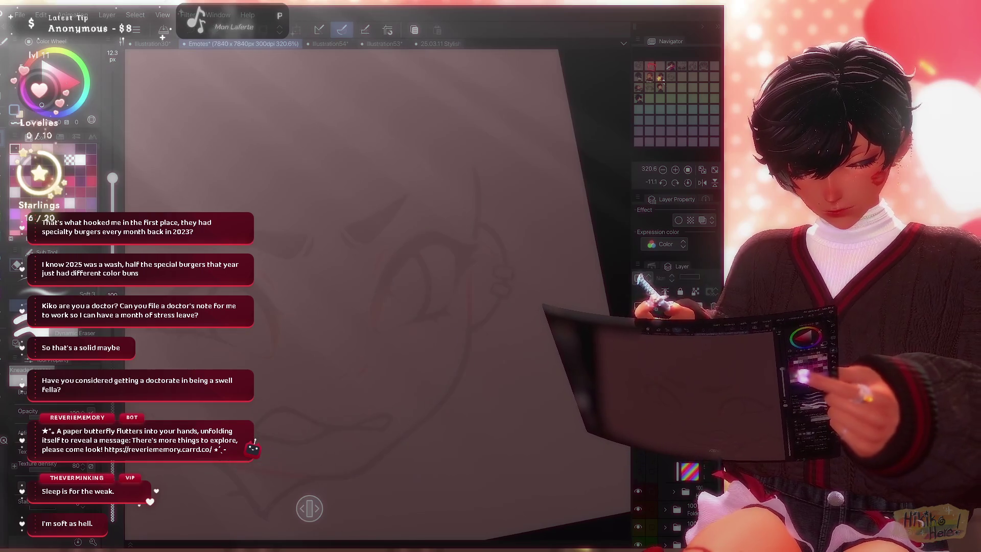
pyautogui.press('v')
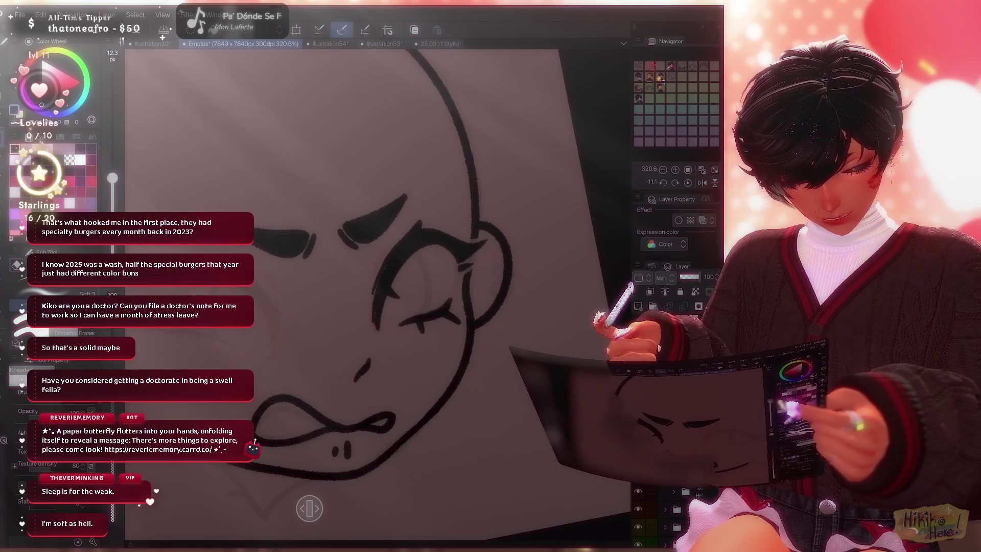
pyautogui.press('p')
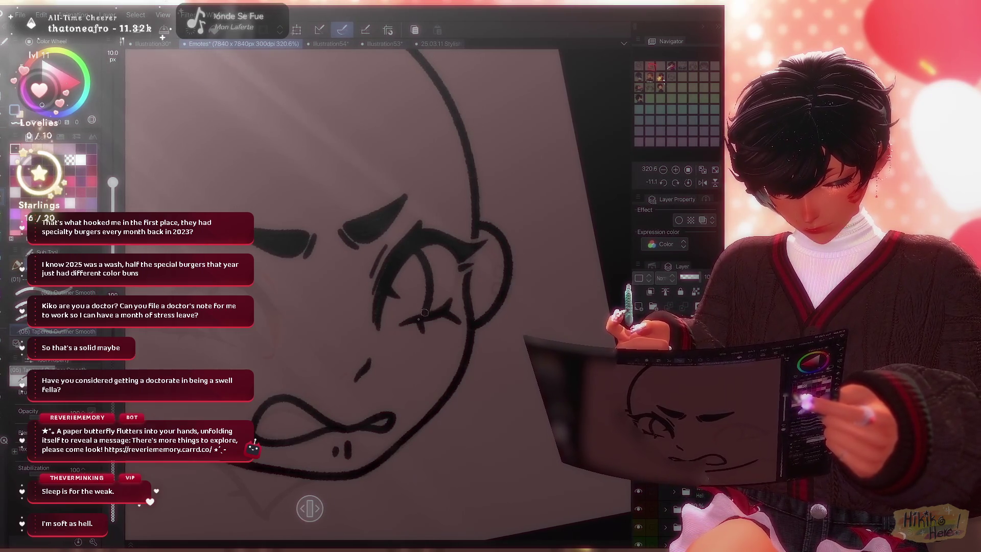
pyautogui.scroll(-1, 383, 291)
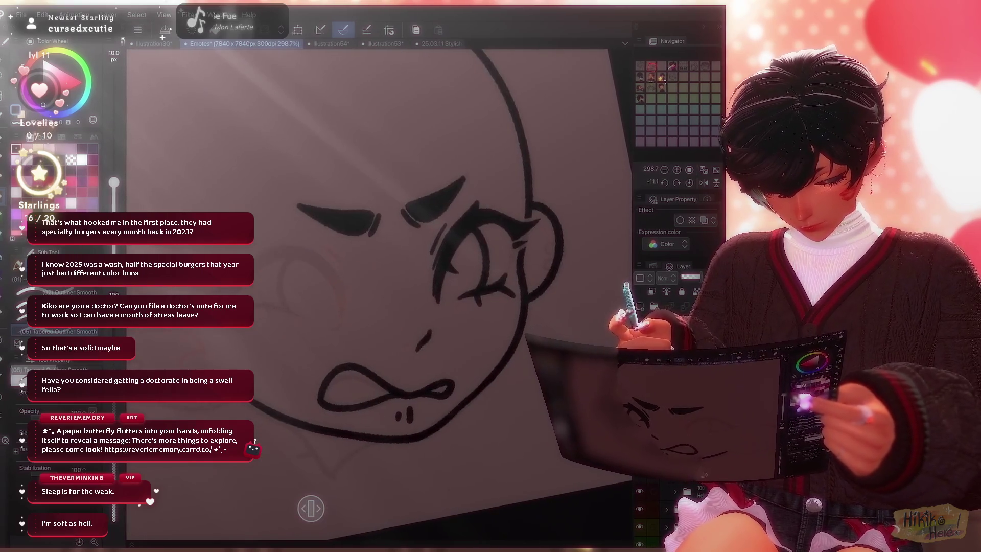
pyautogui.hotkey('ctrl', 'z')
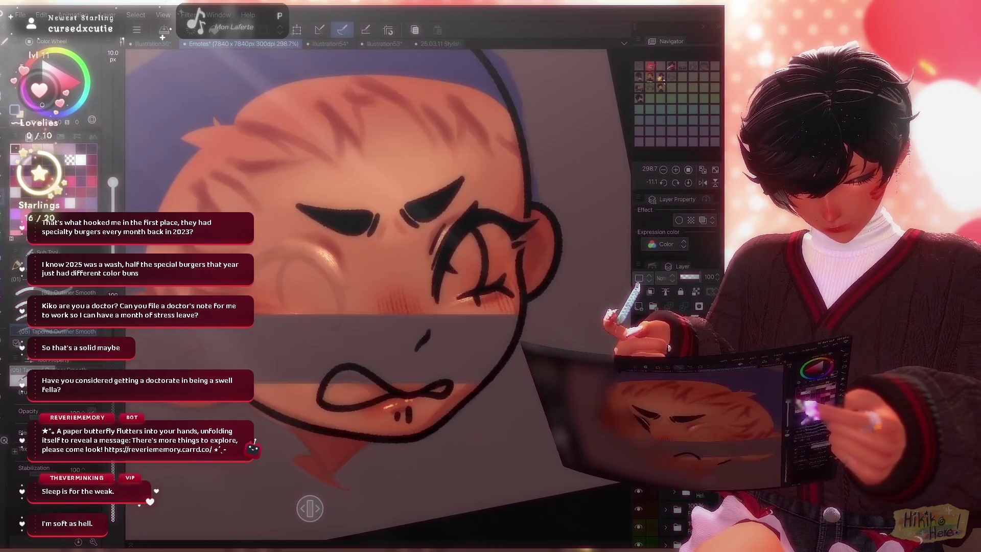
# Hide the colour layers again, rotate the canvas and mirror the view to check the second eye.
pyautogui.hotkey('ctrl', 'y')
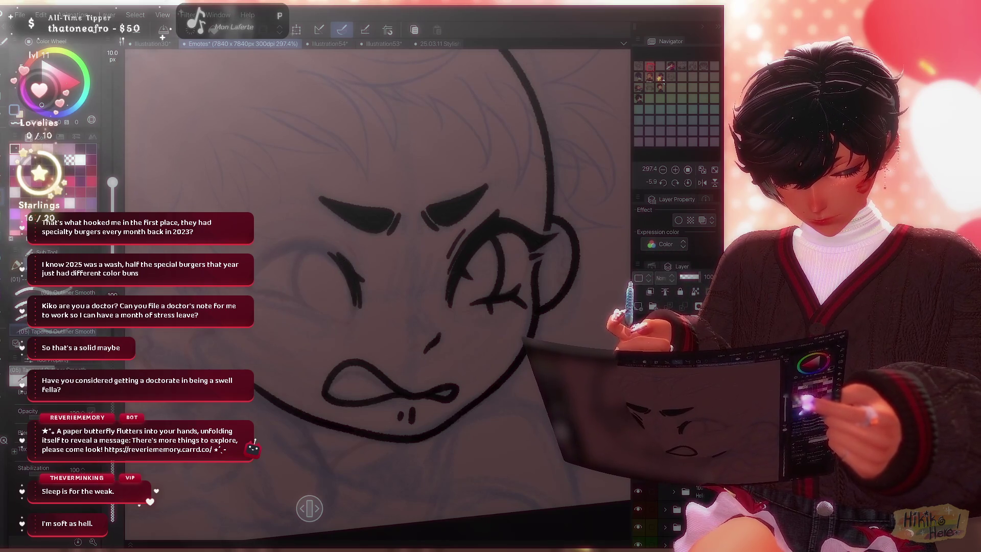
pyautogui.moveTo(383, 231); pyautogui.dragTo(345, 259)
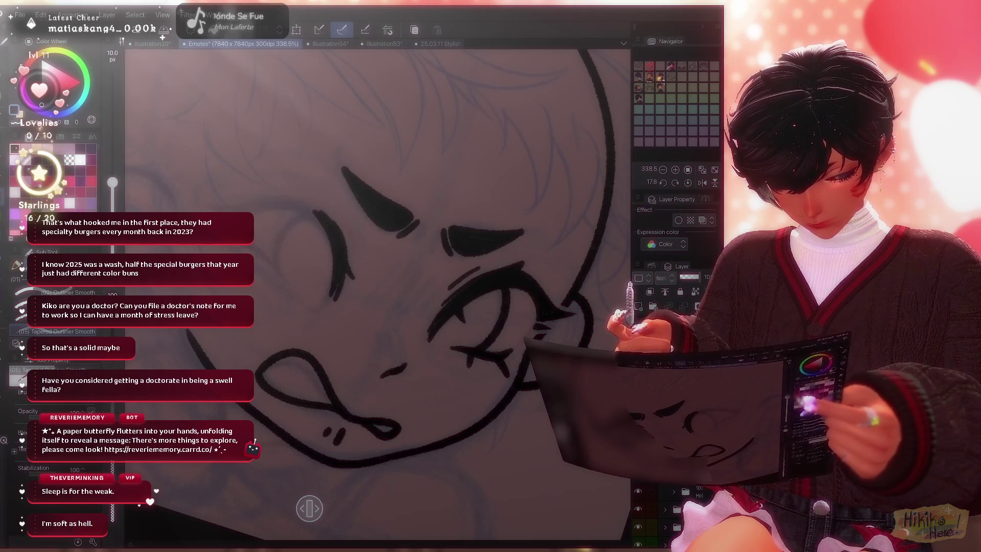
pyautogui.press('h')
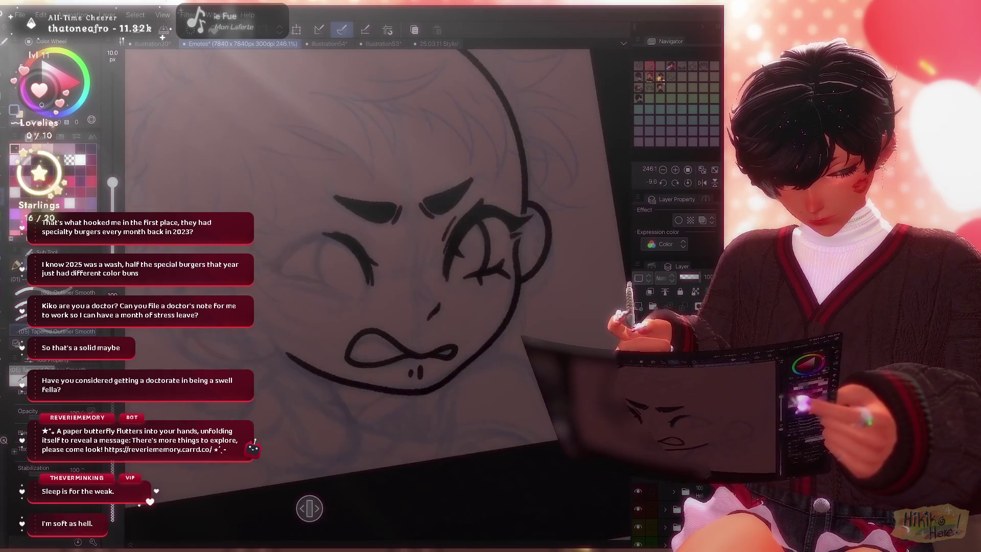
# Rotate the canvas around the open eye, flip the view back to normal and erase stray ink bits.
pyautogui.moveTo(384, 230); pyautogui.dragTo(338, 284)
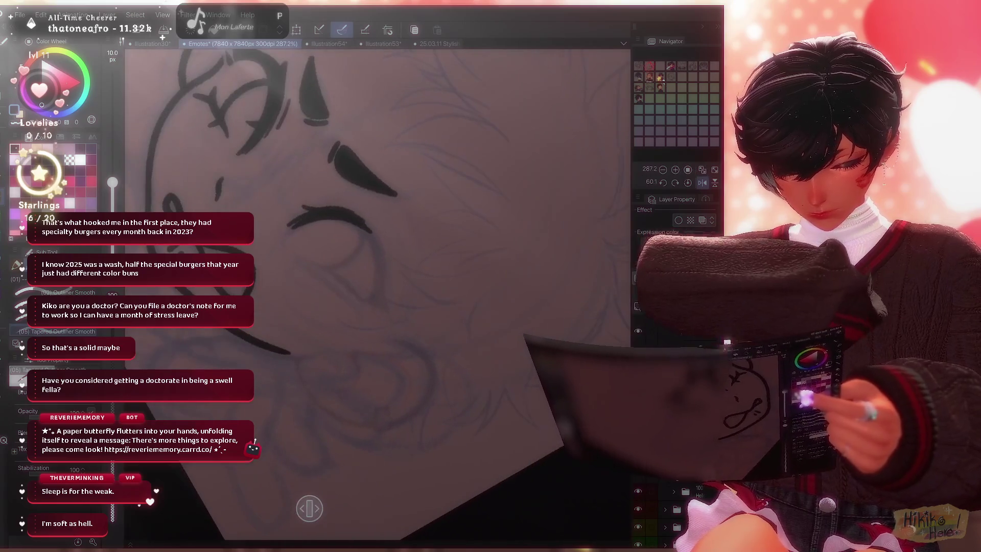
pyautogui.moveTo(368, 235); pyautogui.dragTo(349, 265)
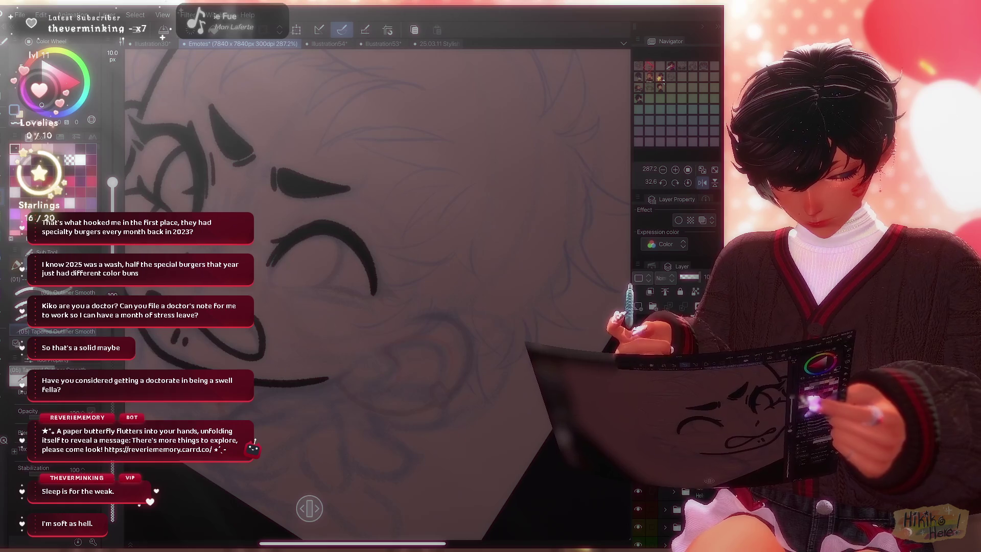
pyautogui.moveTo(368, 254); pyautogui.dragTo(345, 284)
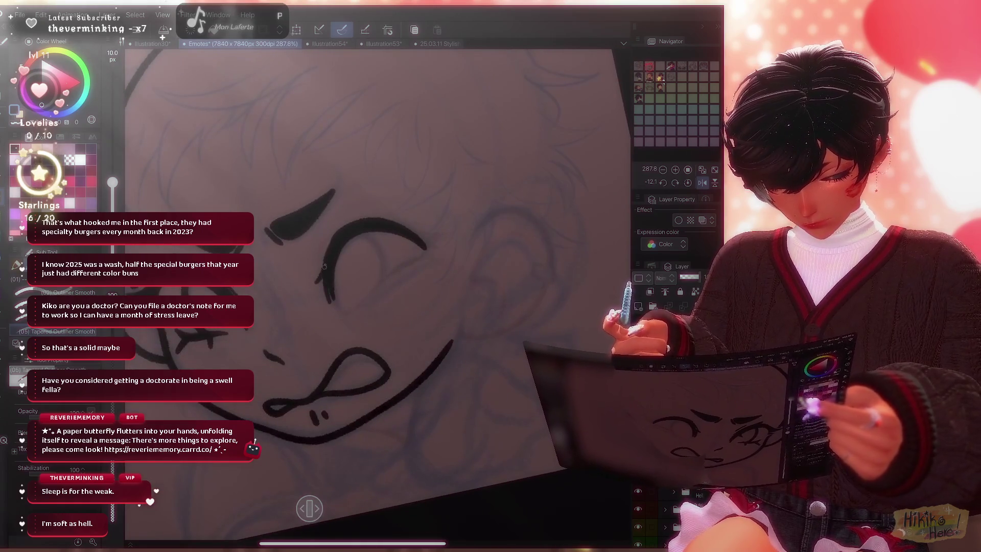
pyautogui.moveTo(376, 306); pyautogui.dragTo(345, 329)
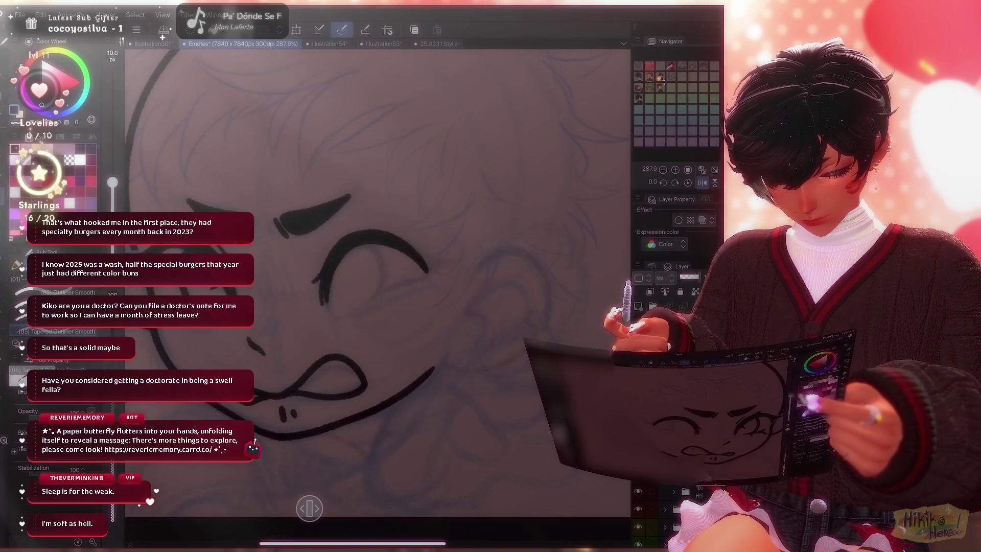
pyautogui.scroll(-2, 375, 269)
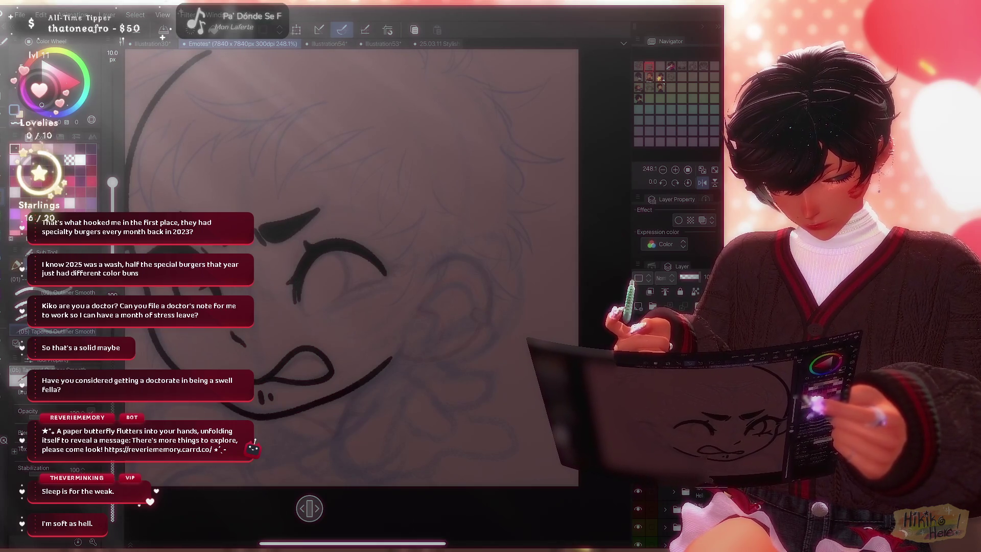
pyautogui.scroll(-5, 351, 291)
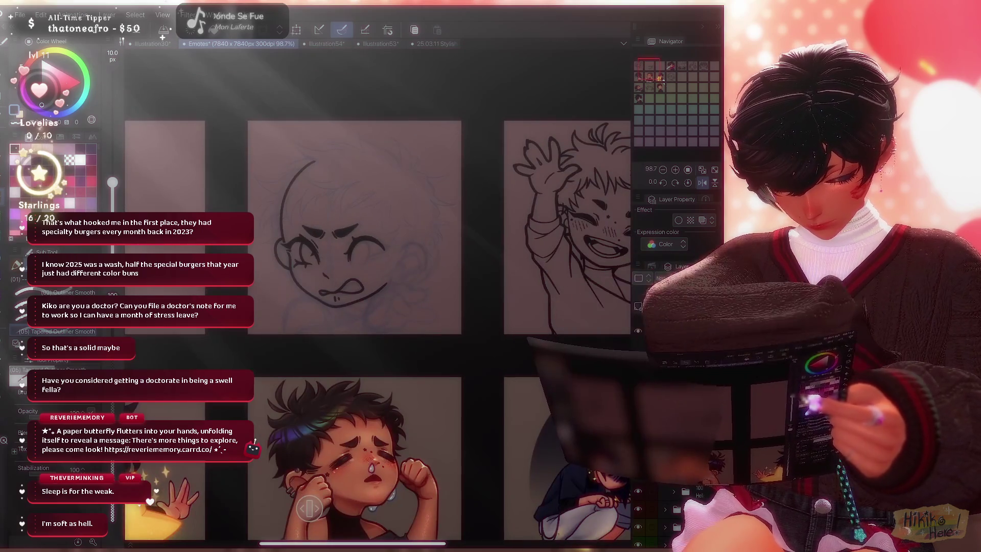
pyautogui.scroll(2, 351, 291)
pyautogui.scroll(3, 384, 238)
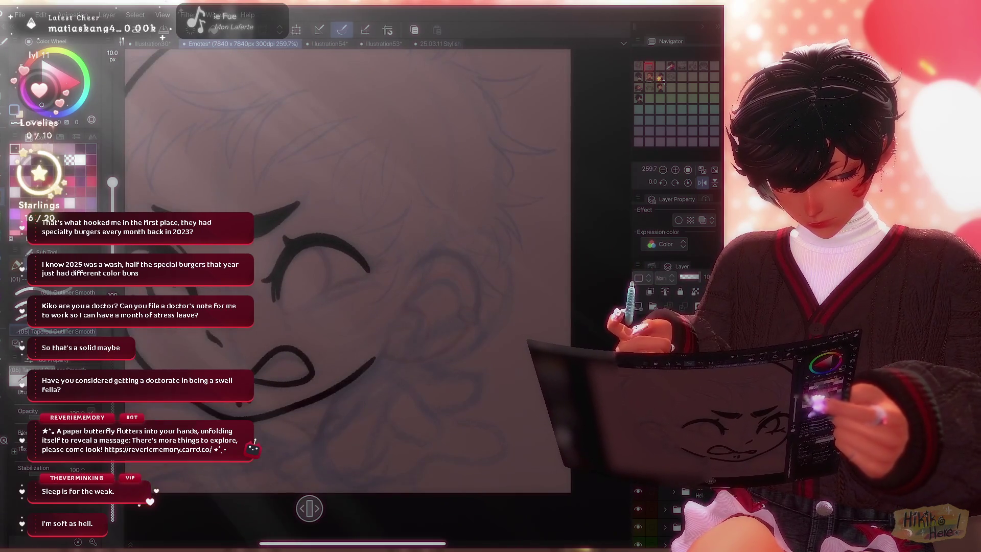
pyautogui.scroll(-3, 345, 268)
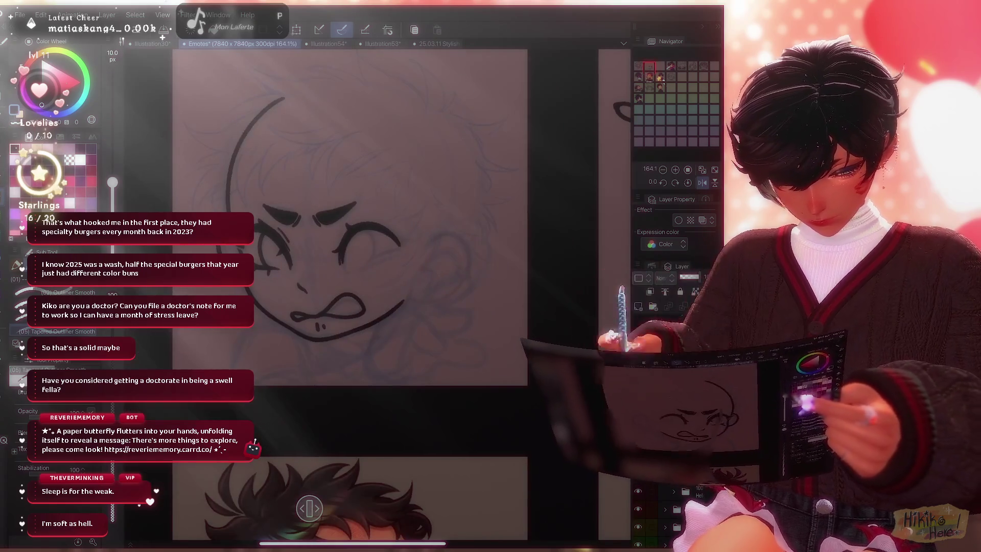
pyautogui.click(702, 183)
pyautogui.scroll(2, 334, 220)
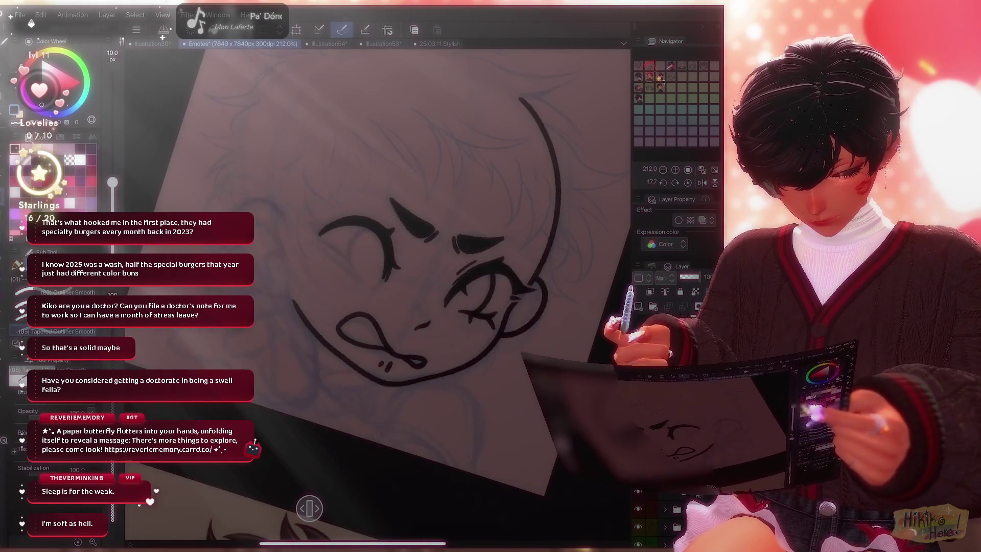
pyautogui.scroll(3, 376, 292)
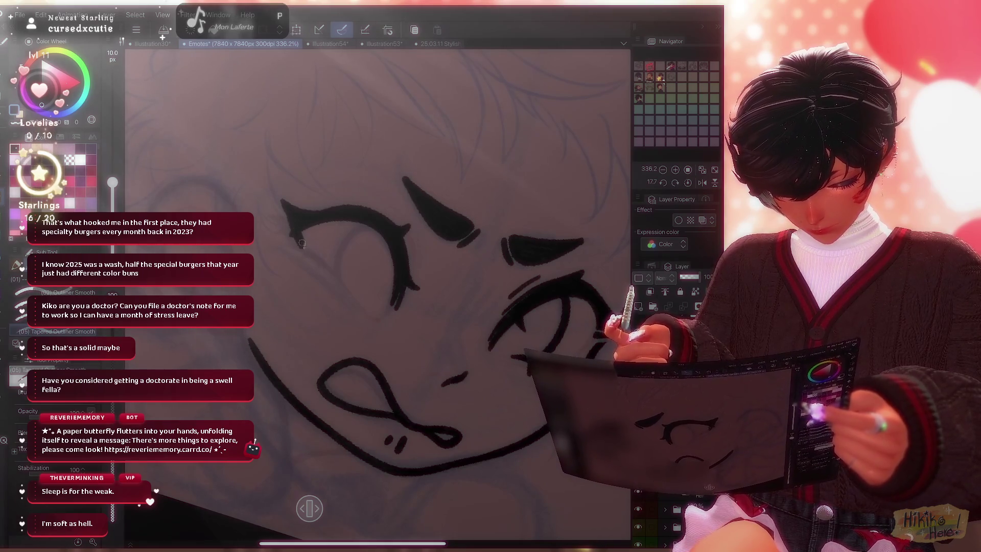
pyautogui.press('e')
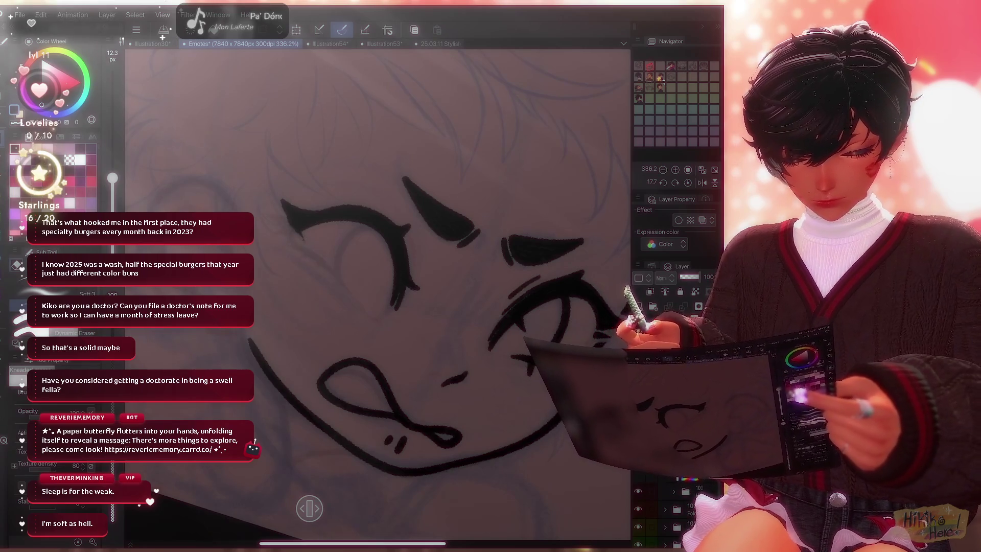
# Tidy the squinting eye's lashes and lid lines alternating pen and eraser, then view the whole sheet.
pyautogui.press('p')
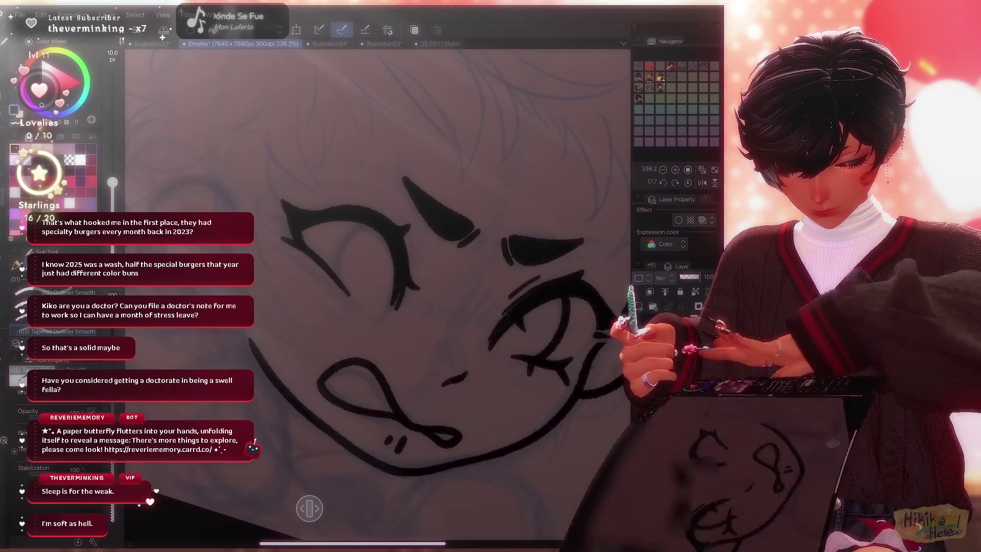
pyautogui.scroll(-5, 378, 292)
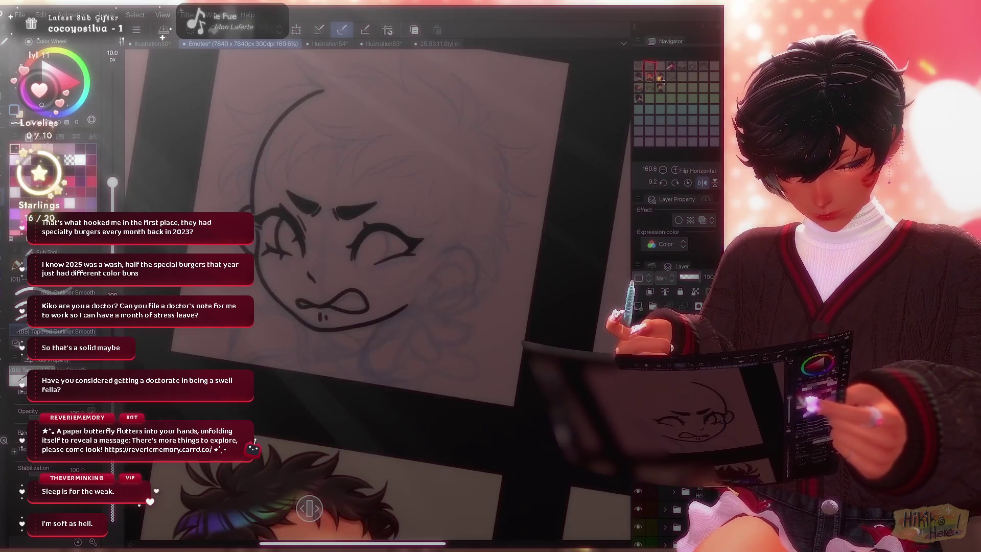
pyautogui.scroll(5, 377, 291)
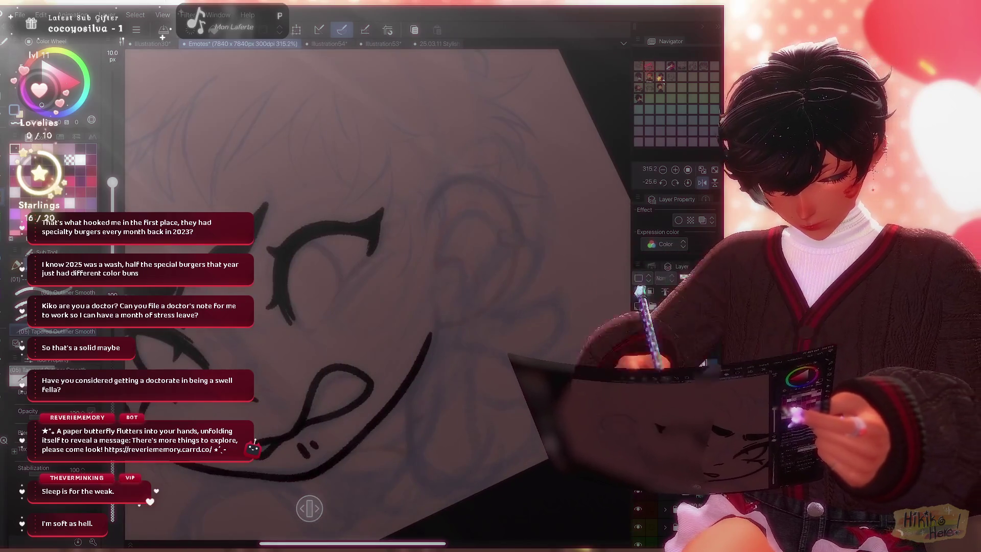
pyautogui.scroll(-4, 377, 291)
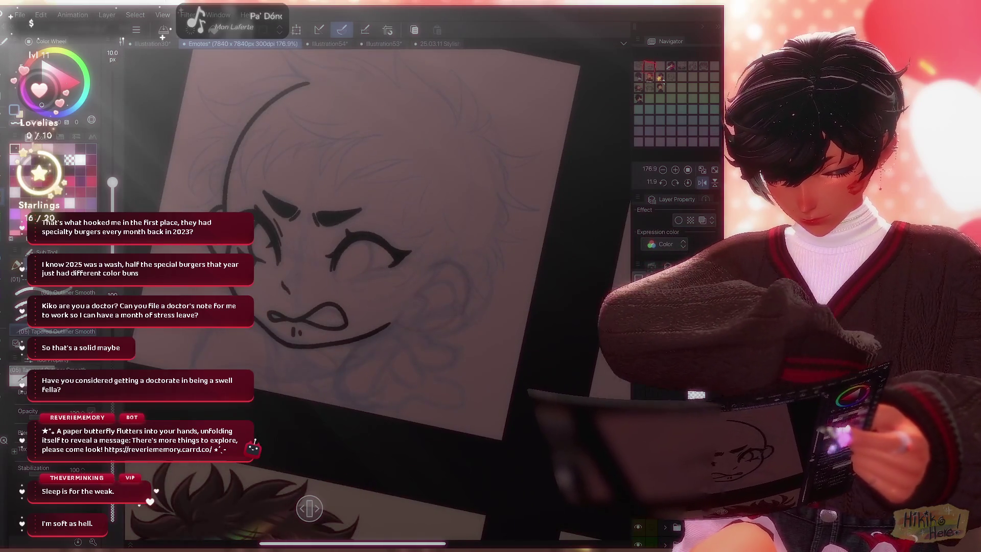
pyautogui.scroll(3, 377, 291)
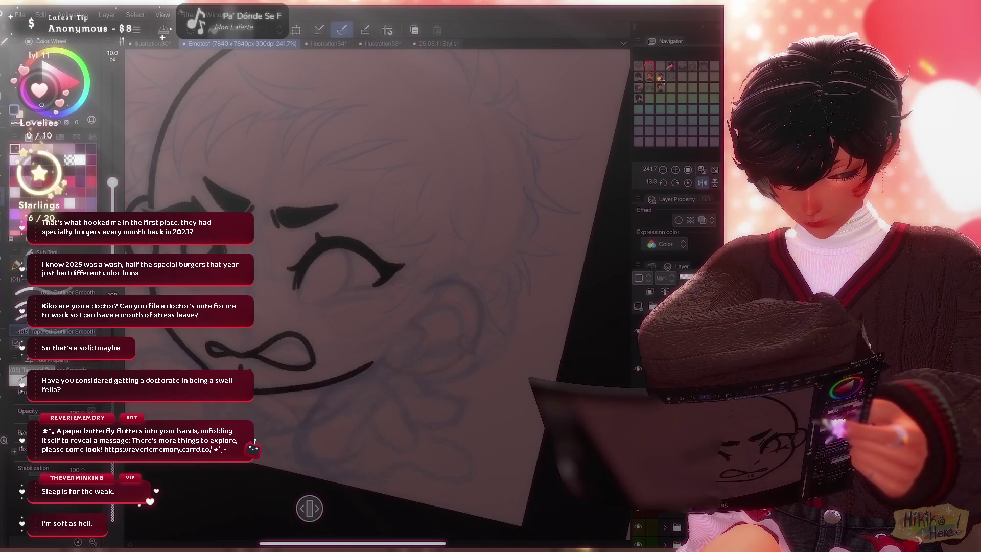
pyautogui.press('e')
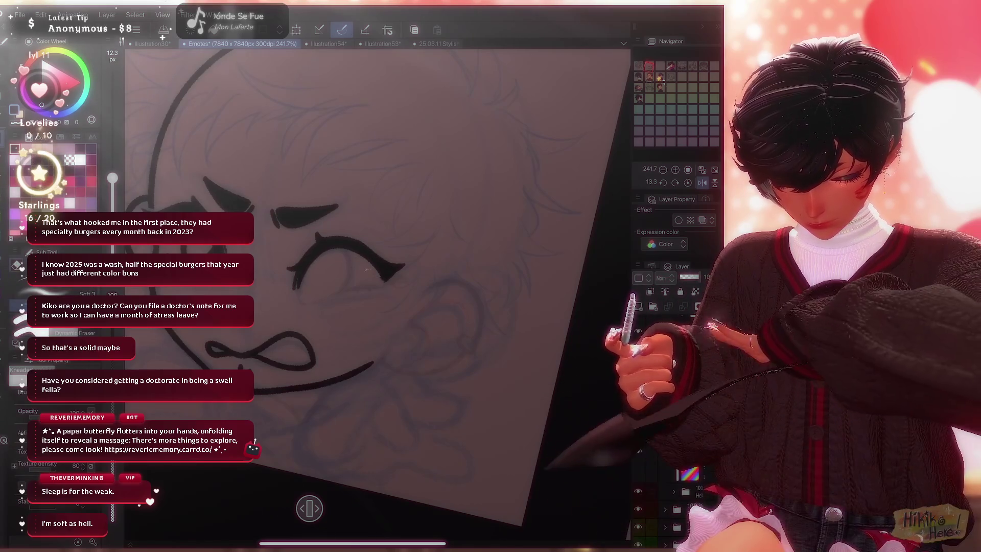
pyautogui.press('p')
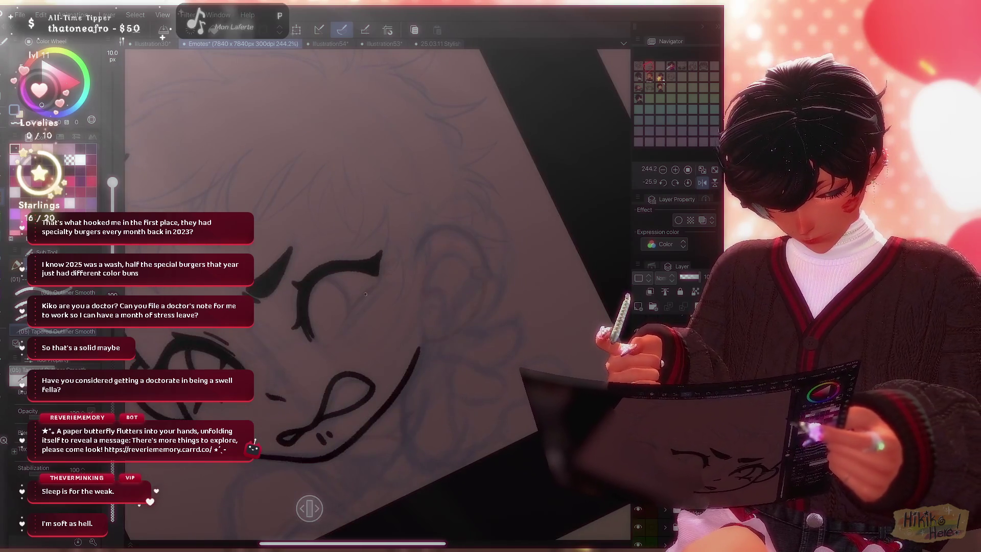
pyautogui.scroll(3, 375, 292)
pyautogui.scroll(2, 376, 291)
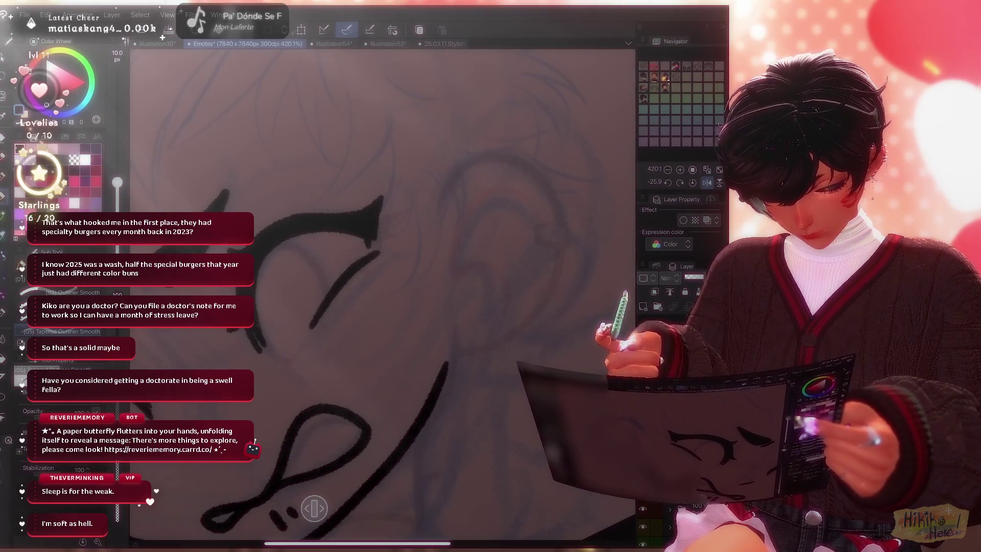
pyautogui.scroll(-3, 379, 291)
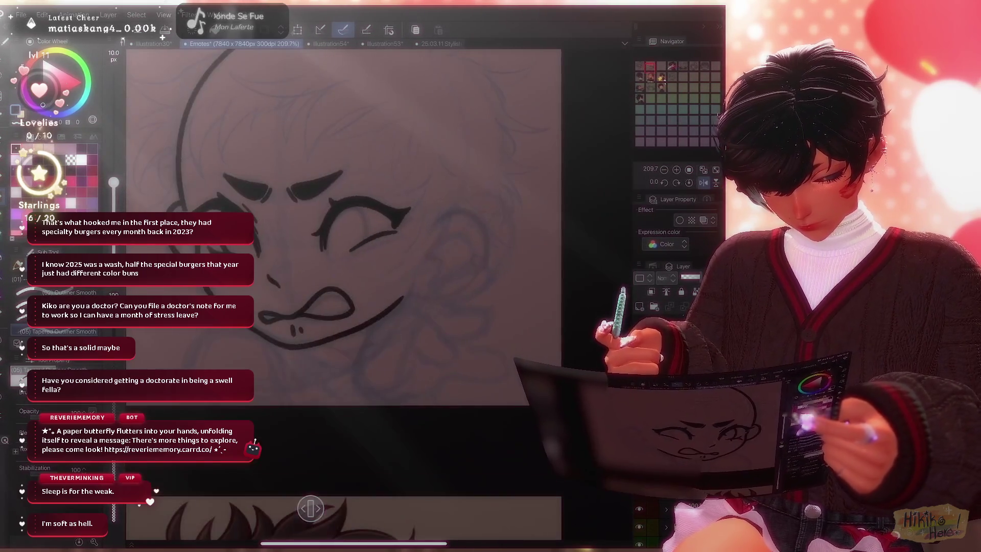
pyautogui.scroll(2, 345, 231)
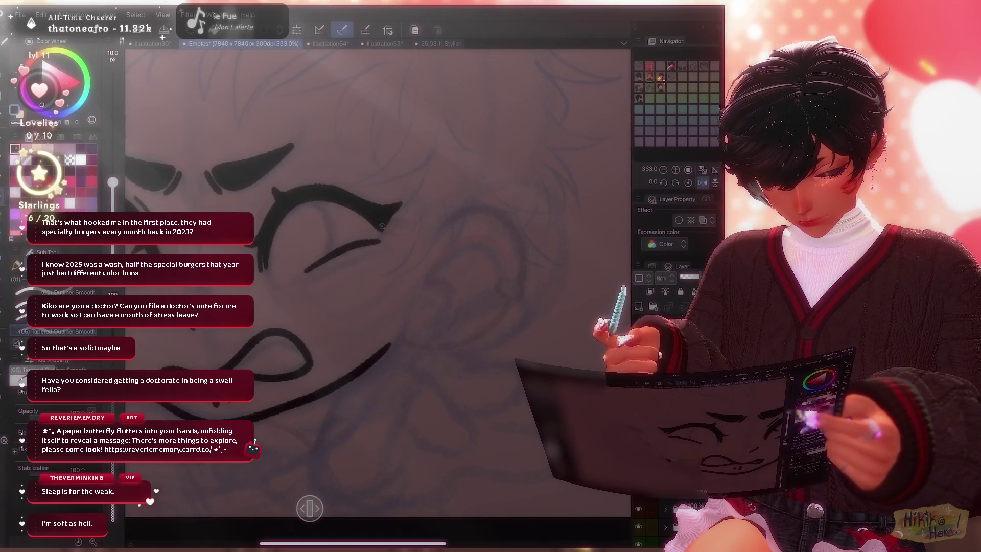
pyautogui.scroll(-1, 380, 291)
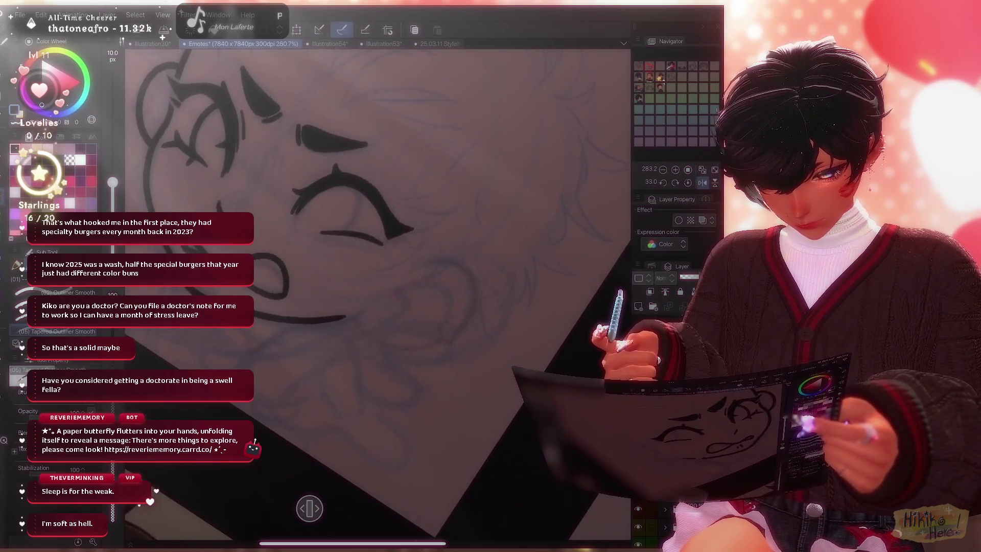
pyautogui.press('e')
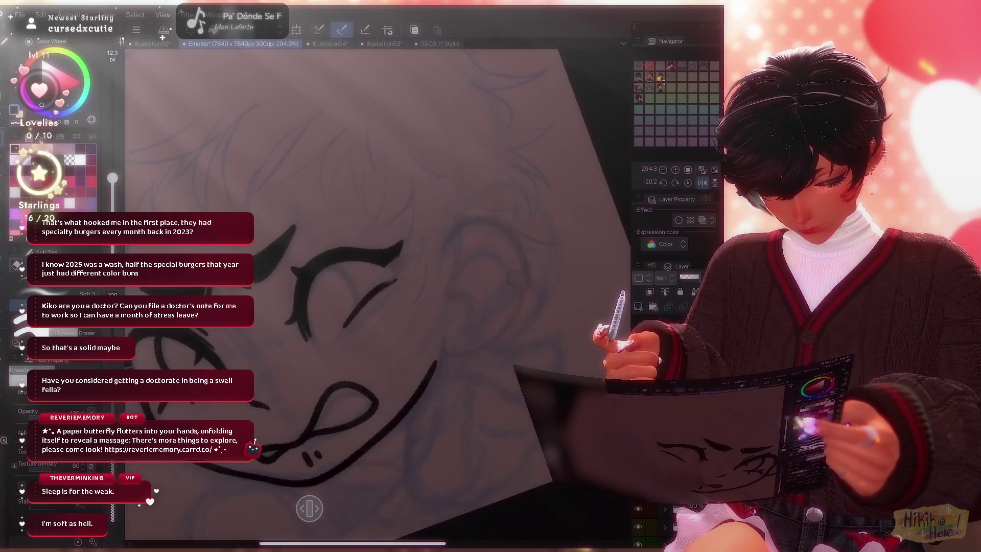
pyautogui.press('p')
pyautogui.scroll(1, 376, 292)
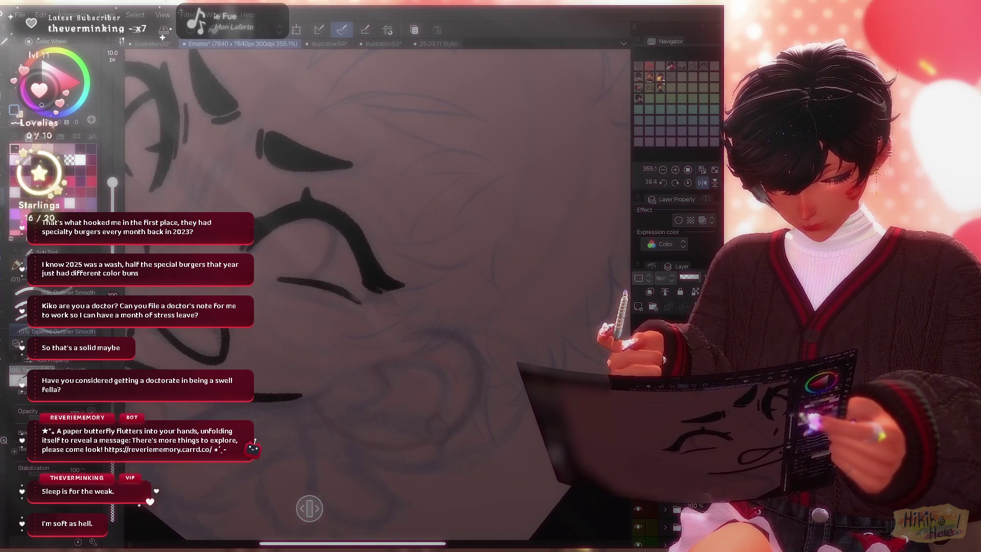
pyautogui.press('e')
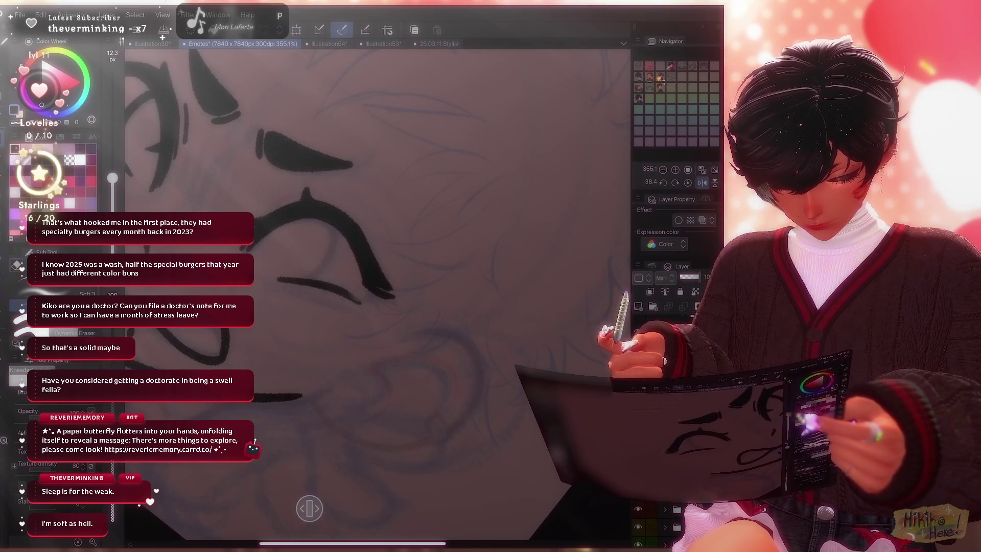
pyautogui.press('p')
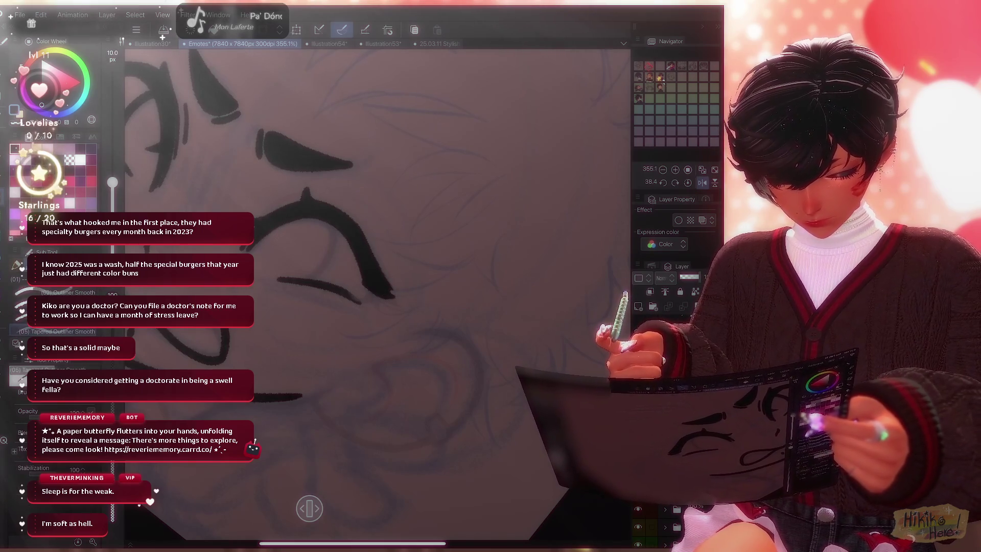
pyautogui.press('e')
pyautogui.press('p')
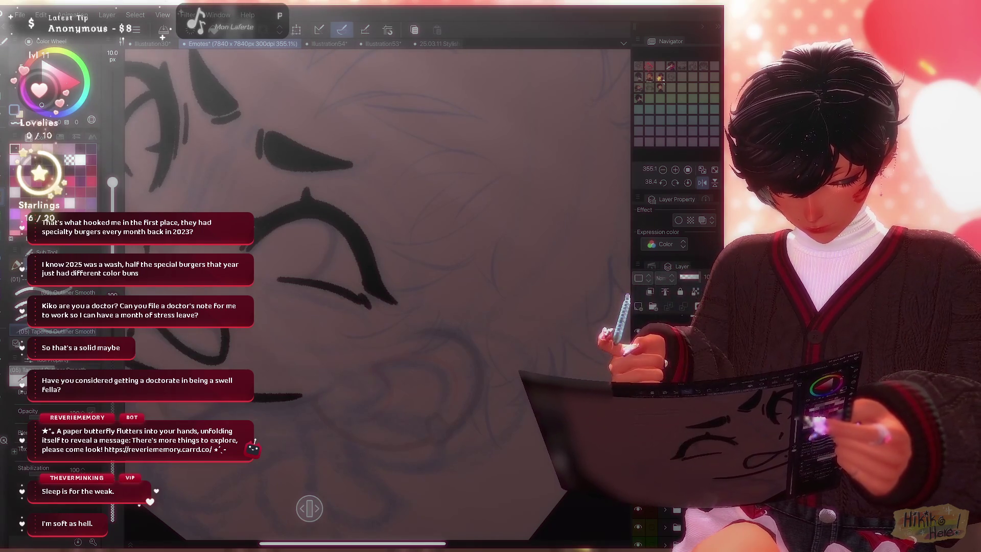
pyautogui.scroll(-3, 376, 291)
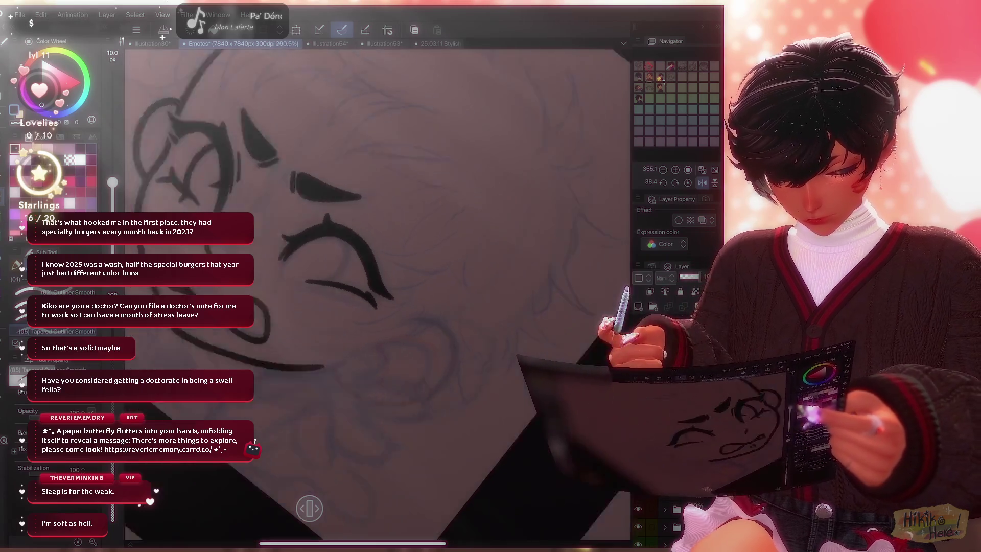
pyautogui.scroll(-3, 376, 291)
pyautogui.hotkey('ctrl', '0')
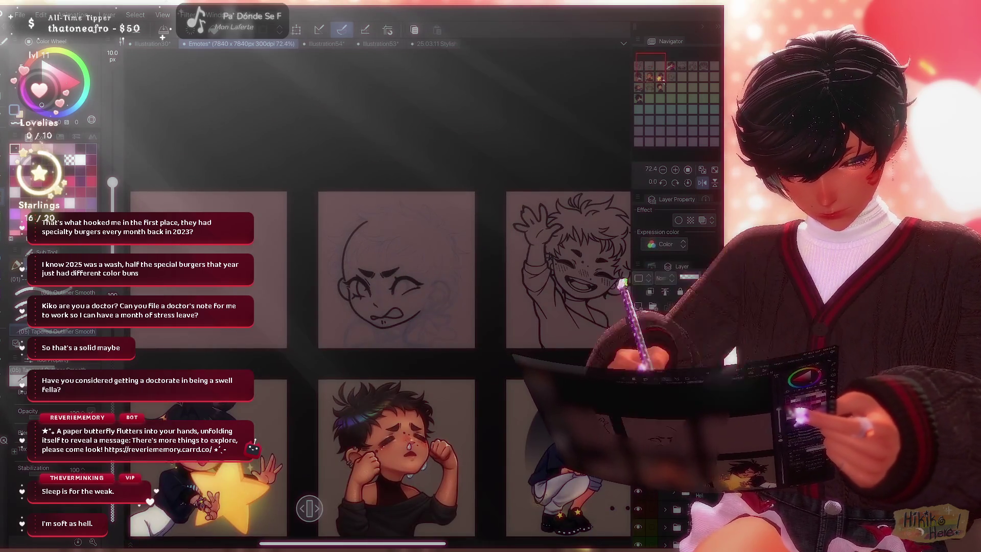
pyautogui.scroll(3, 359, 269)
pyautogui.scroll(2, 359, 268)
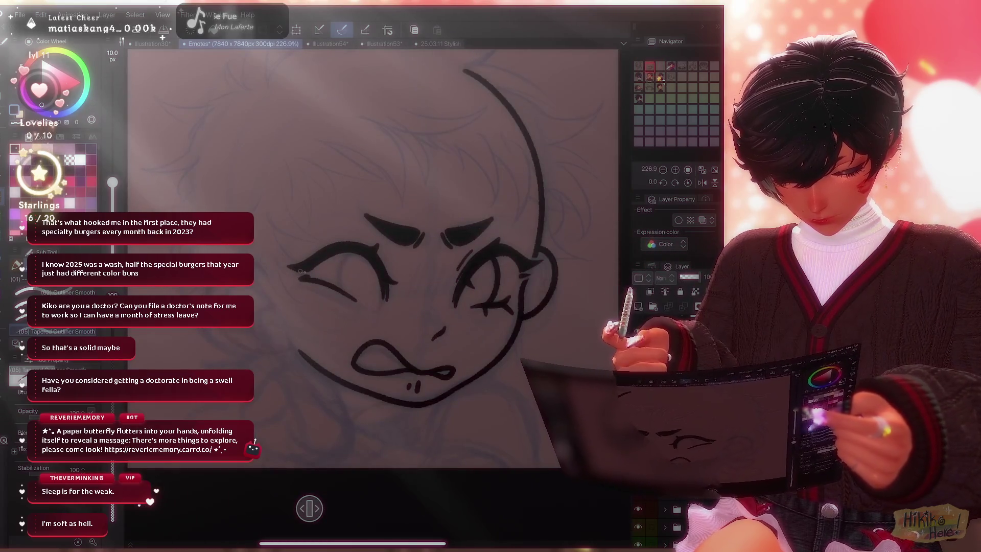
pyautogui.scroll(1, 373, 261)
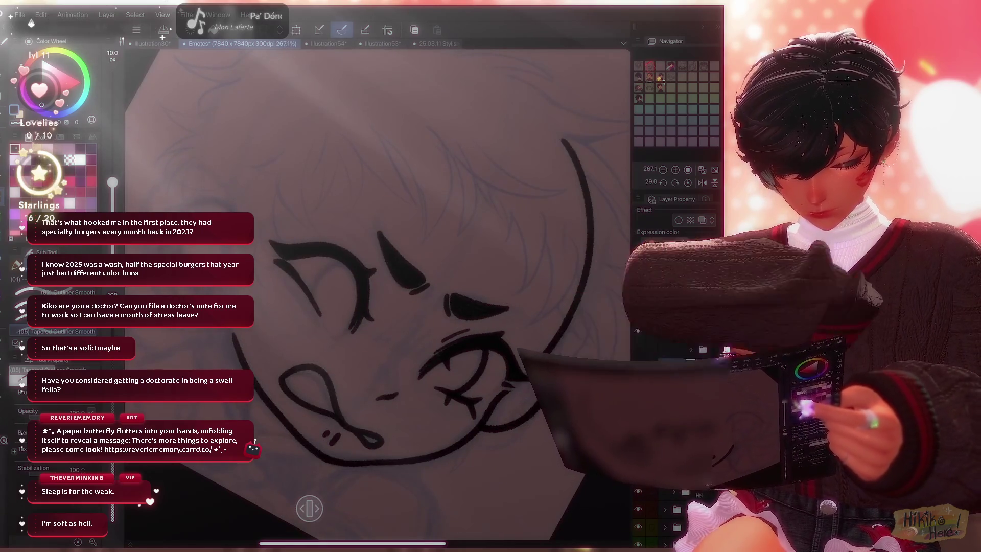
# Turn the face upright and redraw the ink line inside its left eye.
pyautogui.hotkey('ctrl', 'shift', 'r')
pyautogui.scroll(1, 377, 261)
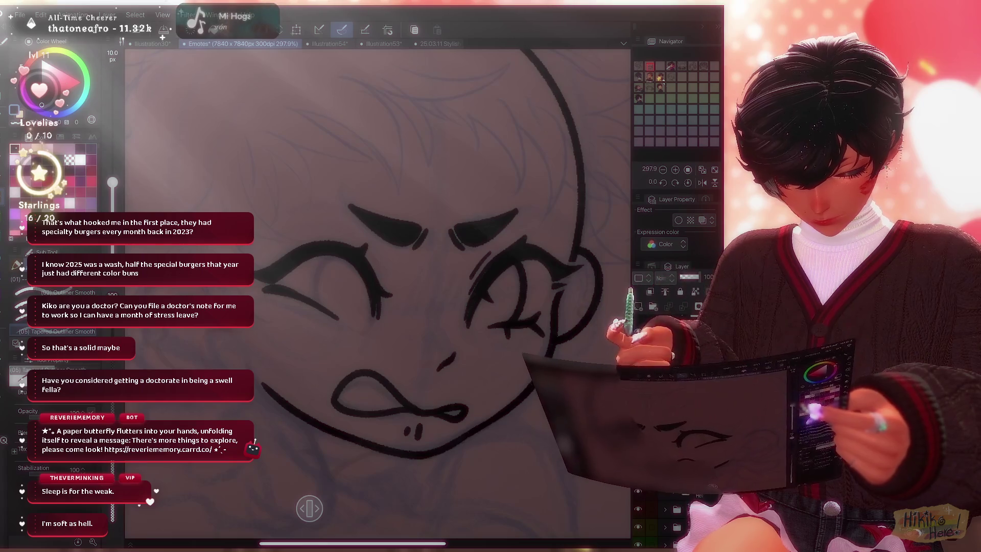
pyautogui.moveTo(331, 256); pyautogui.dragTo(317, 276)
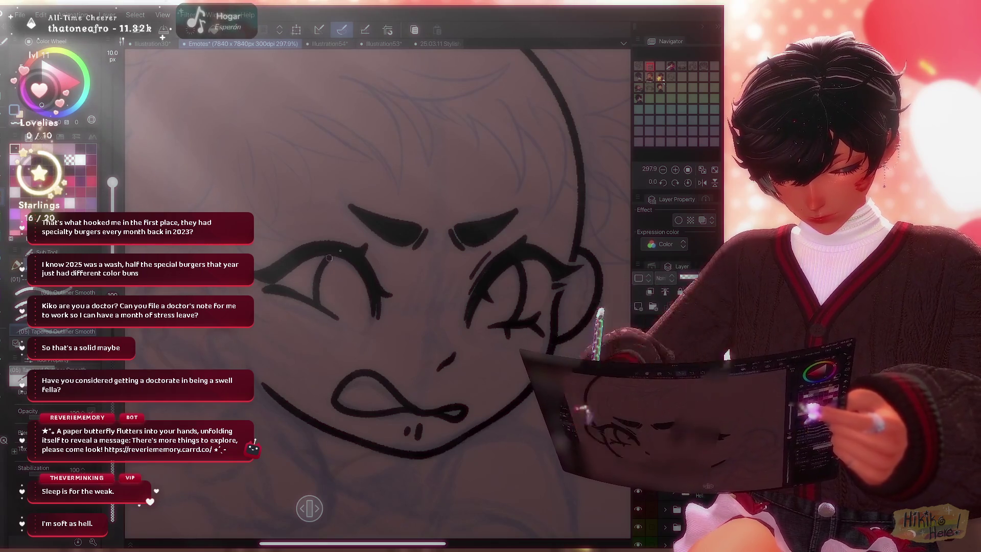
pyautogui.hotkey('ctrl', 'z')
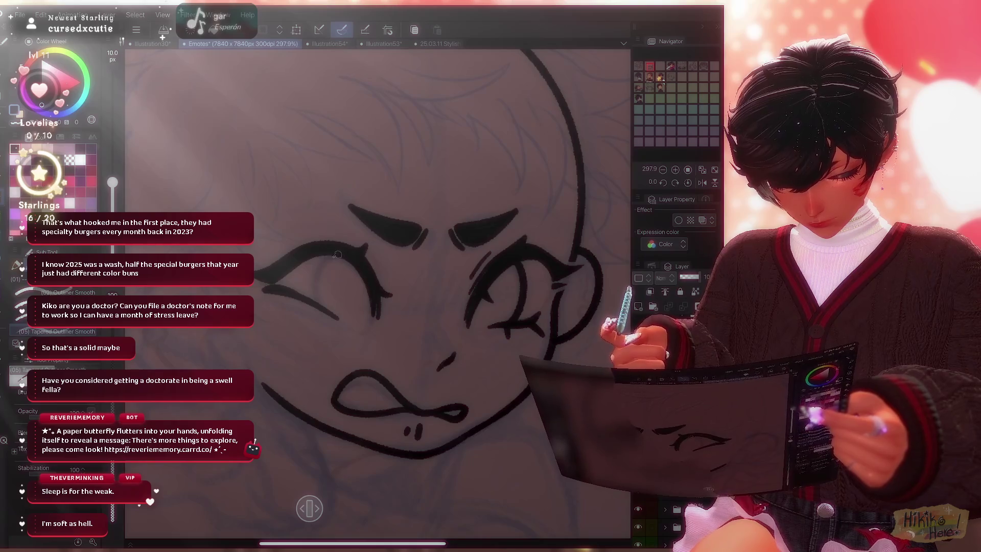
pyautogui.moveTo(332, 265); pyautogui.dragTo(321, 309)
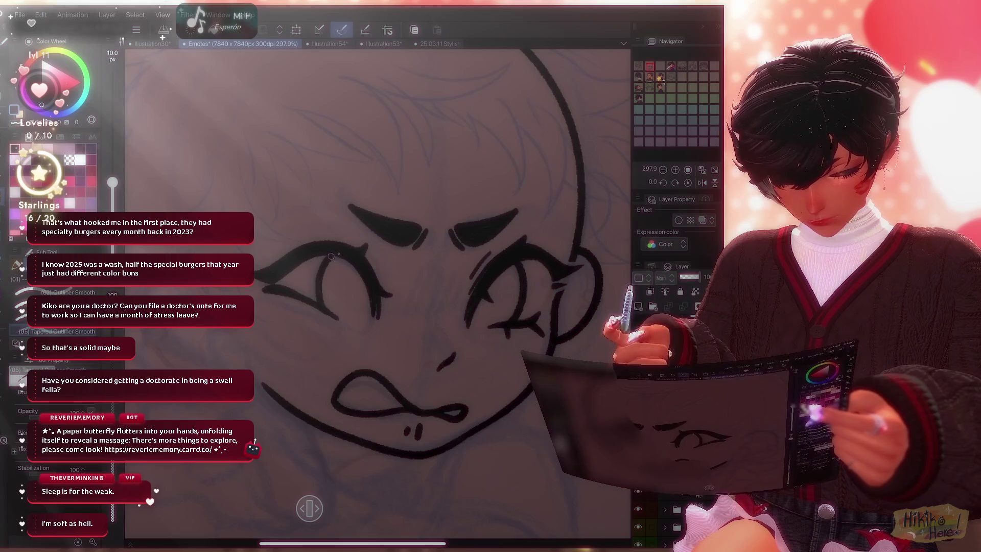
pyautogui.scroll(-5, 445, 237)
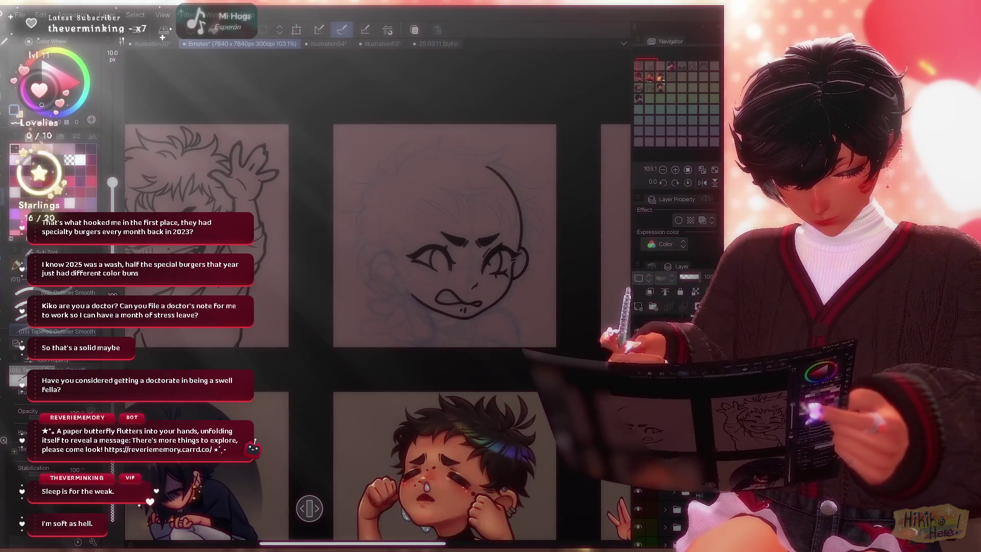
pyautogui.hscroll(5, 445, 291)
pyautogui.scroll(3, 329, 245)
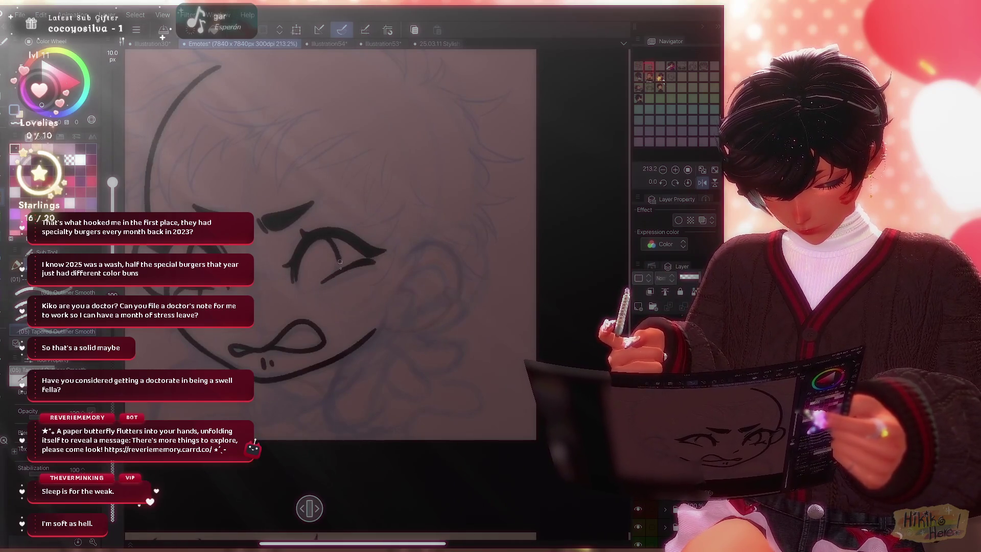
pyautogui.scroll(1, 330, 245)
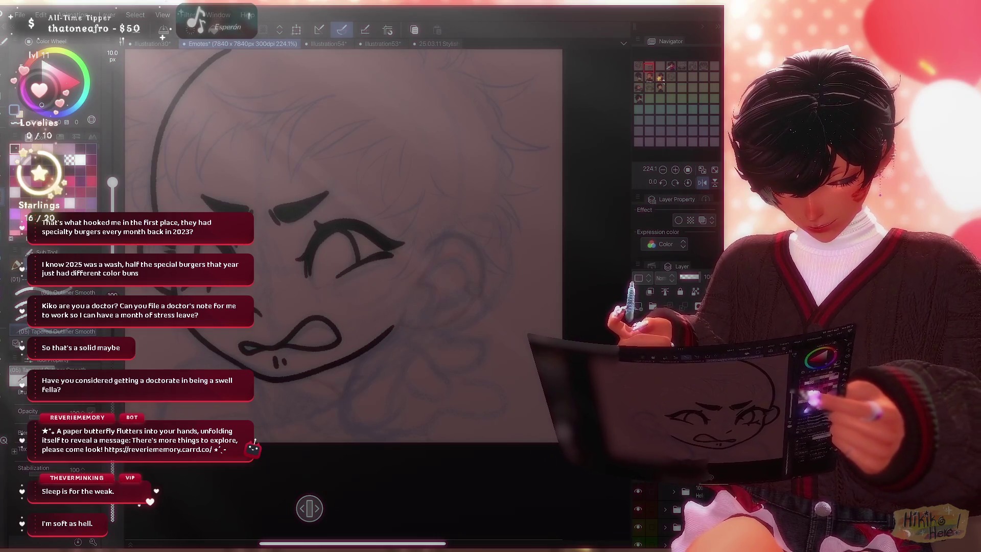
pyautogui.scroll(-5, 344, 295)
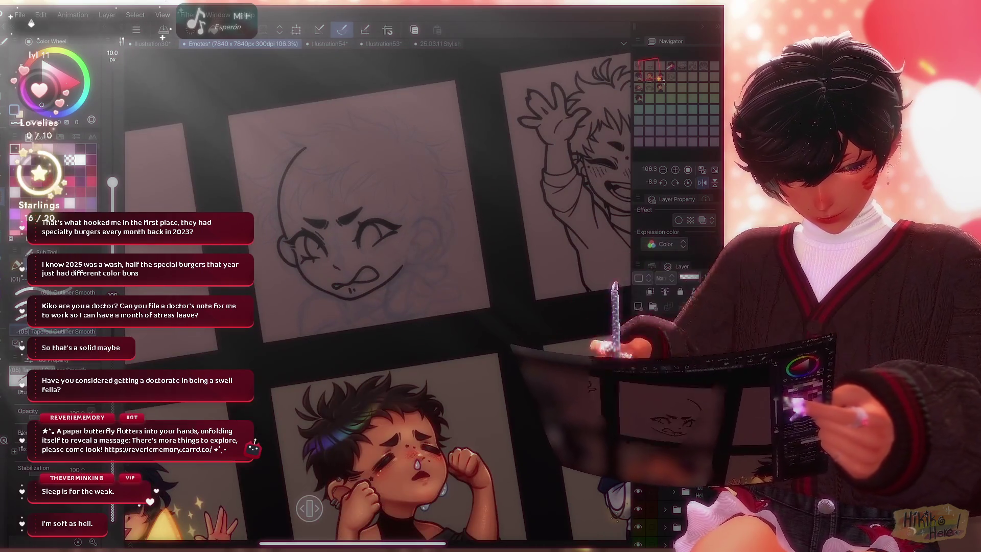
pyautogui.scroll(2, 345, 253)
pyautogui.scroll(2, 345, 253)
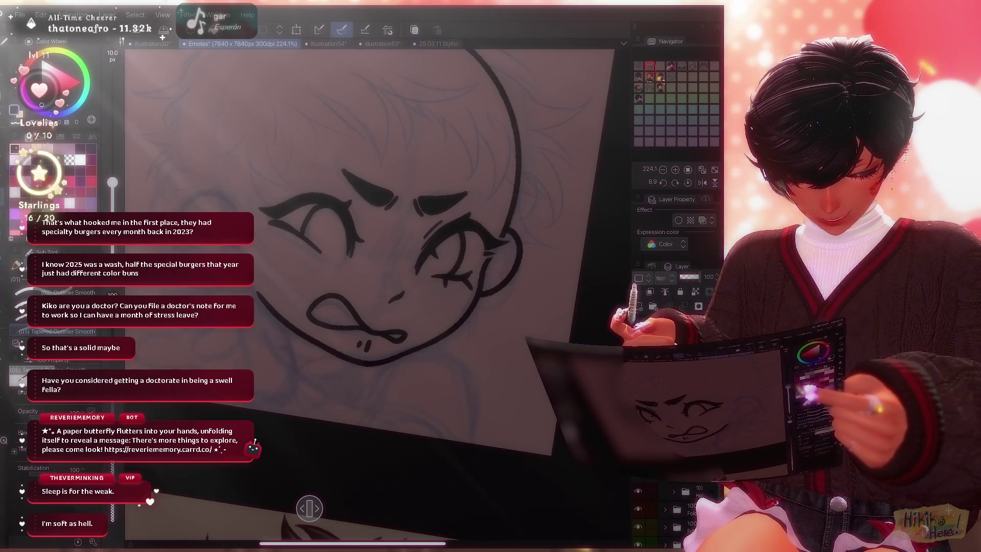
pyautogui.scroll(-3, 369, 291)
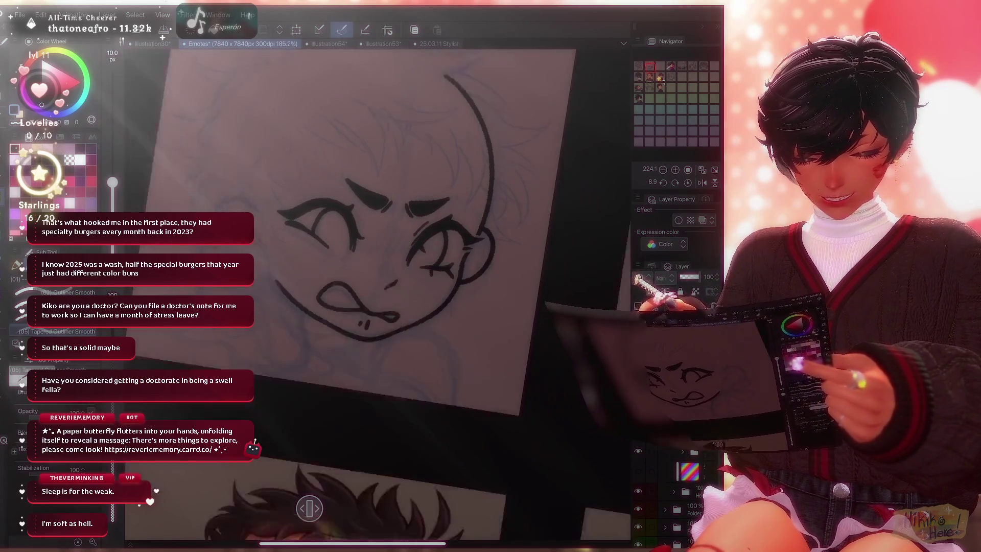
pyautogui.scroll(-2, 375, 307)
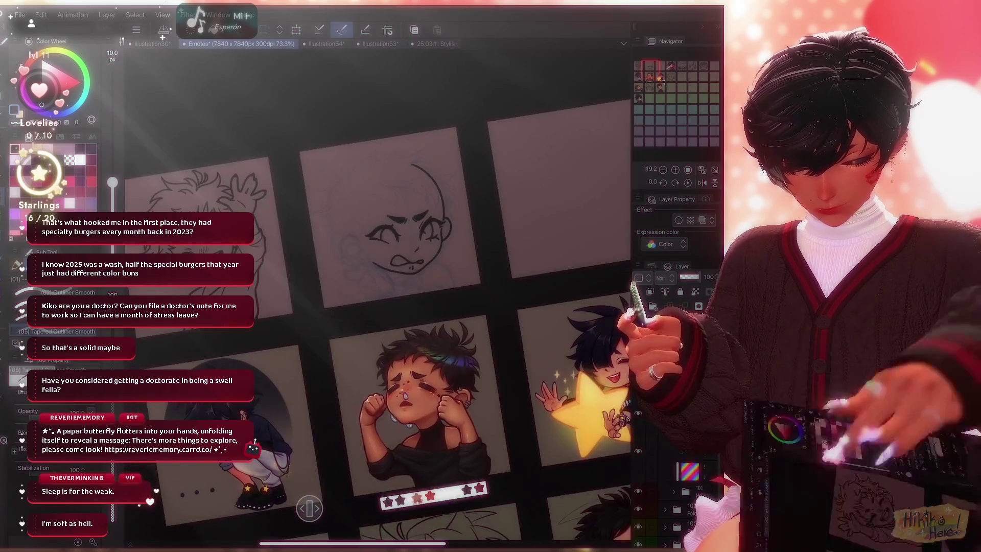
pyautogui.scroll(5, 375, 291)
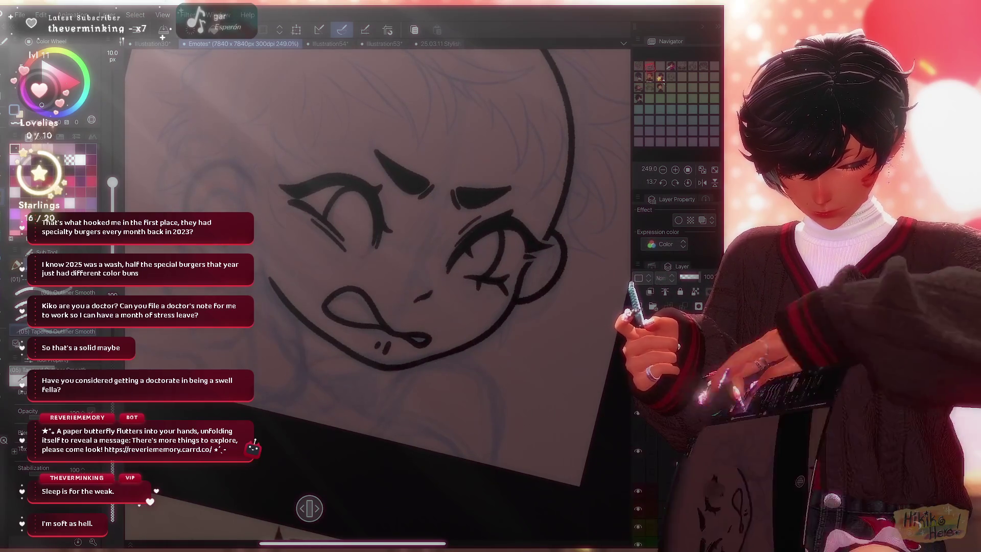
pyautogui.scroll(-2, 376, 292)
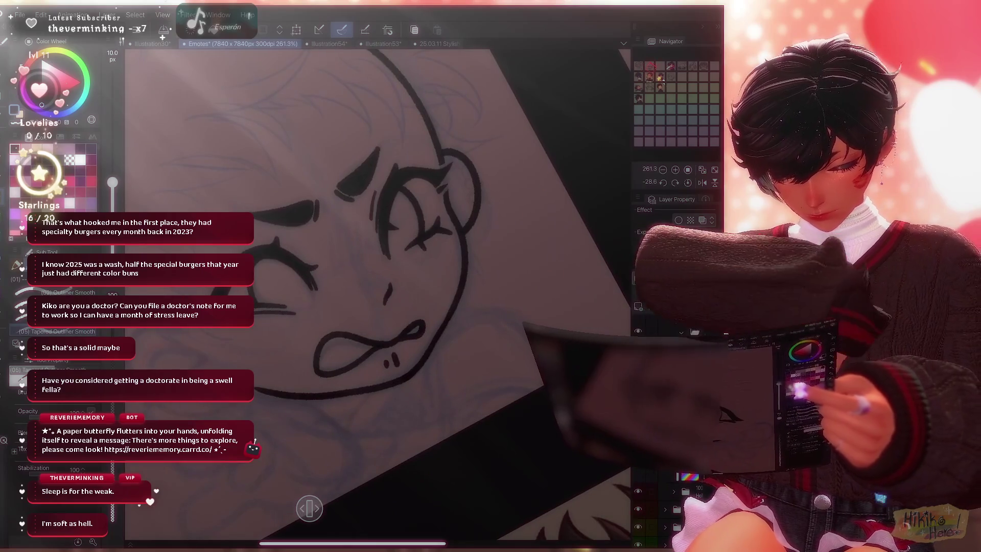
pyautogui.scroll(1, 376, 291)
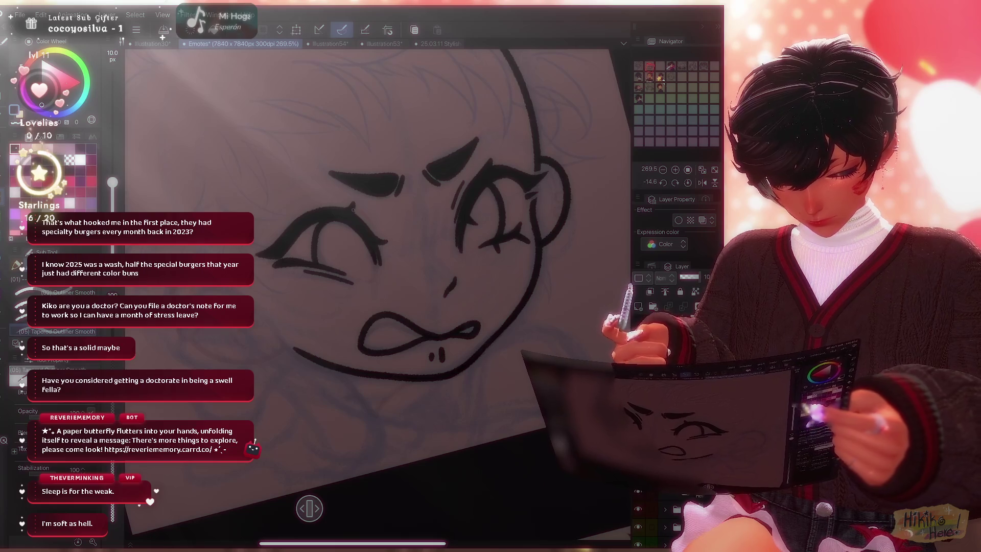
pyautogui.scroll(1, 376, 292)
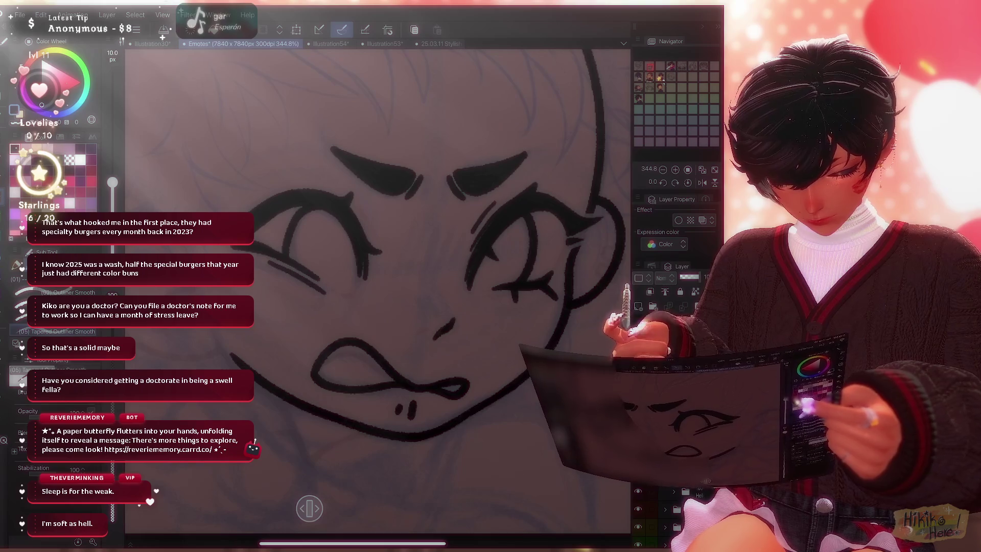
pyautogui.scroll(-5, 420, 193)
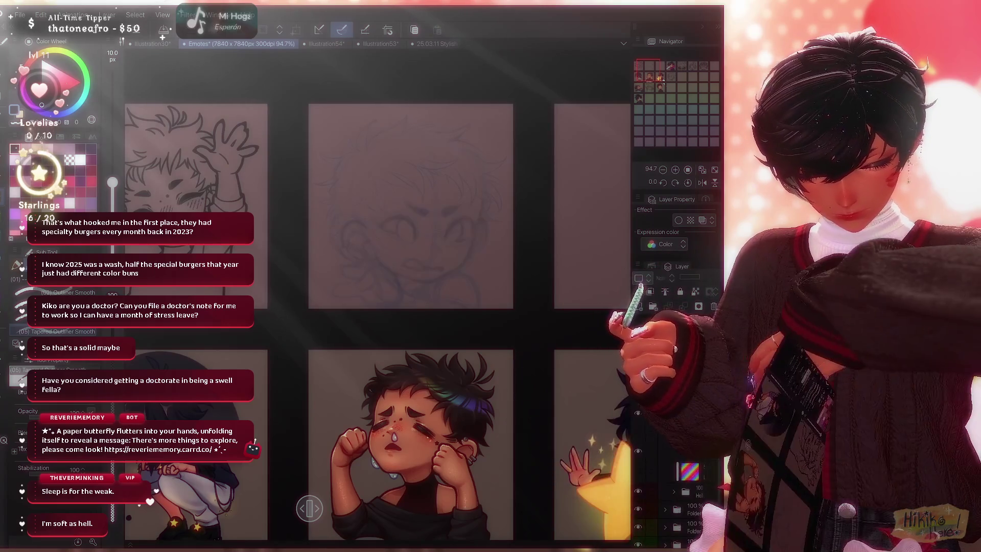
# Show the black line art again over the blue sketch and reset the Navigator view rotation.
pyautogui.hotkey('ctrl', 'y')
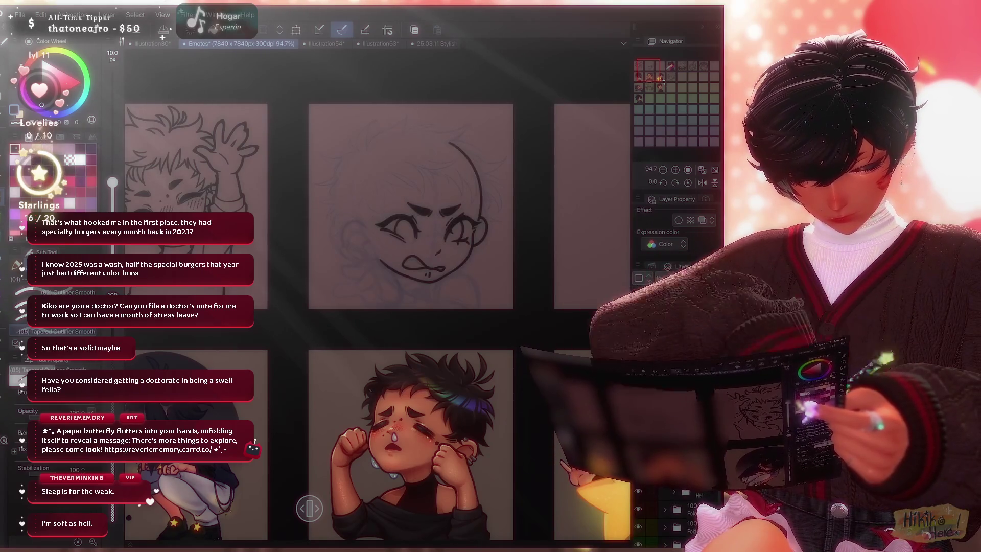
pyautogui.hotkey('ctrl', 'z')
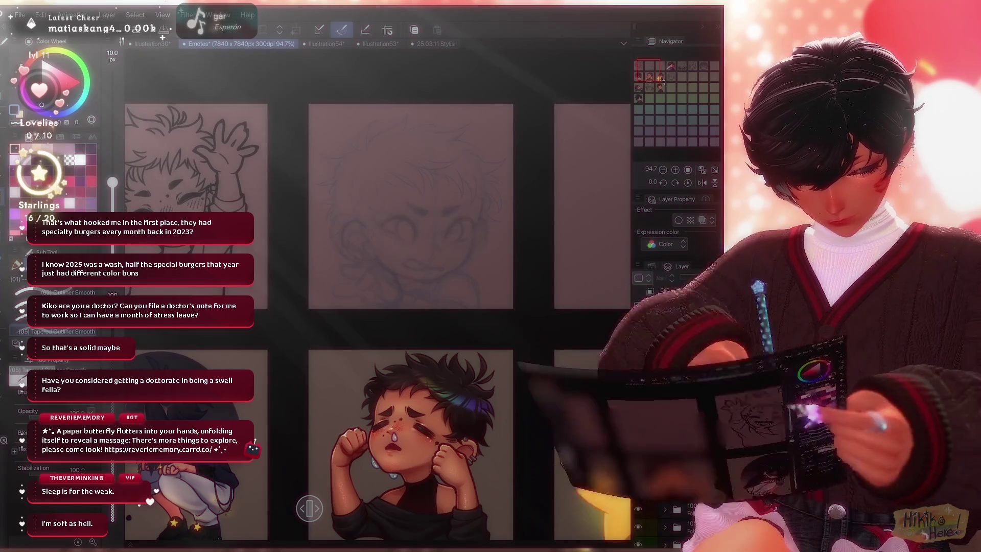
pyautogui.hotkey('ctrl', 'y')
pyautogui.scroll(5, 329, 223)
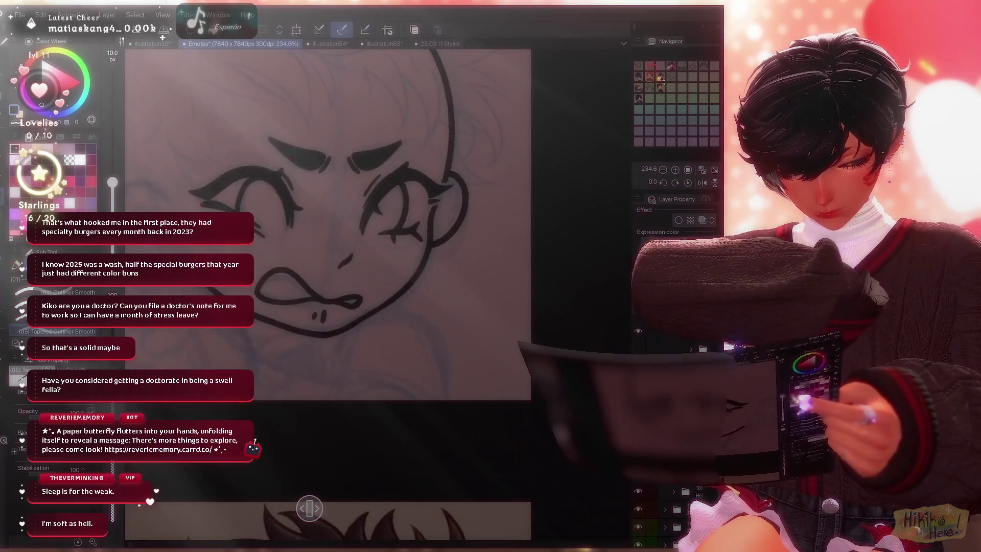
pyautogui.scroll(2, 330, 223)
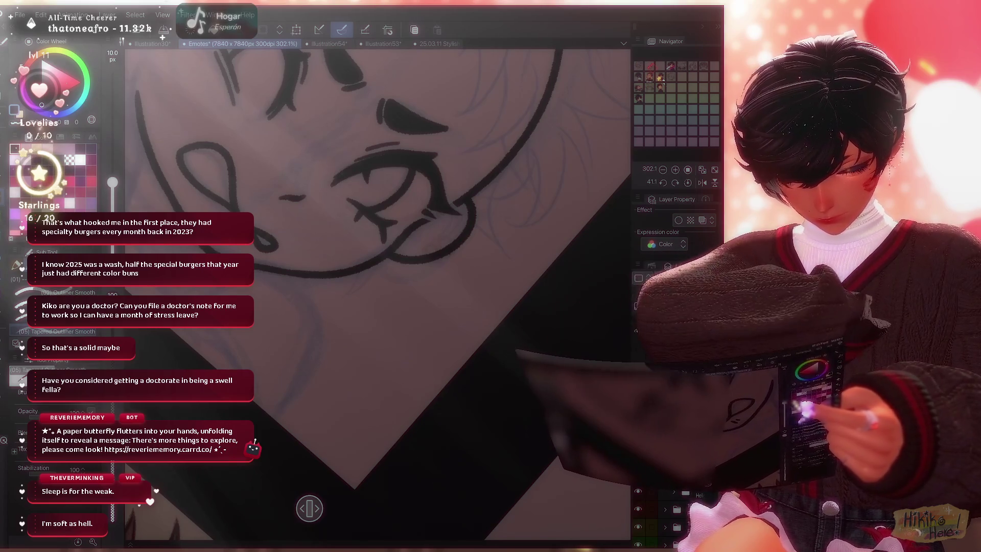
pyautogui.scroll(-3, 375, 291)
pyautogui.scroll(-2, 376, 291)
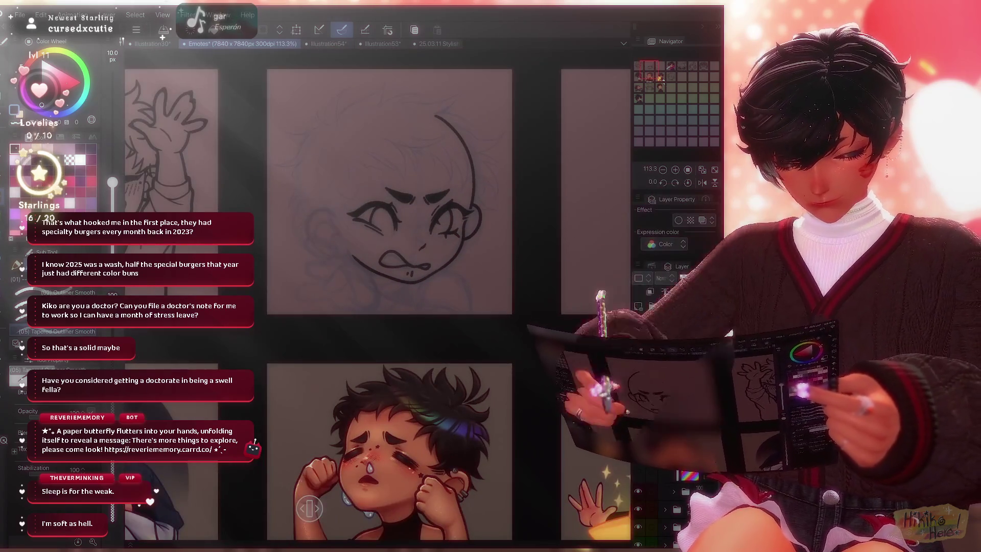
pyautogui.scroll(6, 445, 222)
pyautogui.click(651, 180)
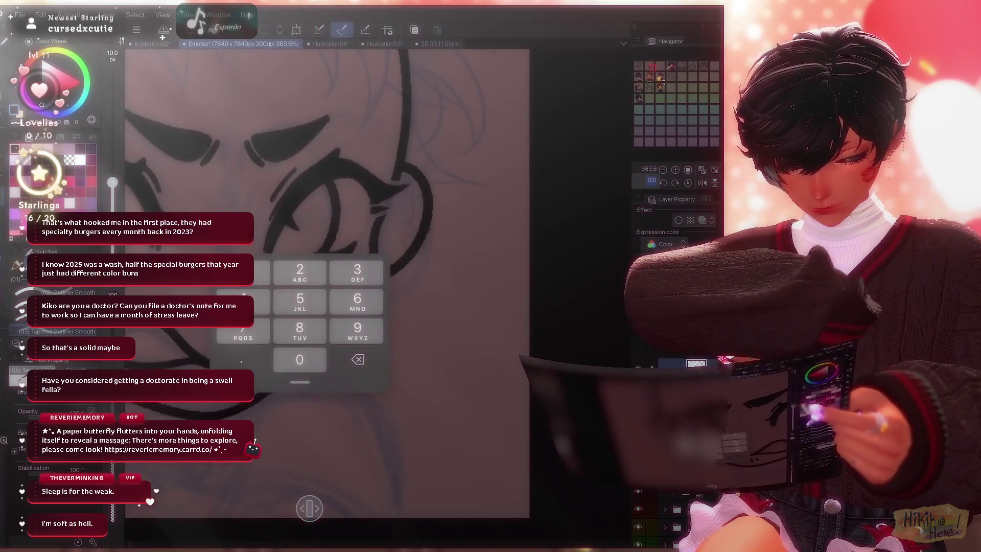
pyautogui.press('Return')
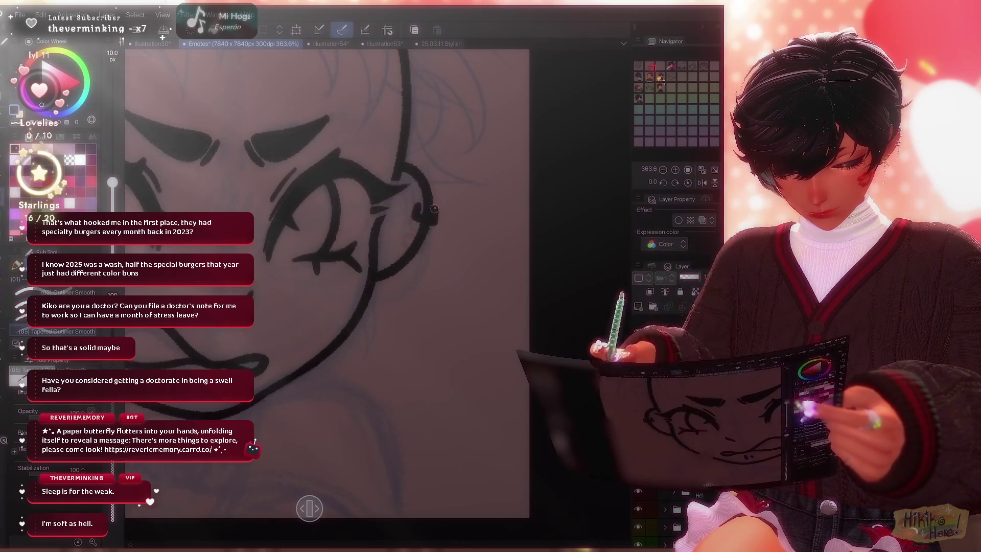
# Ink a small ring earring on the right ear, briefly swapping to the eraser and back to the pen.
pyautogui.moveTo(433, 220); pyautogui.dragTo(419, 210)
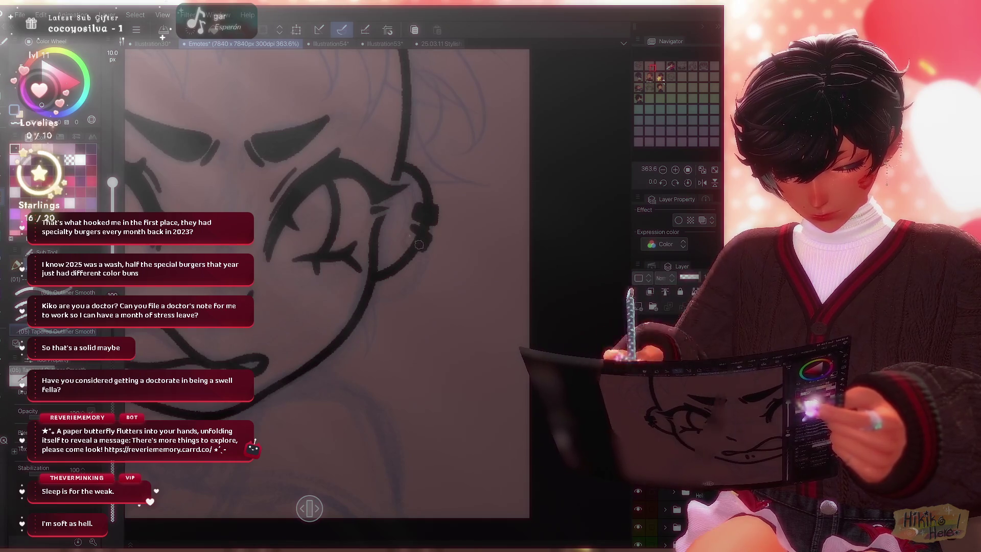
pyautogui.scroll(-5, 327, 284)
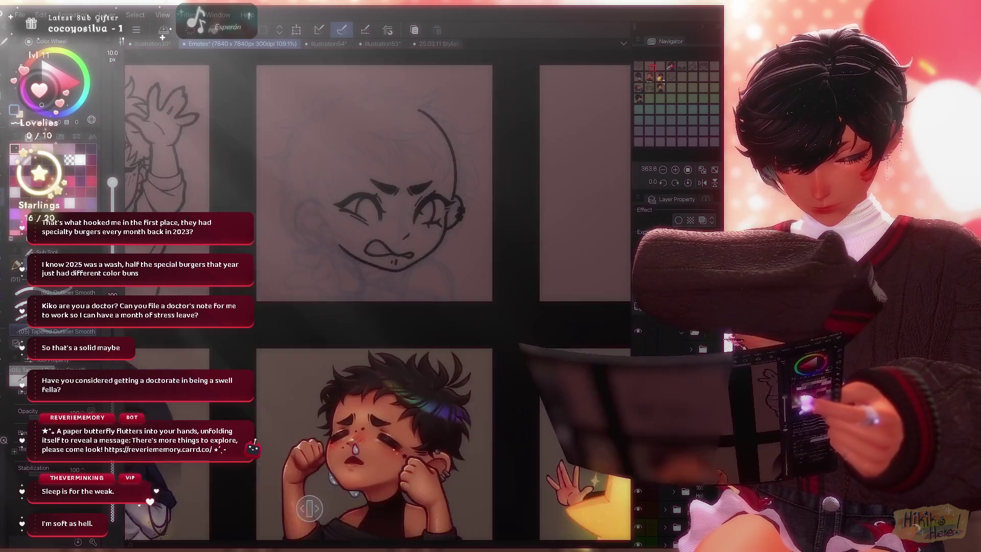
pyautogui.scroll(4, 327, 284)
pyautogui.scroll(2, 376, 284)
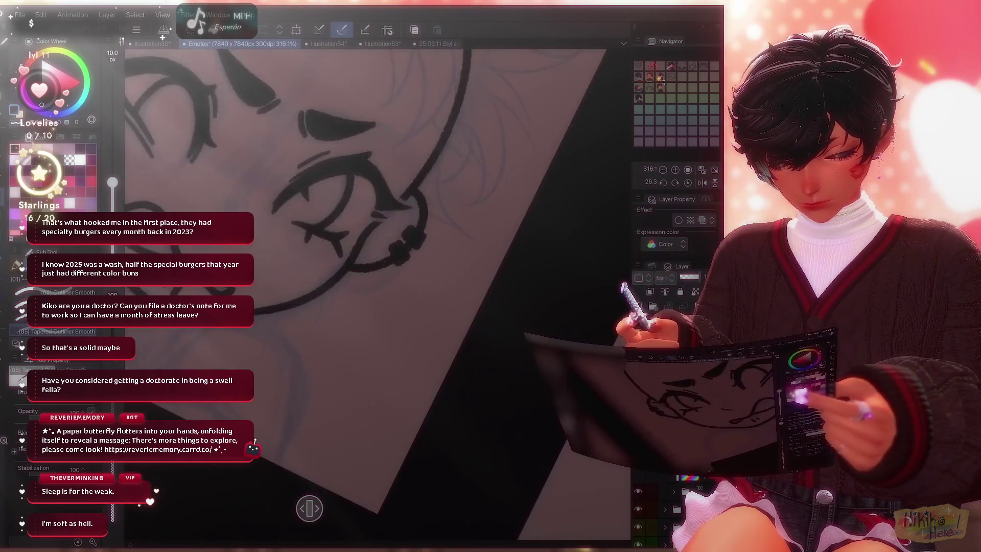
pyautogui.press('e')
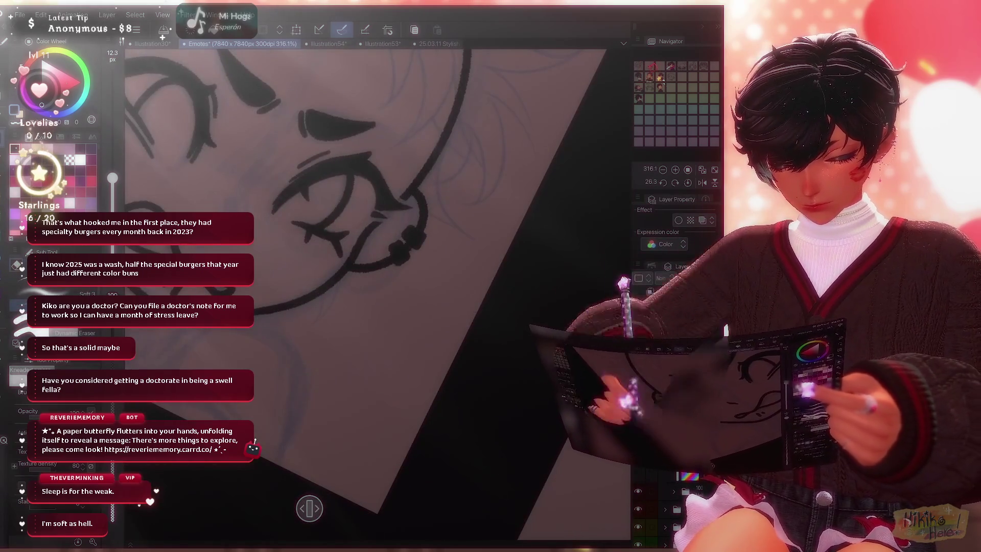
pyautogui.press('p')
pyautogui.scroll(-4, 376, 291)
pyautogui.scroll(1, 376, 283)
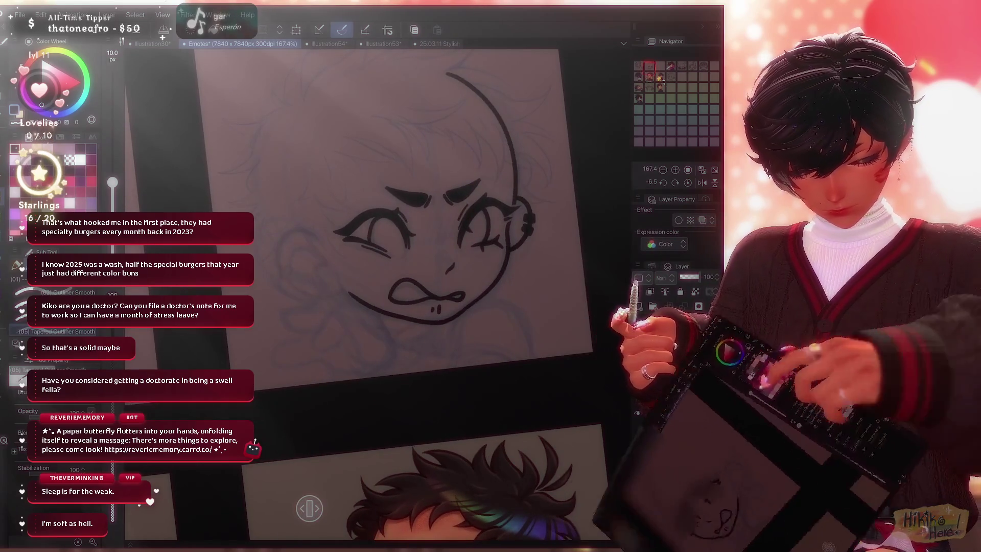
pyautogui.scroll(1, 345, 230)
pyautogui.scroll(1, 345, 230)
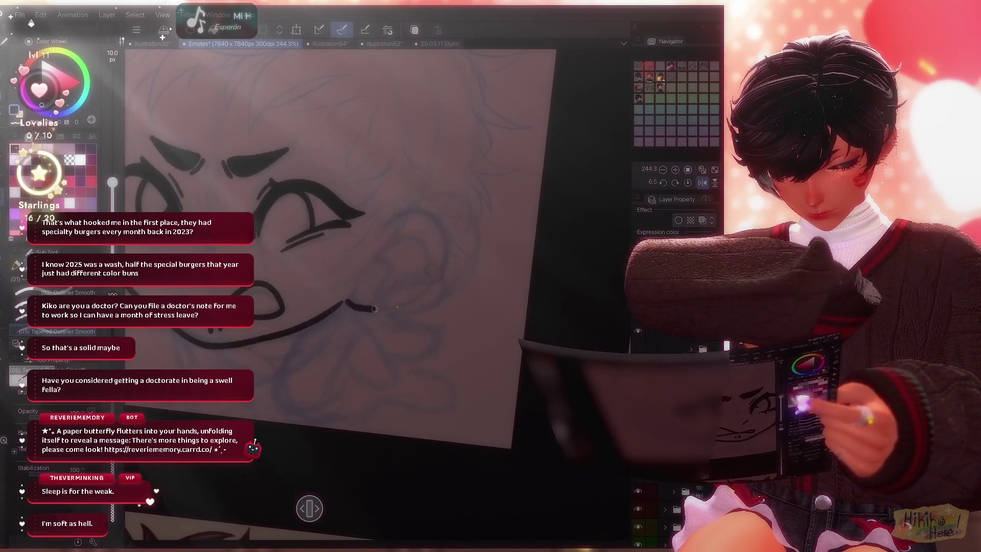
# Undo a stray jaw curve, then mirror and rotate the canvas for drawing the left ear.
pyautogui.moveTo(392, 206); pyautogui.dragTo(348, 305)
pyautogui.hotkey('ctrl', 'z')
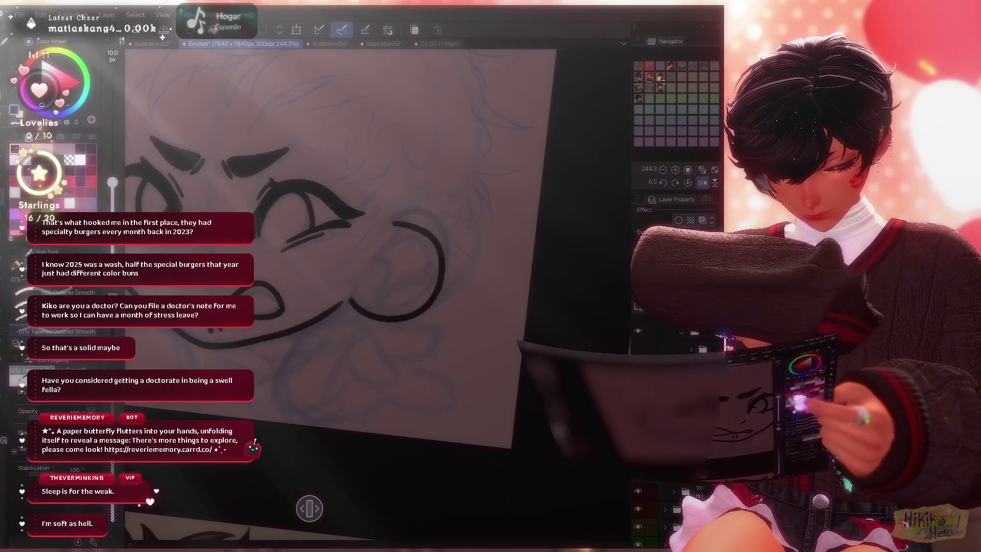
pyautogui.click(702, 181)
pyautogui.moveTo(399, 230); pyautogui.dragTo(329, 278)
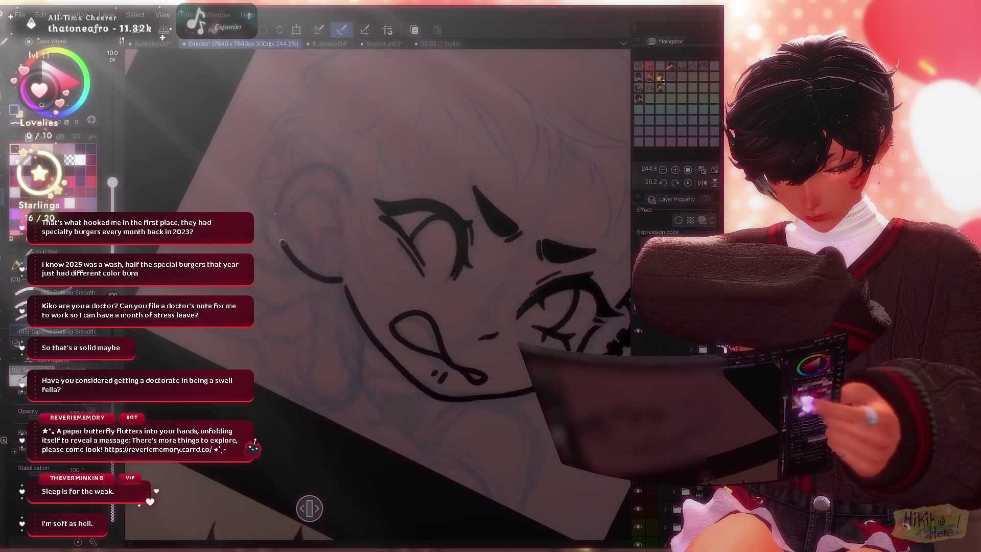
# Ink the left ear's outer curve and extend the face outline toward it.
pyautogui.moveTo(286, 189); pyautogui.dragTo(322, 177)
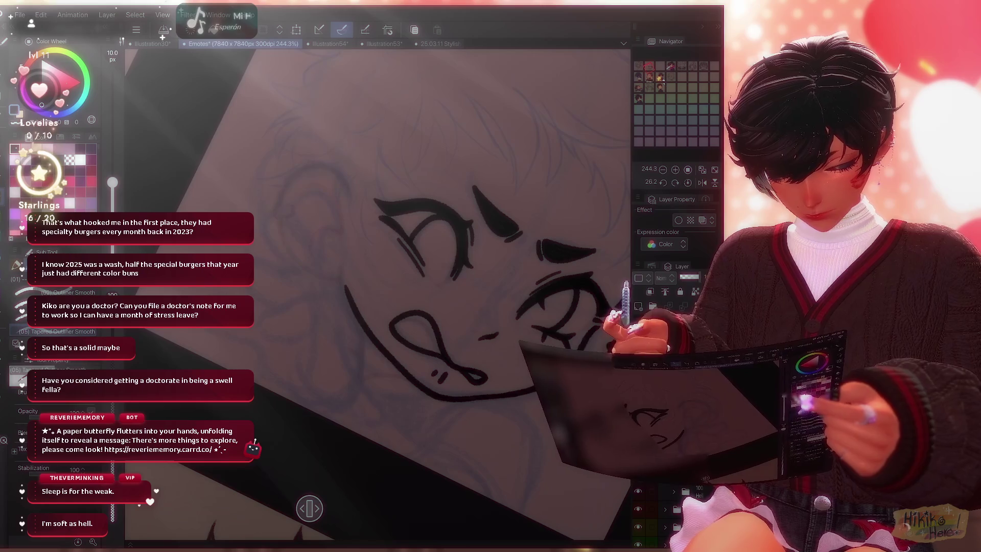
pyautogui.moveTo(344, 284); pyautogui.dragTo(278, 227)
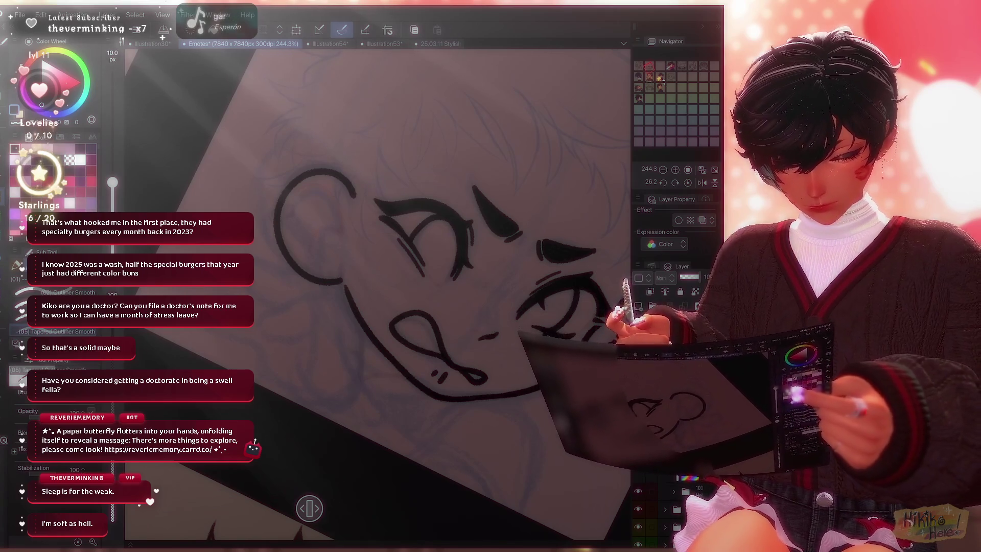
pyautogui.scroll(-5, 375, 292)
pyautogui.scroll(4, 377, 292)
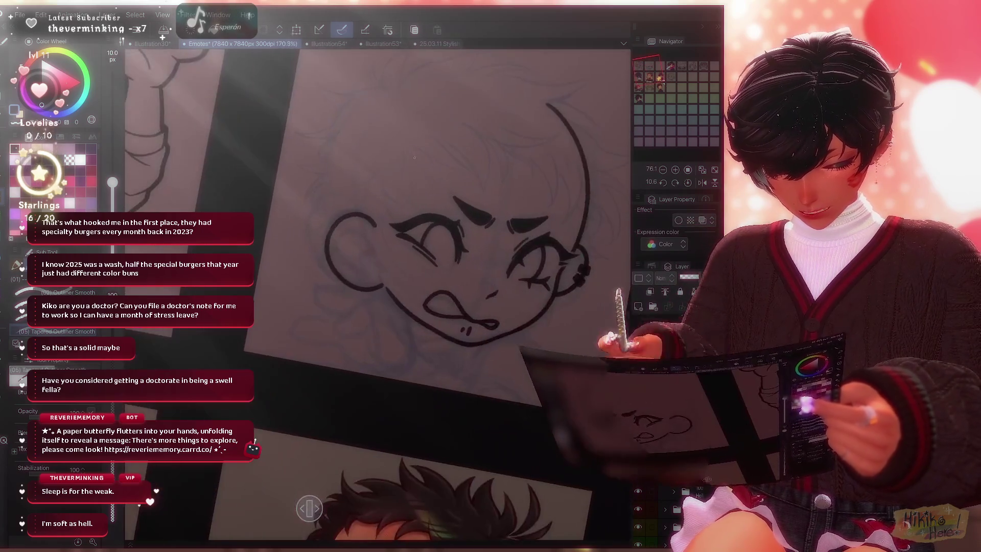
pyautogui.scroll(2, 441, 230)
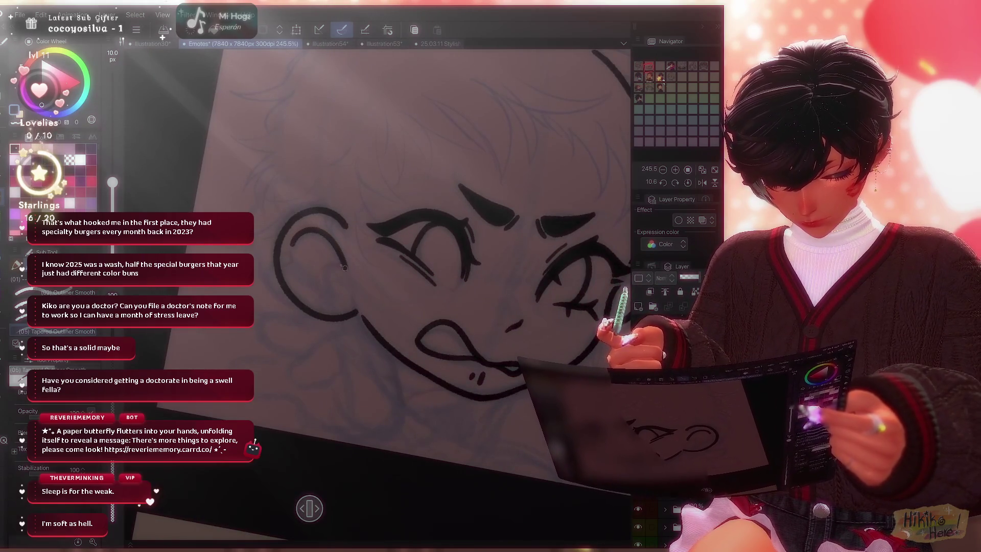
pyautogui.scroll(-2, 375, 291)
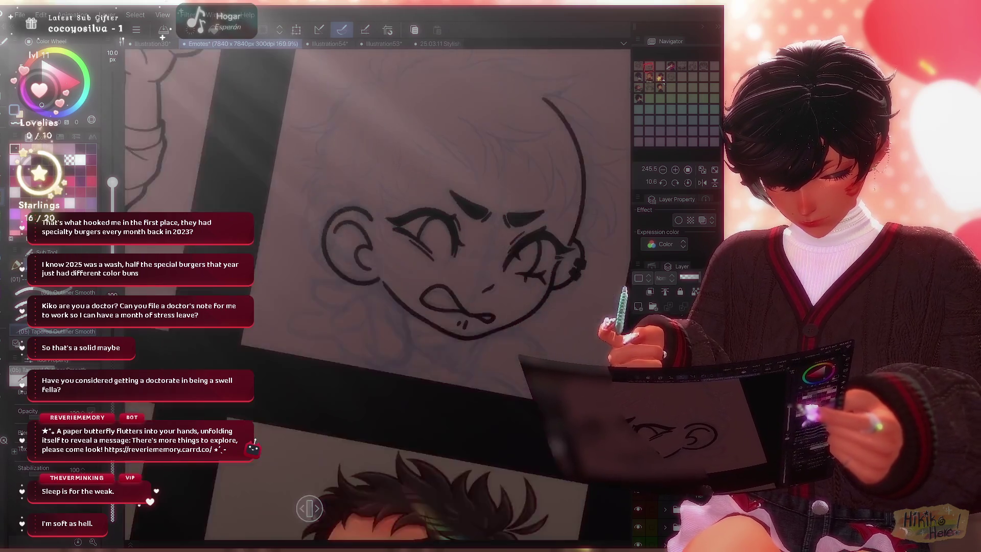
pyautogui.scroll(-2, 376, 291)
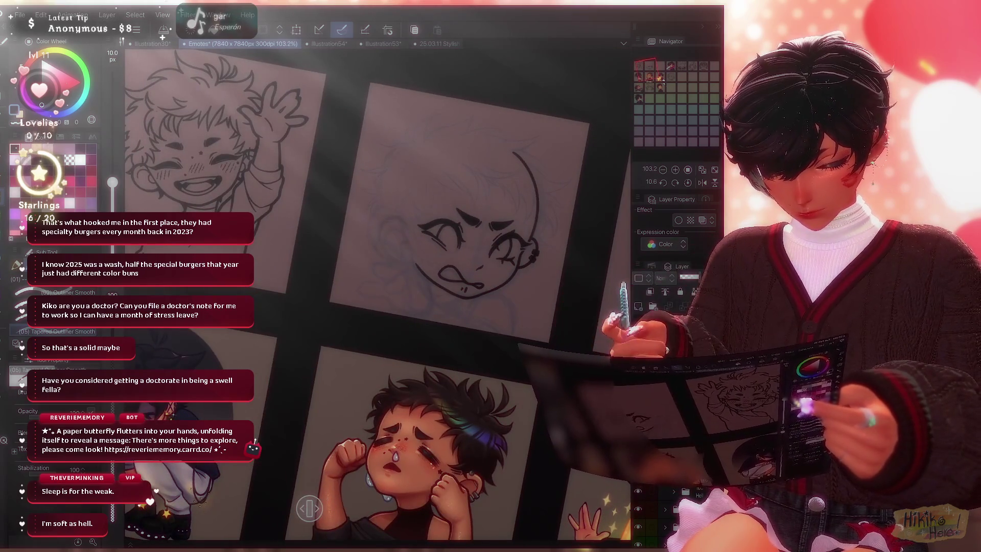
pyautogui.scroll(3, 475, 246)
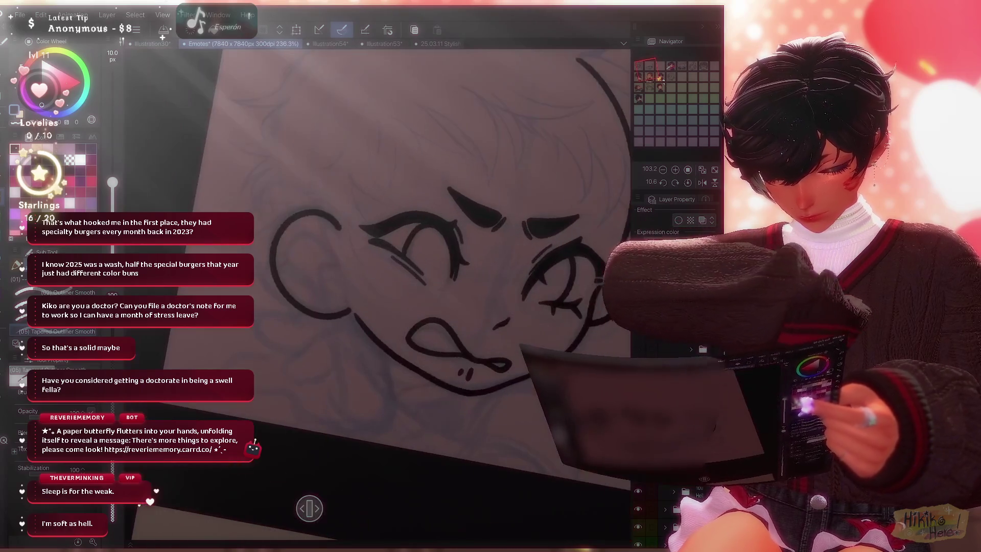
# Add the inner curl inside the left ear with a thinner brush, then thicken the brush two steps.
pyautogui.press('[')
pyautogui.press('[')
pyautogui.press('[')
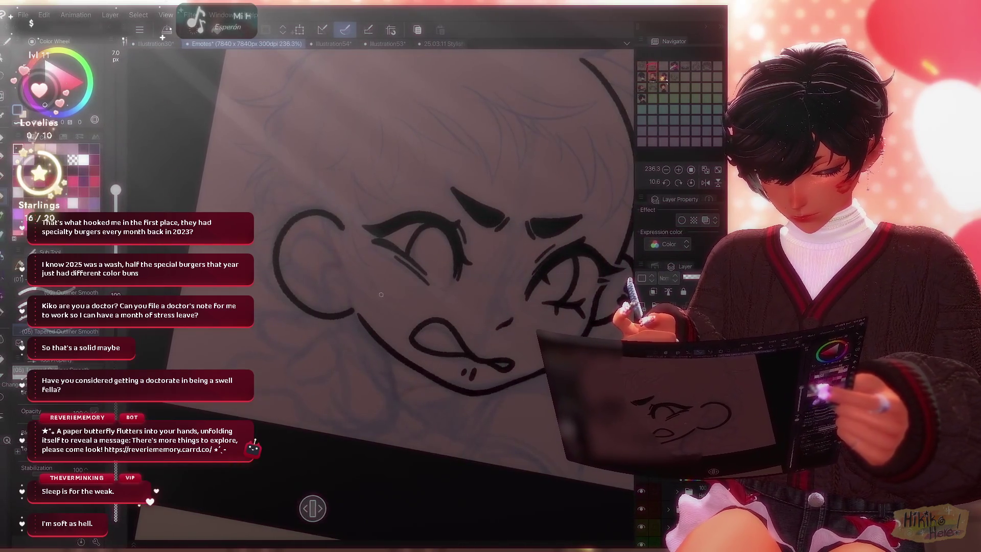
pyautogui.press('[')
pyautogui.scroll(2, 381, 293)
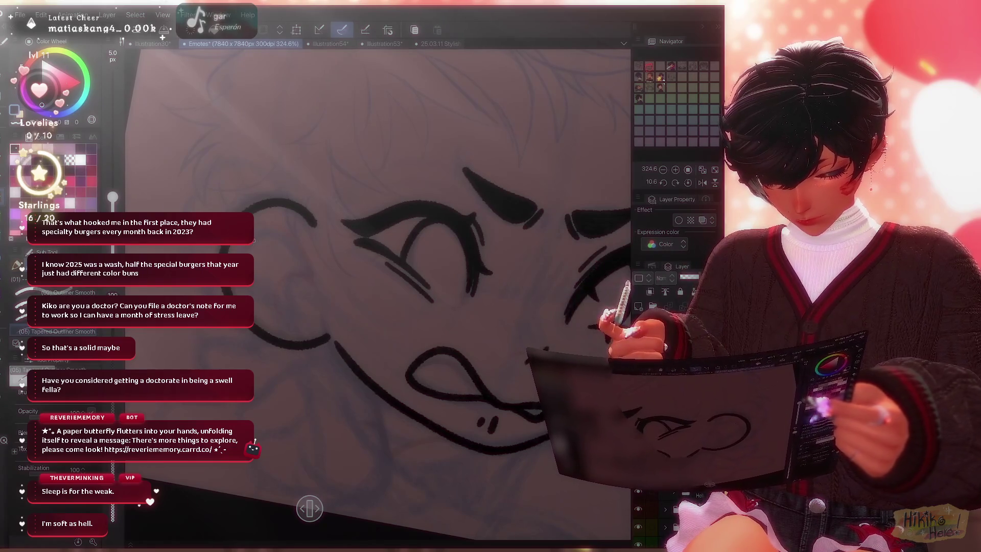
pyautogui.moveTo(299, 244); pyautogui.dragTo(314, 273)
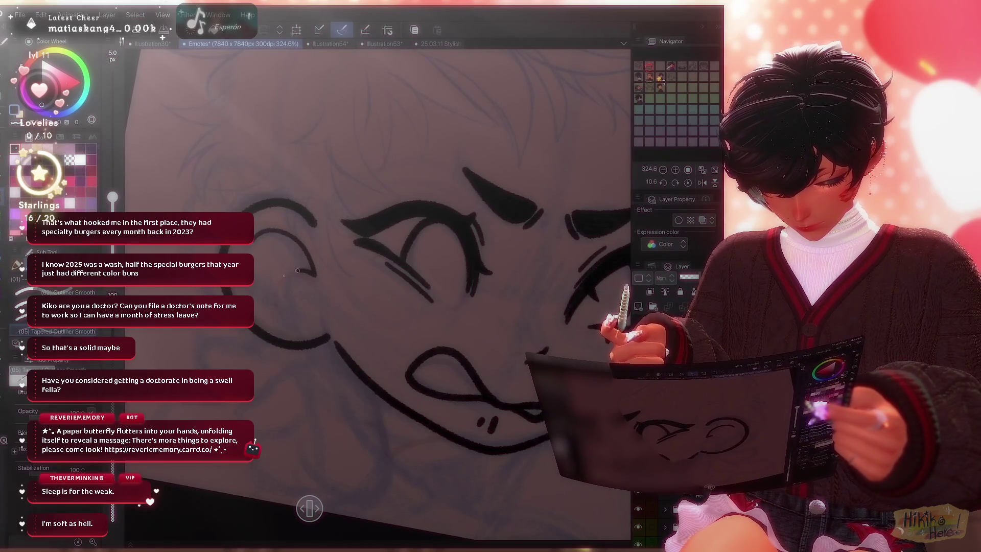
pyautogui.press(']')
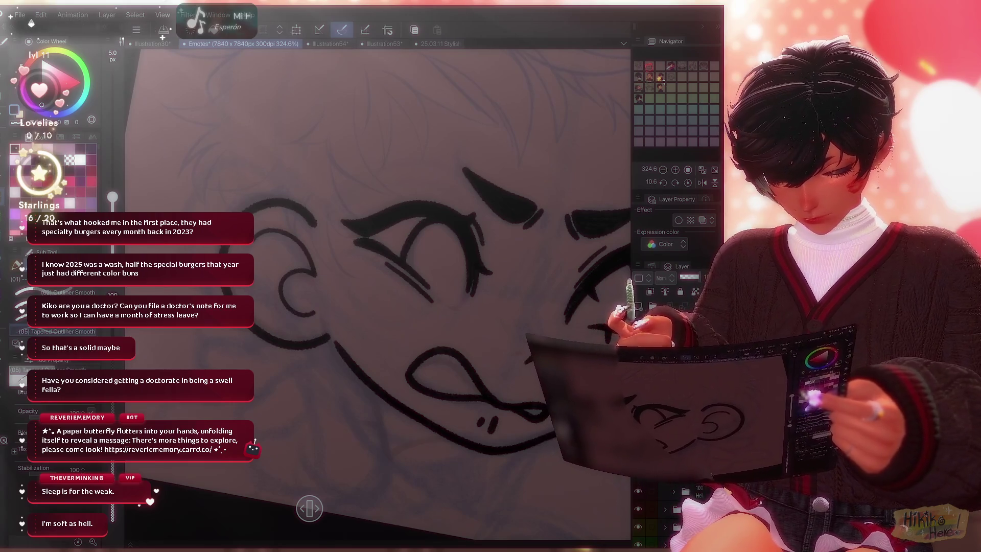
pyautogui.press(']')
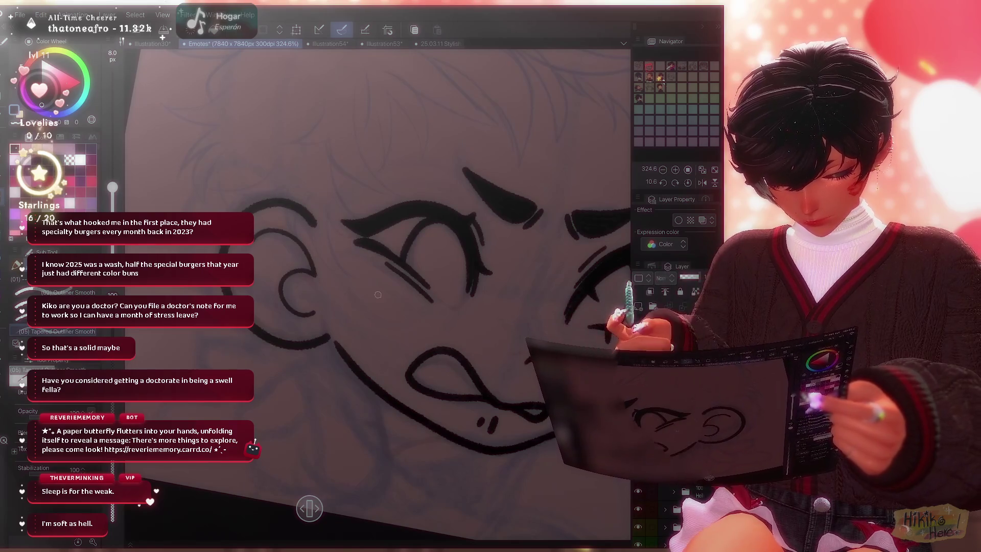
pyautogui.scroll(-5, 383, 291)
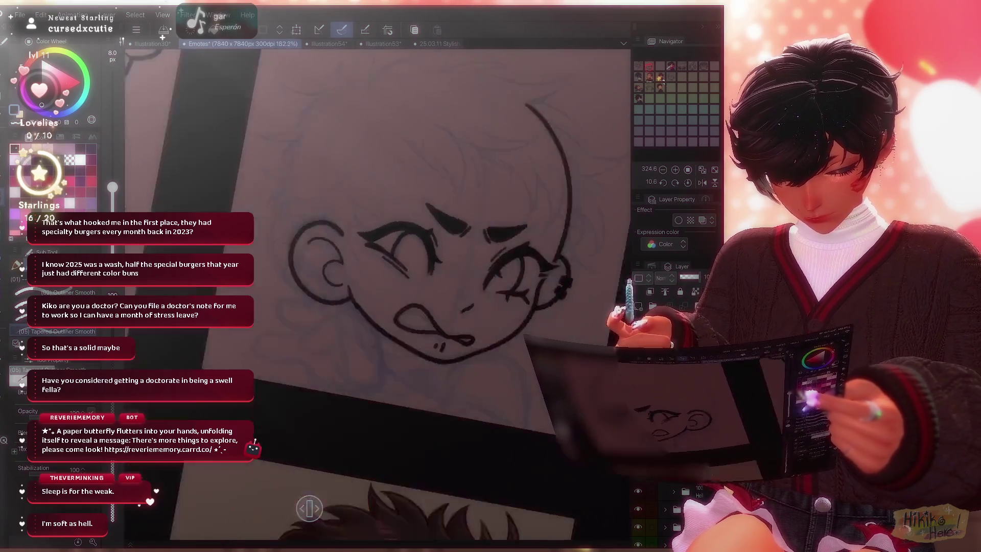
pyautogui.scroll(-3, 309, 508)
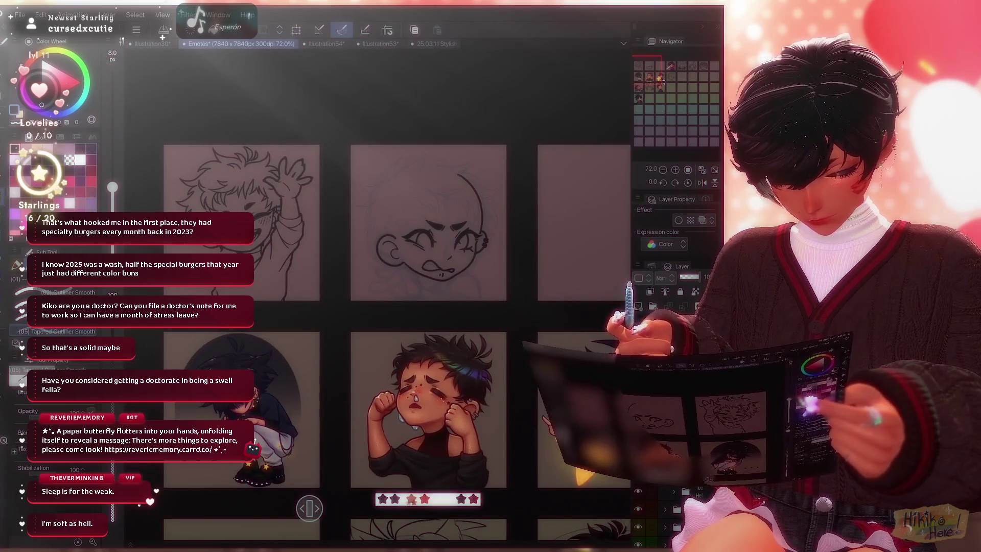
# Mirror the canvas and redraw the cheek curve rising from the mouth line, retrying strokes.
pyautogui.press('h')
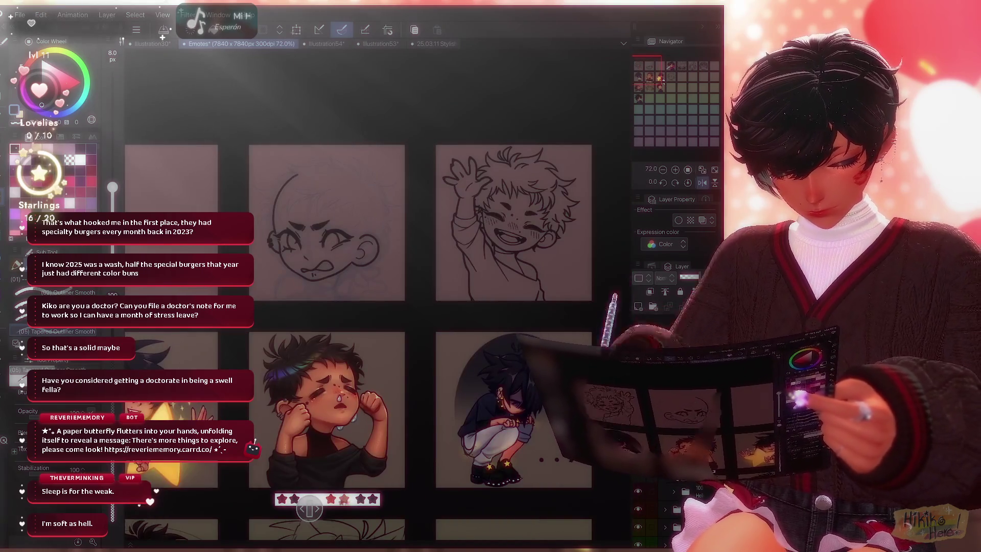
pyautogui.scroll(-2, 309, 507)
pyautogui.scroll(4, 308, 507)
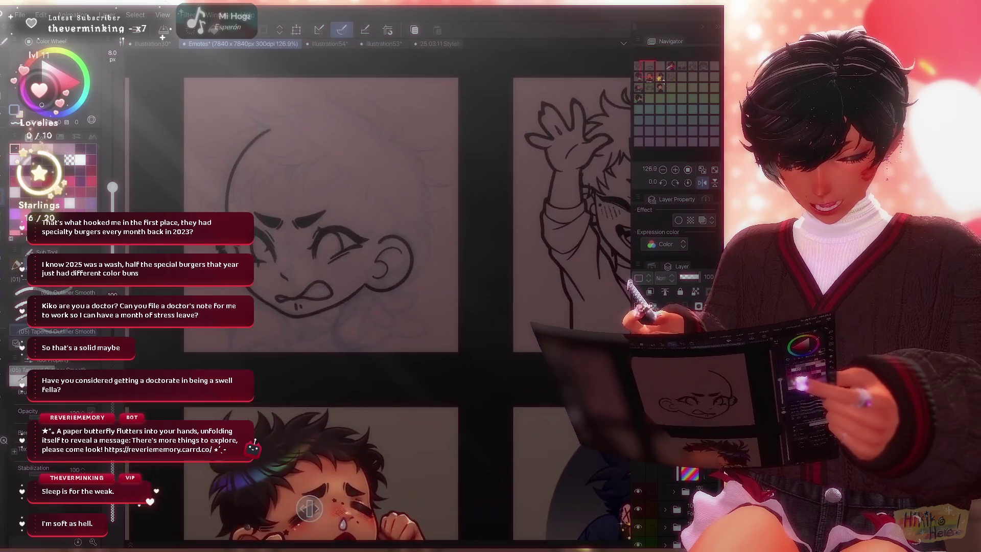
pyautogui.scroll(1, 309, 507)
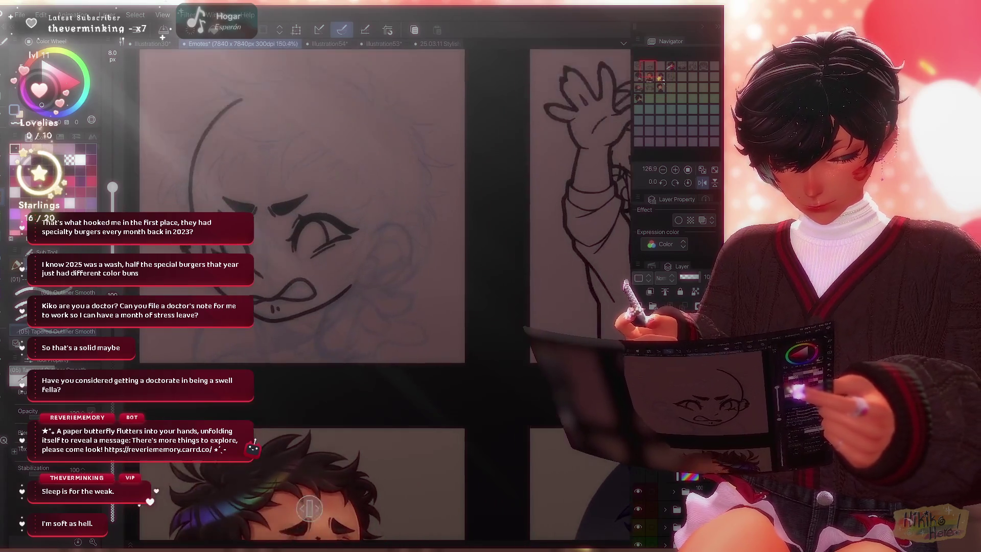
pyautogui.scroll(2, 309, 507)
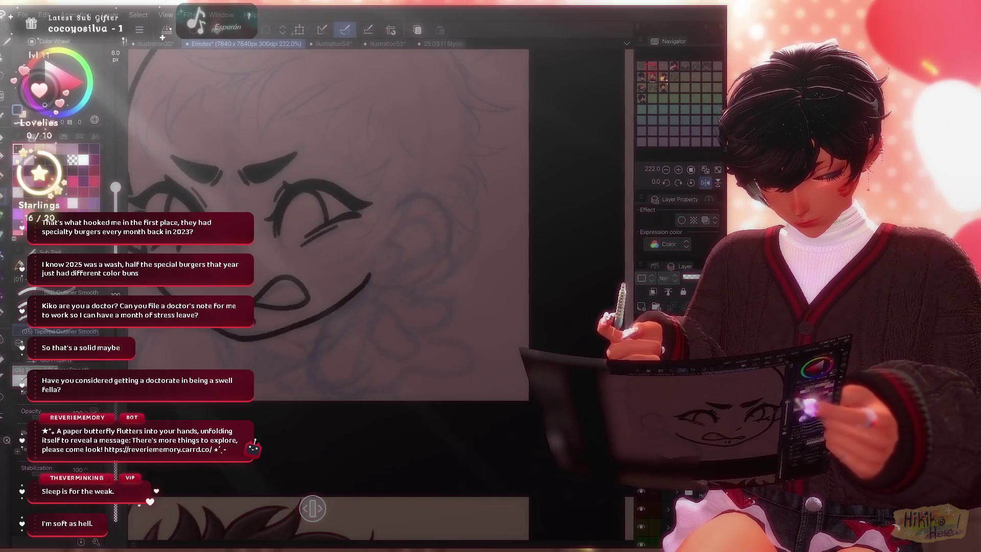
pyautogui.scroll(2, 380, 311)
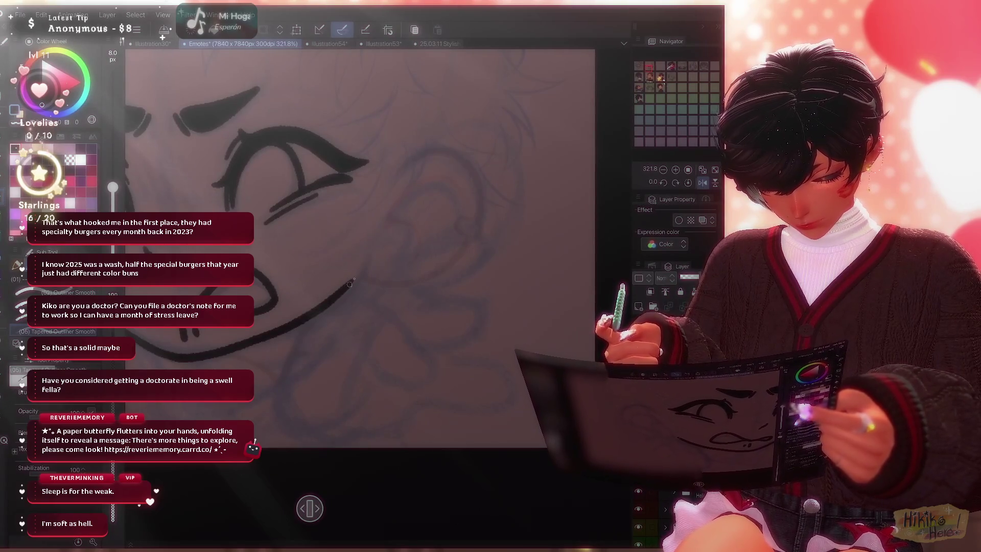
pyautogui.moveTo(350, 283); pyautogui.dragTo(407, 274)
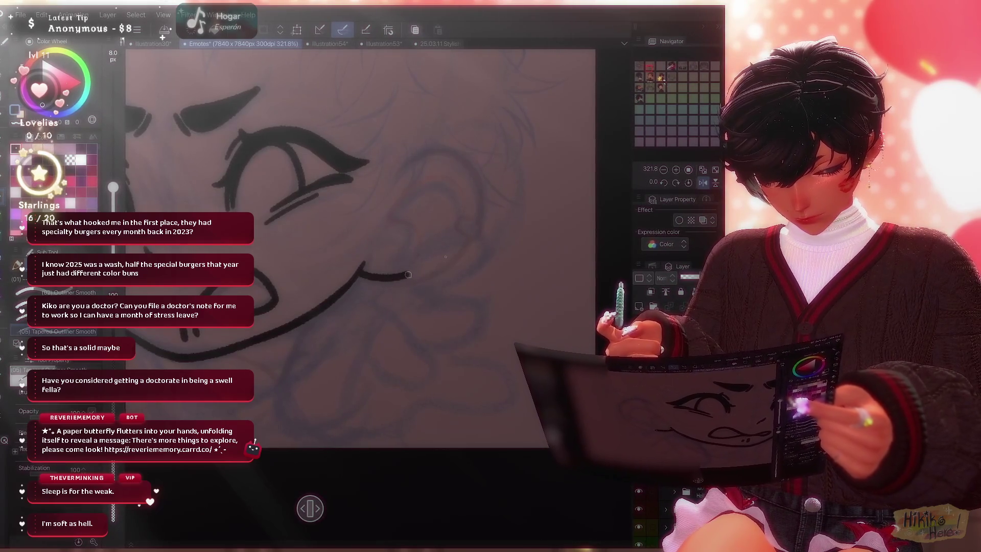
pyautogui.hotkey('ctrl', 'z')
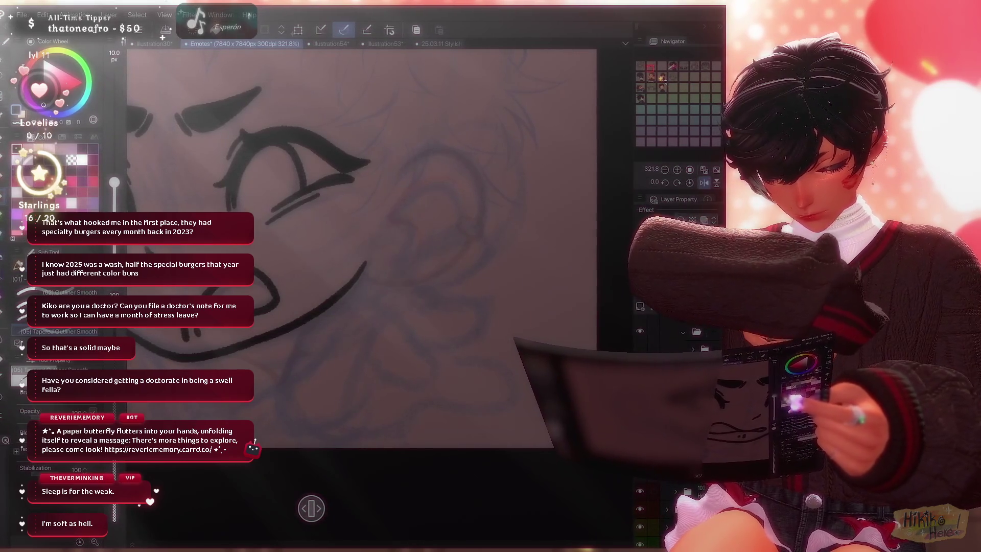
pyautogui.moveTo(369, 267)
pyautogui.mouseDown()
pyautogui.moveTo(488, 198)
pyautogui.moveTo(401, 152)
pyautogui.mouseUp()
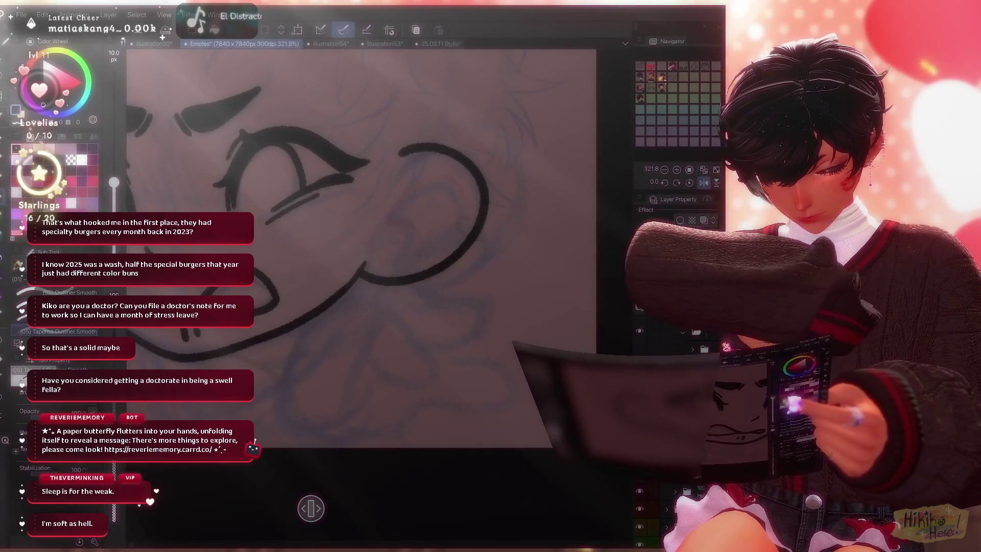
pyautogui.hotkey('ctrl', 'z')
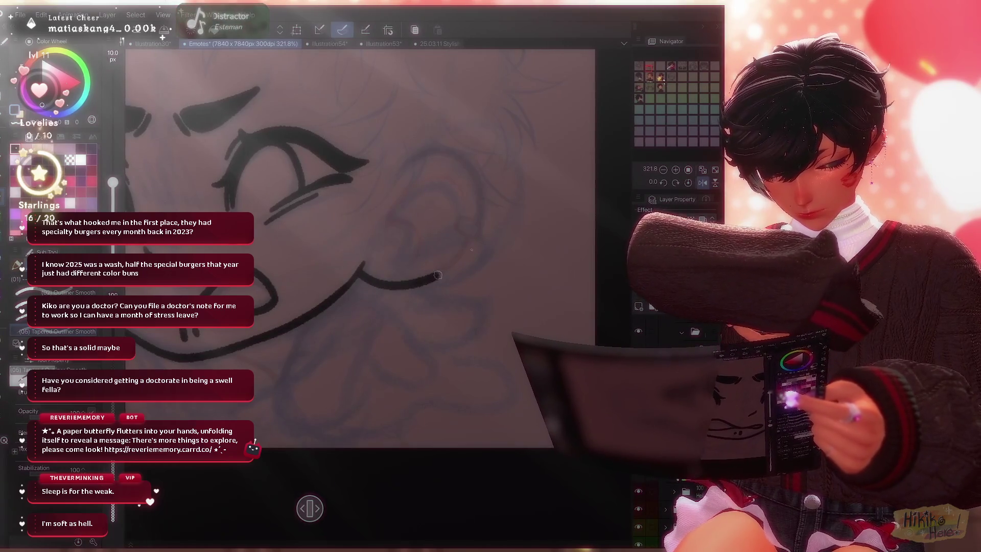
pyautogui.moveTo(367, 268); pyautogui.dragTo(426, 165)
pyautogui.scroll(-5, 426, 165)
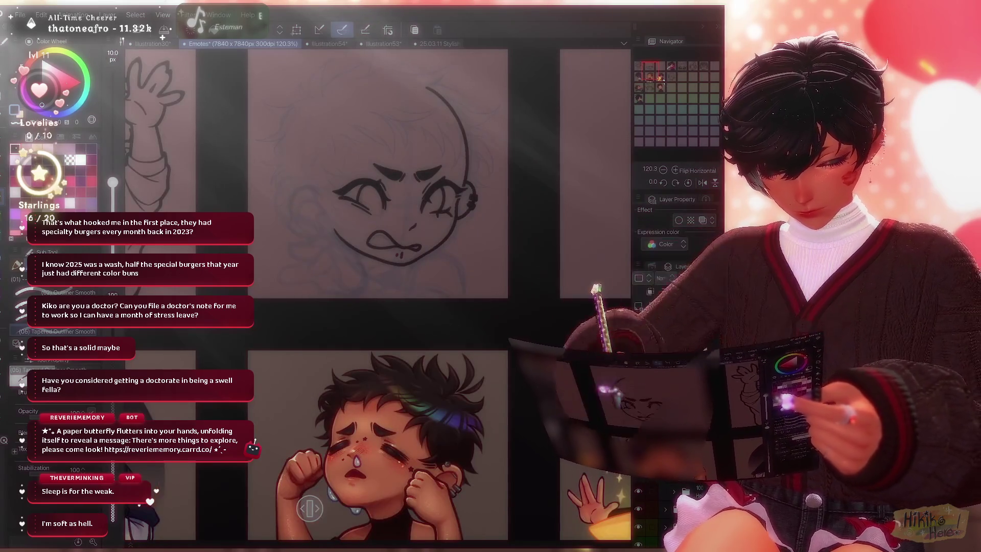
pyautogui.scroll(4, 381, 296)
# Zoom in and redraw the left ear curving up from the jaw line, undoing failed attempts.
pyautogui.moveTo(241, 221)
pyautogui.mouseDown()
pyautogui.moveTo(269, 165)
pyautogui.moveTo(313, 201)
pyautogui.mouseUp()
pyautogui.hotkey('ctrl', 'z')
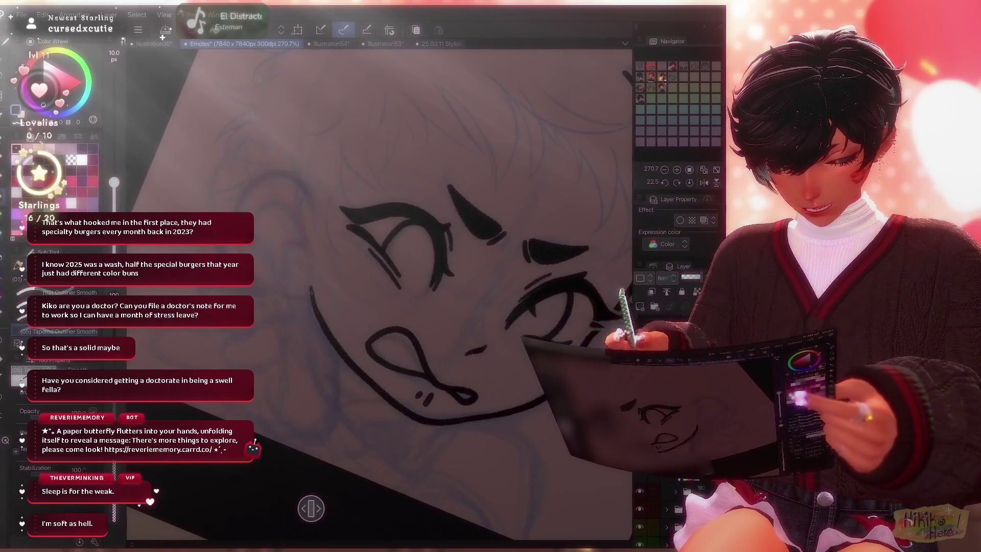
pyautogui.hotkey('ctrl', 'z')
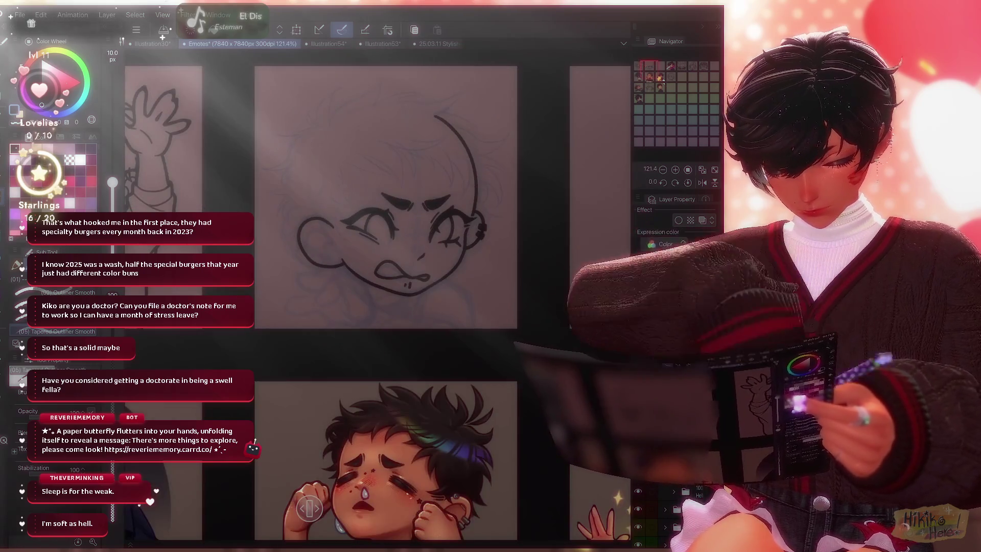
pyautogui.hotkey('ctrl', '+')
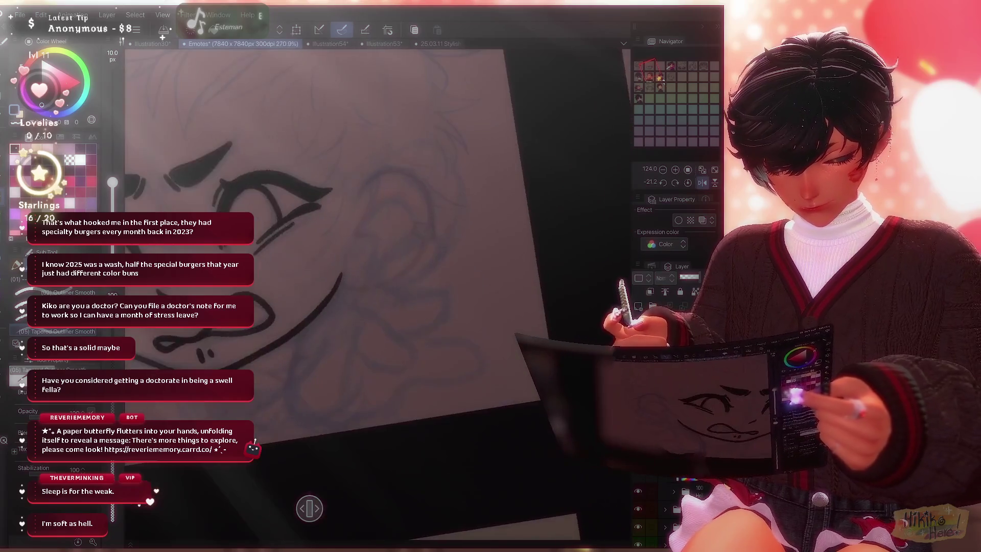
pyautogui.moveTo(359, 317)
pyautogui.mouseDown()
pyautogui.moveTo(410, 218)
pyautogui.moveTo(405, 142)
pyautogui.moveTo(301, 165)
pyautogui.mouseUp()
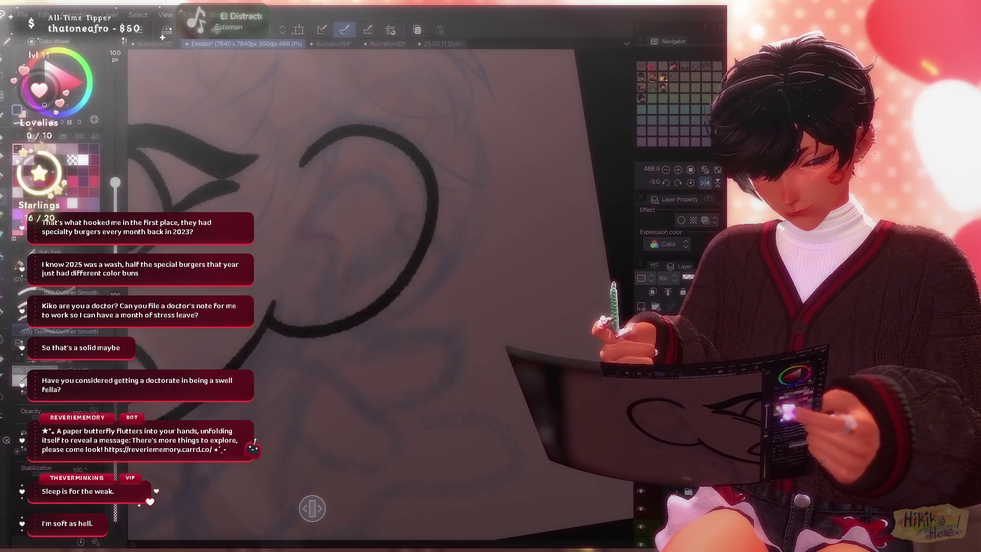
pyautogui.hotkey('ctrl', 'z')
pyautogui.moveTo(285, 331)
pyautogui.mouseDown()
pyautogui.moveTo(338, 336)
pyautogui.moveTo(439, 234)
pyautogui.moveTo(373, 132)
pyautogui.moveTo(306, 157)
pyautogui.mouseUp()
pyautogui.scroll(-5, 461, 200)
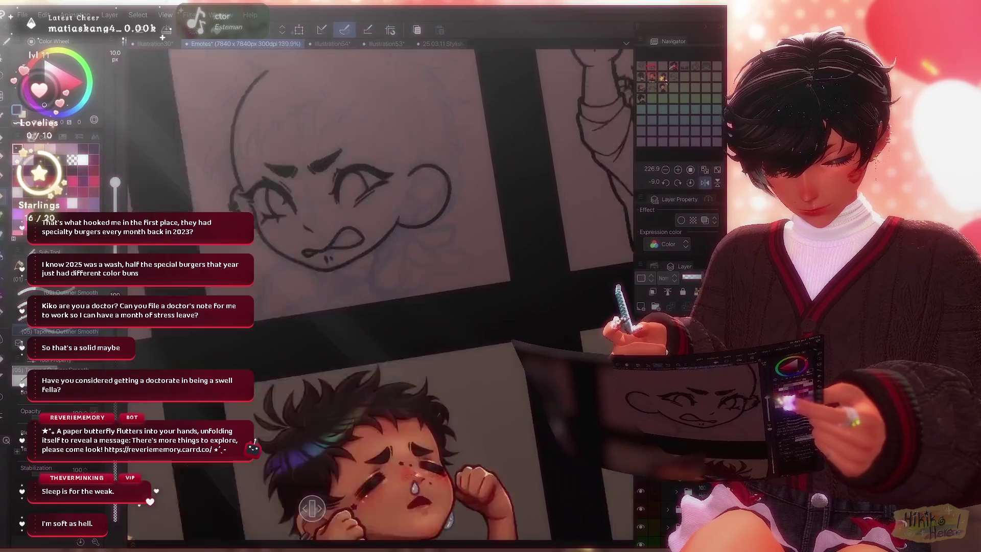
pyautogui.scroll(-3, 380, 292)
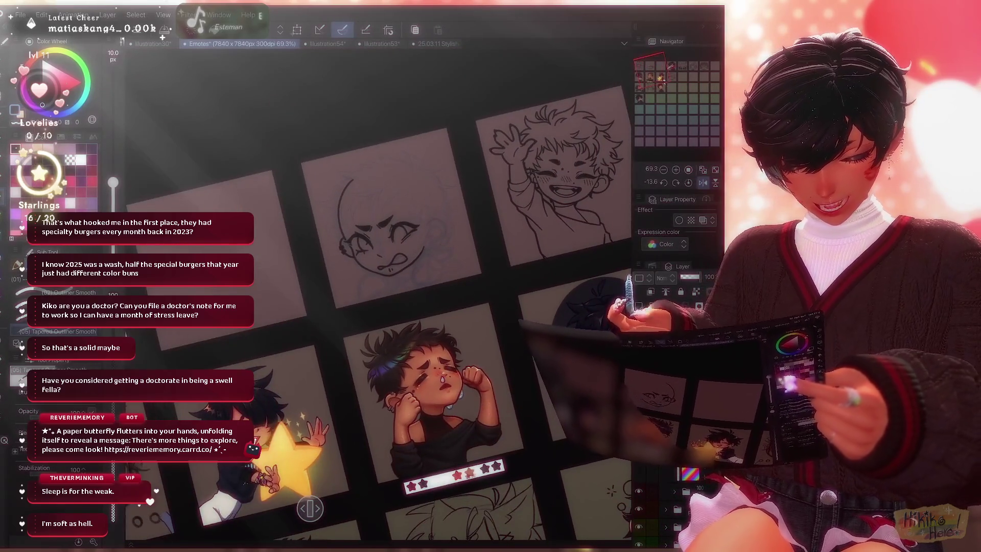
pyautogui.scroll(3, 307, 230)
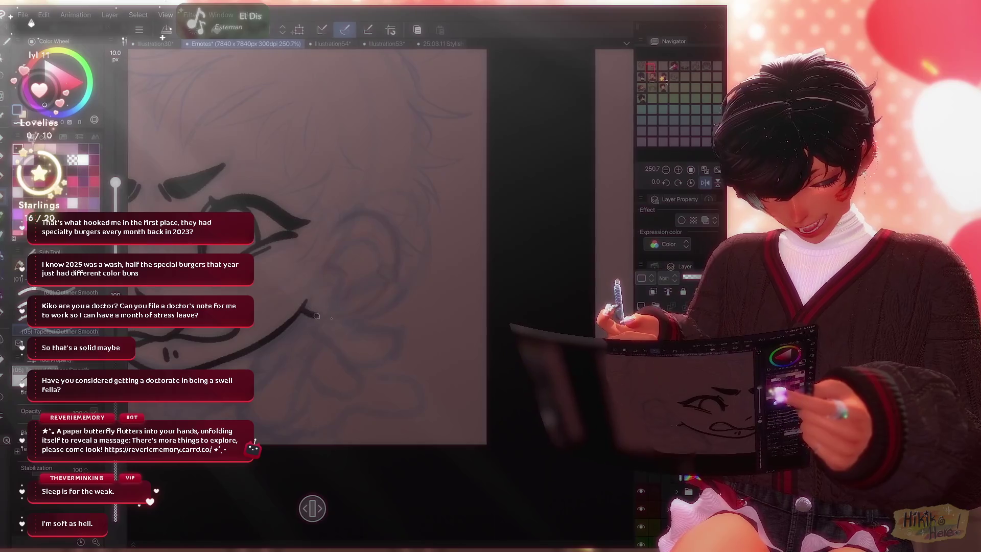
# Add the remaining left ear curves, then reset the view to see the face among the emotes.
pyautogui.moveTo(307, 313); pyautogui.dragTo(383, 210)
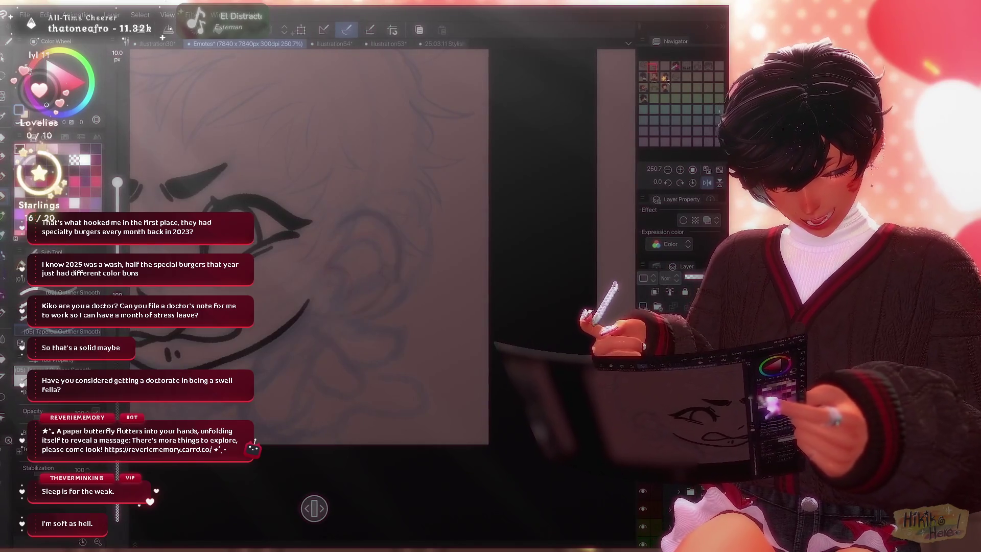
pyautogui.press('-')
pyautogui.press('-')
pyautogui.press('-')
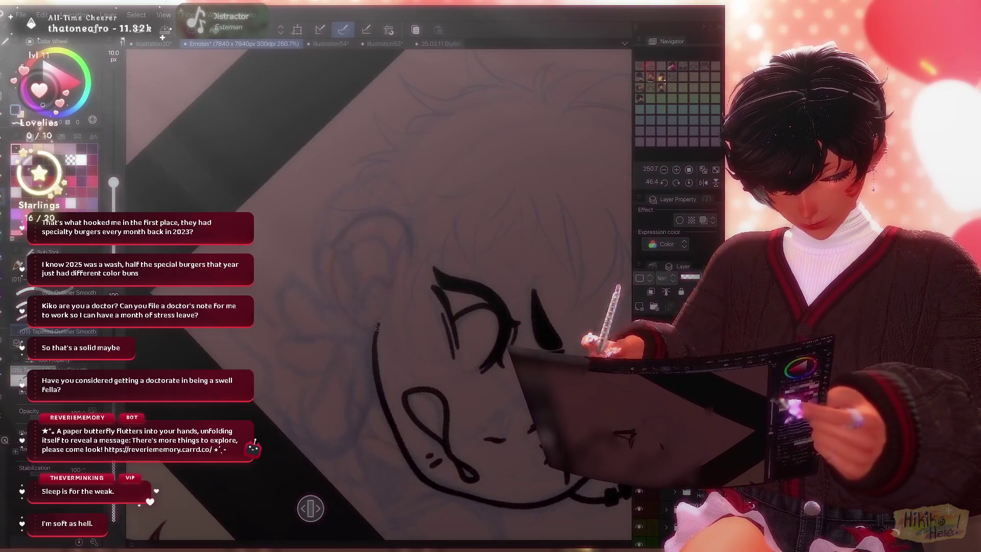
pyautogui.moveTo(376, 326); pyautogui.dragTo(369, 222)
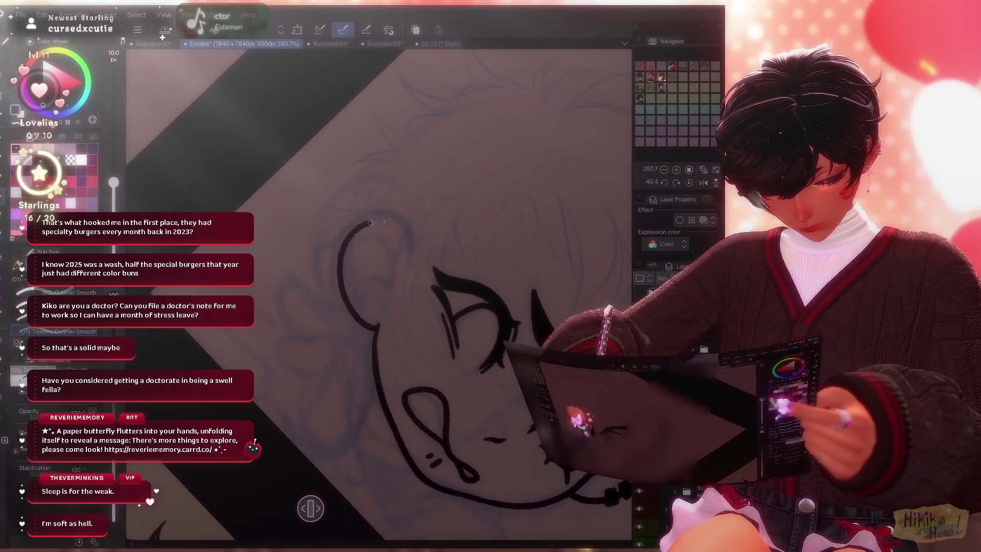
pyautogui.hotkey('ctrl', '0')
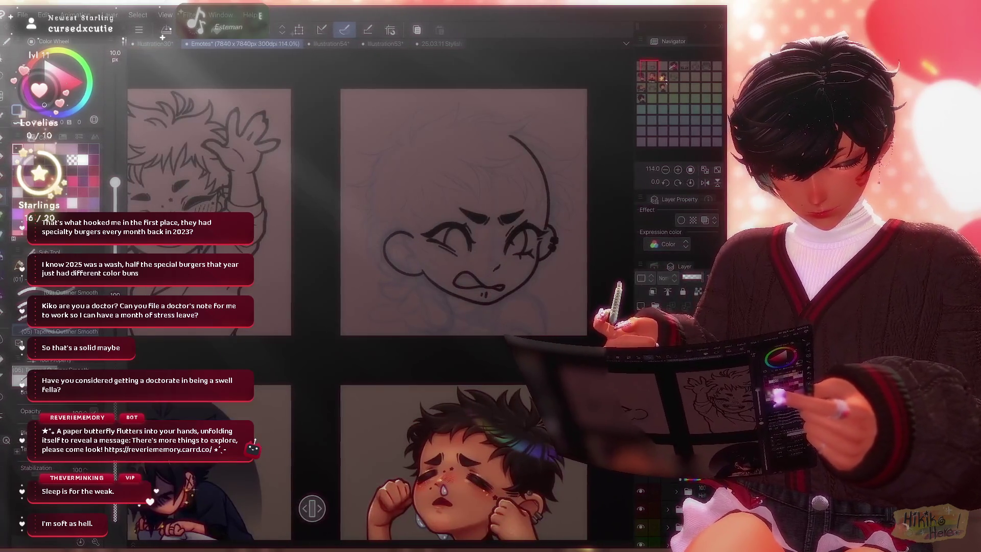
pyautogui.scroll(3, 464, 230)
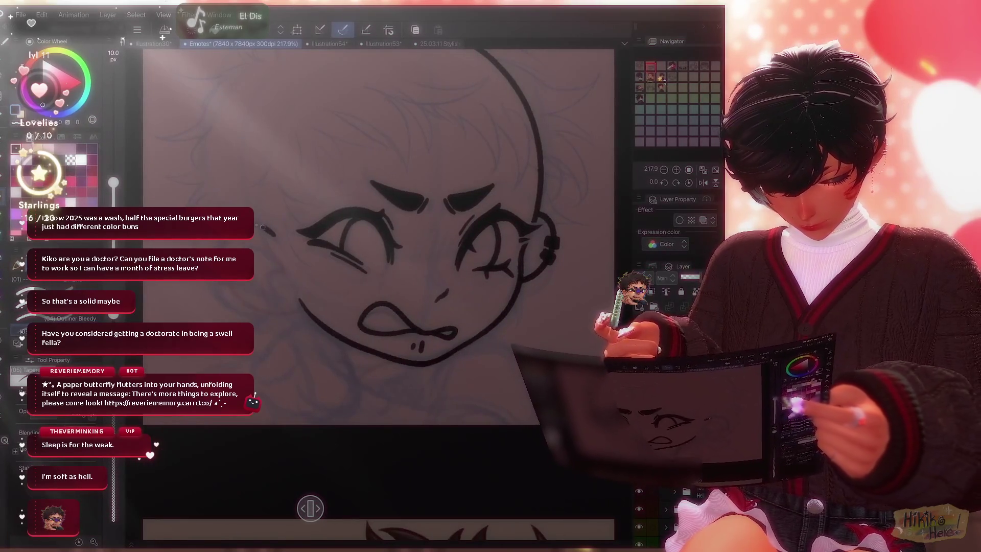
pyautogui.moveTo(223, 284); pyautogui.dragTo(291, 313)
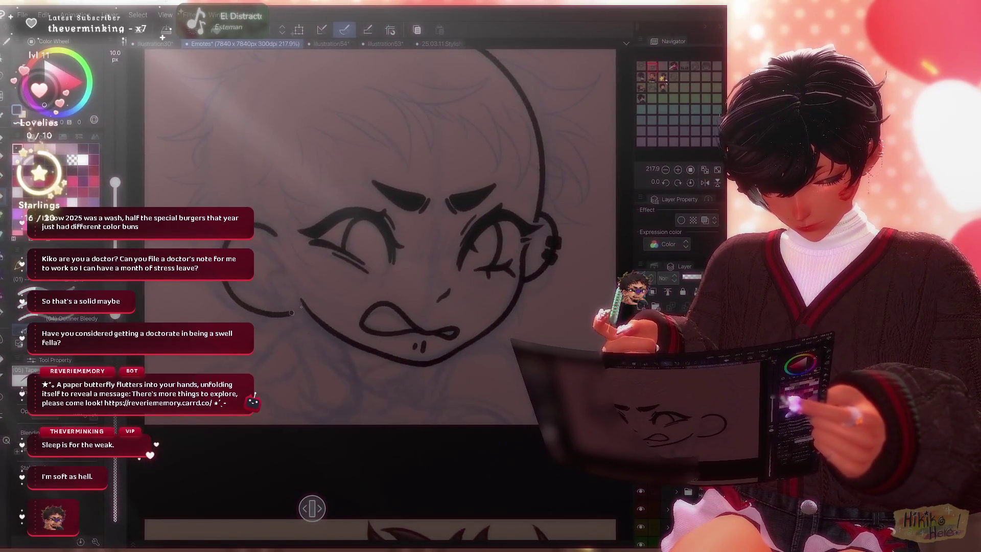
pyautogui.hotkey('ctrl', '0')
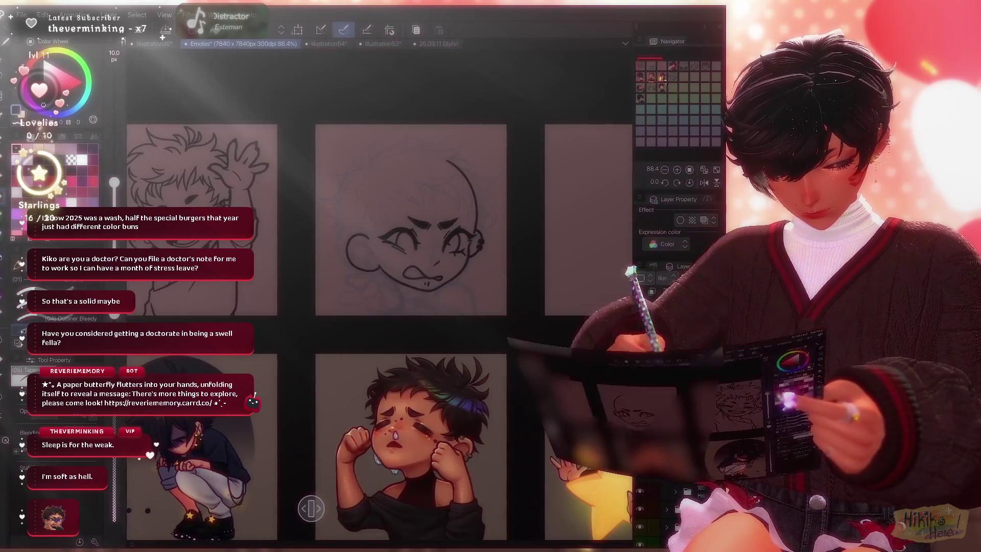
pyautogui.scroll(3, 399, 230)
pyautogui.scroll(2, 377, 307)
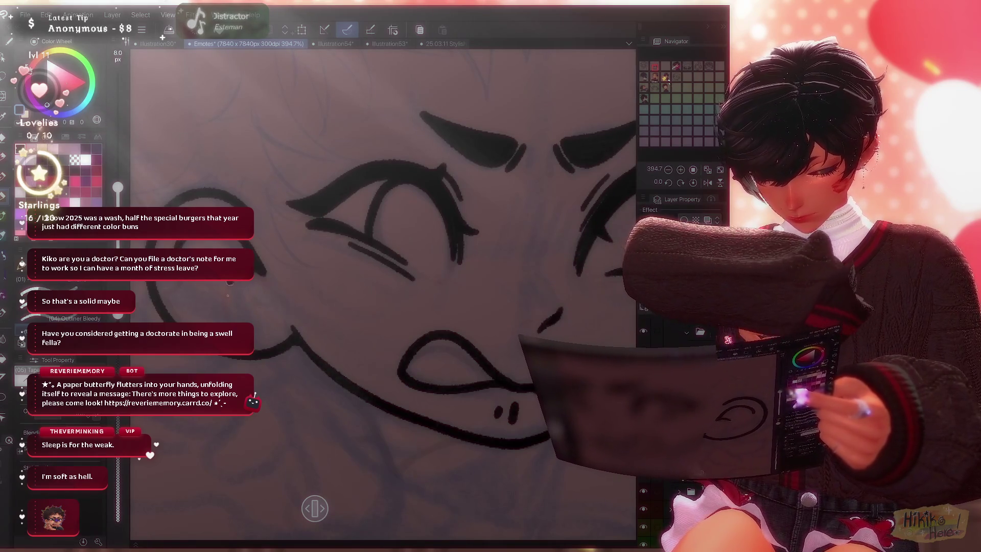
pyautogui.scroll(-5, 383, 291)
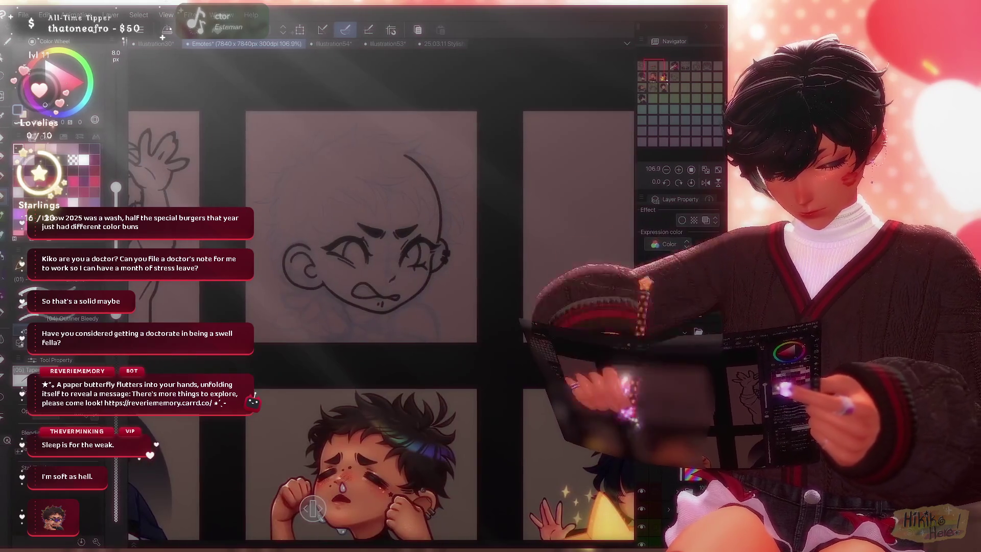
pyautogui.scroll(-3, 383, 307)
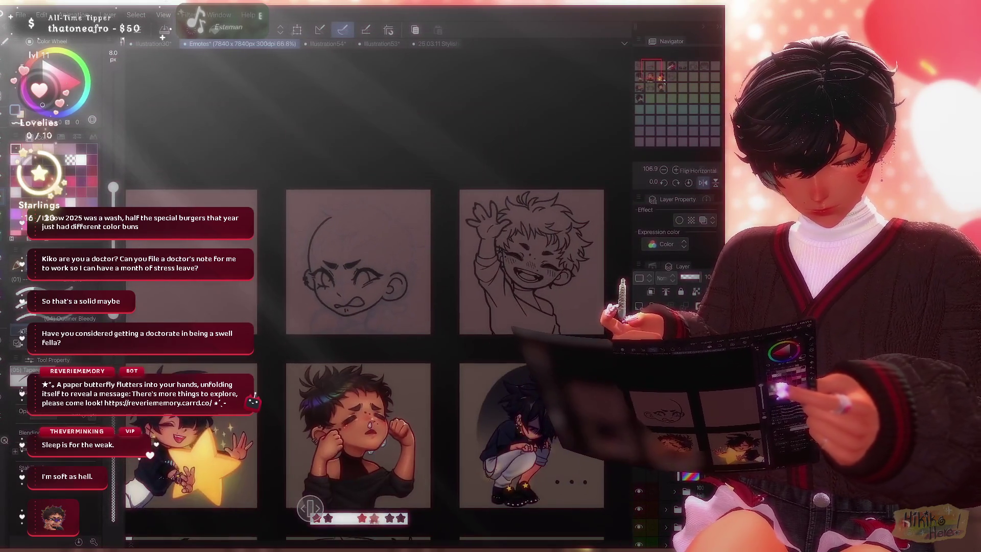
pyautogui.scroll(3, 403, 282)
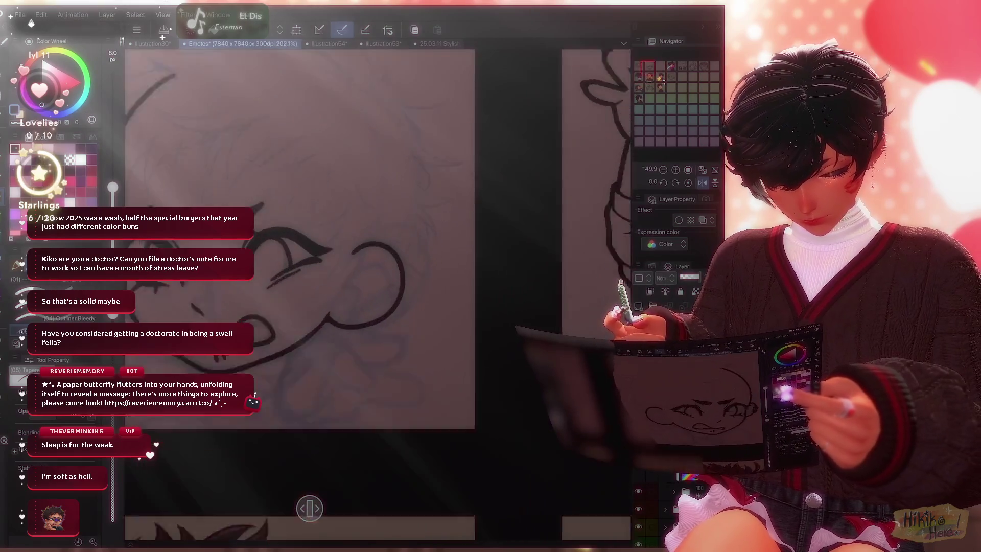
pyautogui.scroll(1, 404, 282)
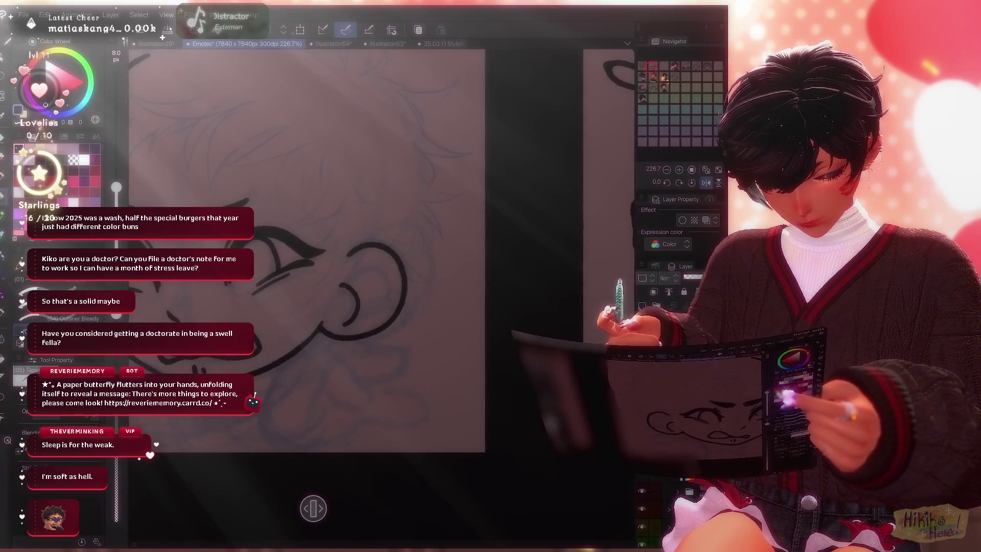
# Ink a short curved line inside the earring-less ear, mirror to check, and ready a thinner brush and lasso.
pyautogui.moveTo(307, 268)
pyautogui.mouseDown()
pyautogui.moveTo(429, 269)
pyautogui.moveTo(415, 253)
pyautogui.mouseUp()
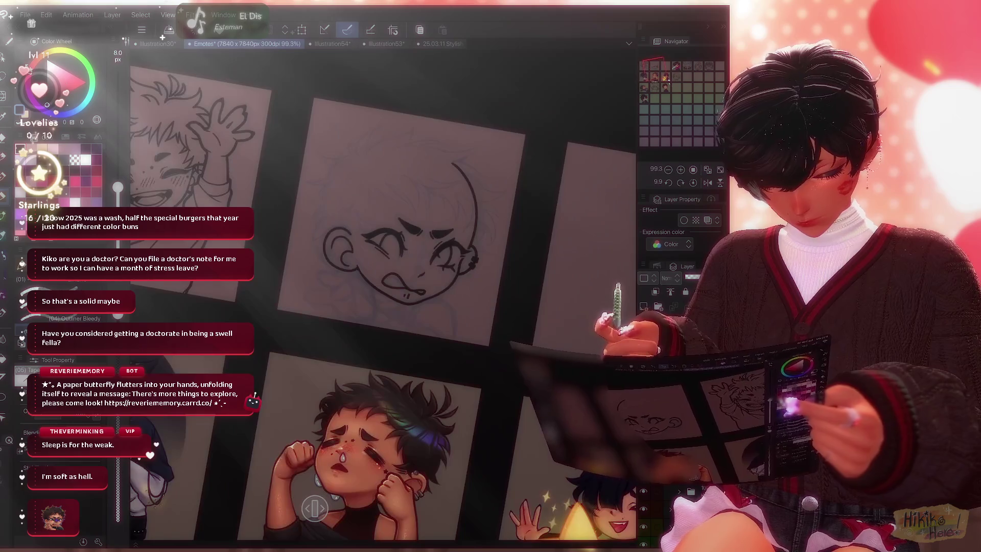
pyautogui.scroll(-2, 384, 292)
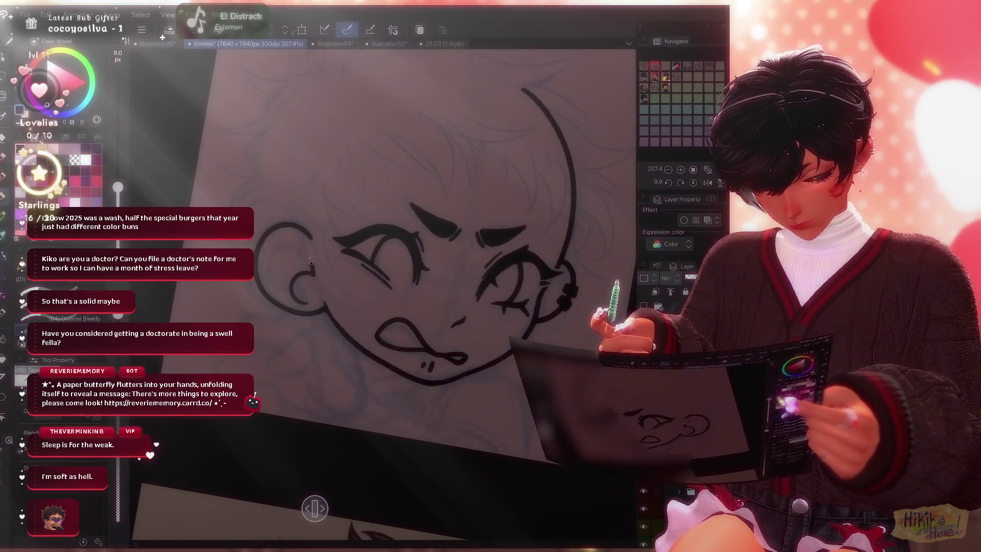
pyautogui.scroll(-5, 384, 292)
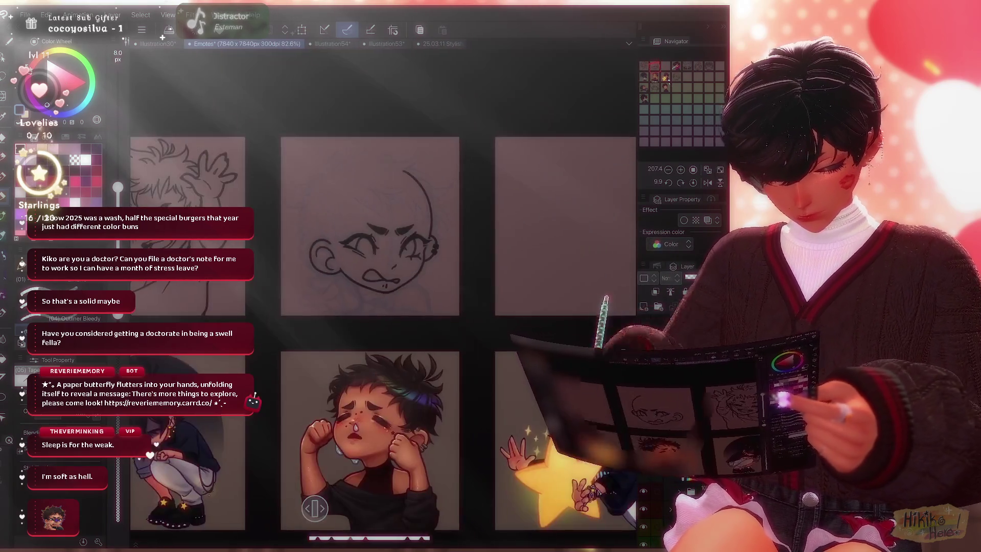
pyautogui.scroll(1, 383, 291)
pyautogui.scroll(5, 294, 246)
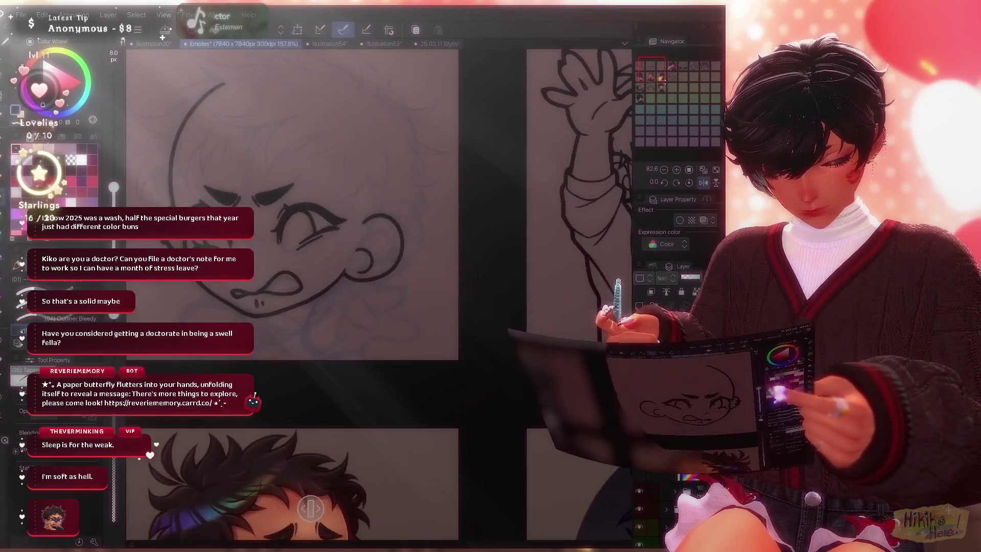
pyautogui.moveTo(294, 246); pyautogui.dragTo(312, 248)
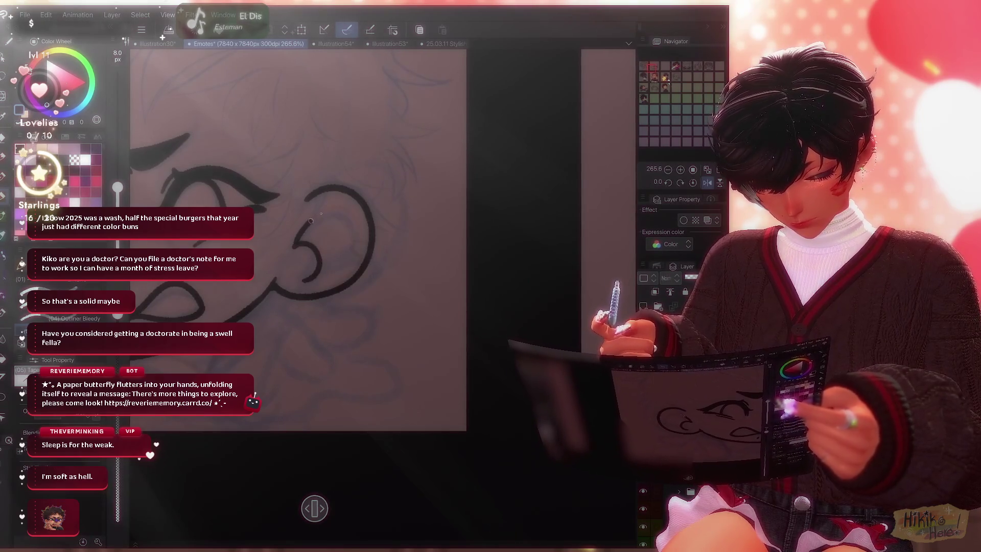
pyautogui.scroll(-5, 315, 508)
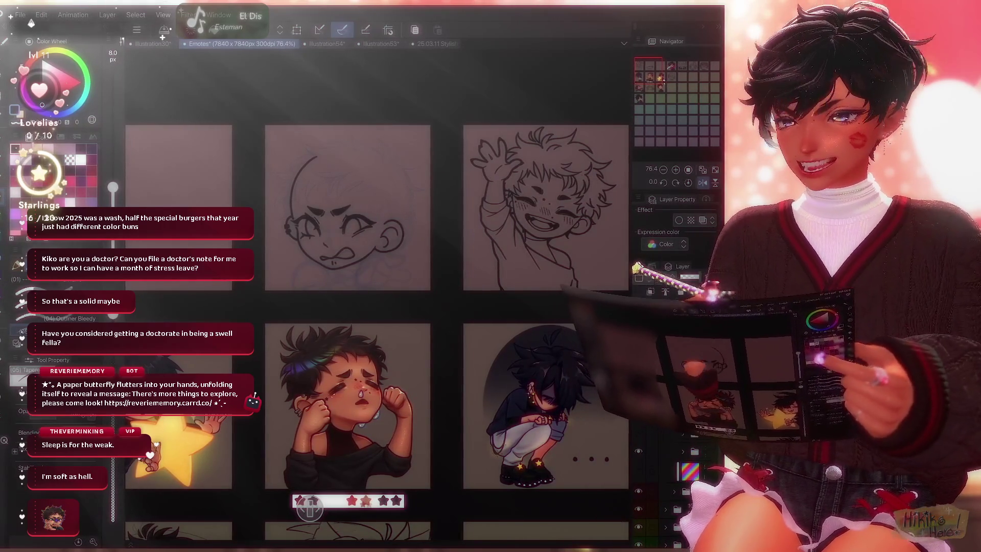
pyautogui.scroll(1, 312, 196)
pyautogui.scroll(3, 312, 196)
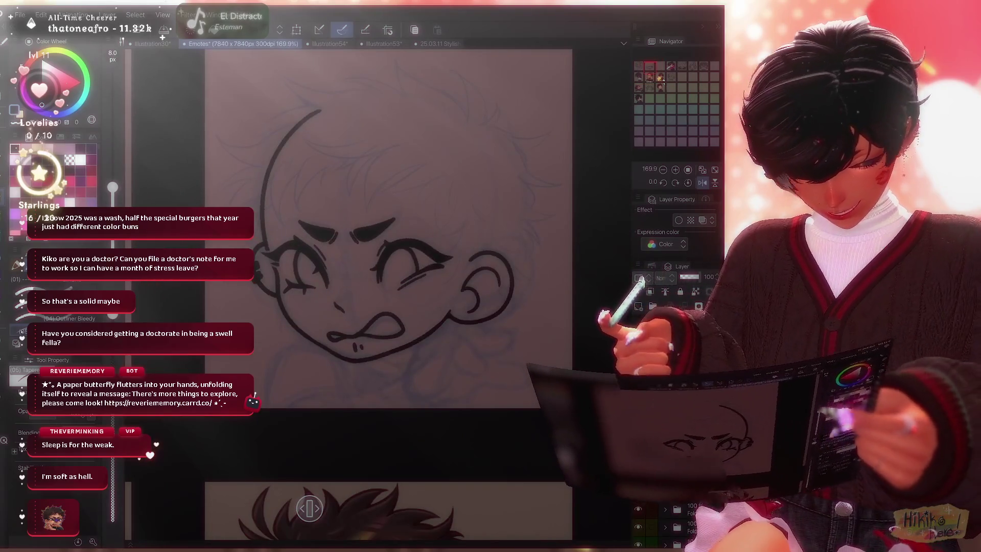
pyautogui.press('h')
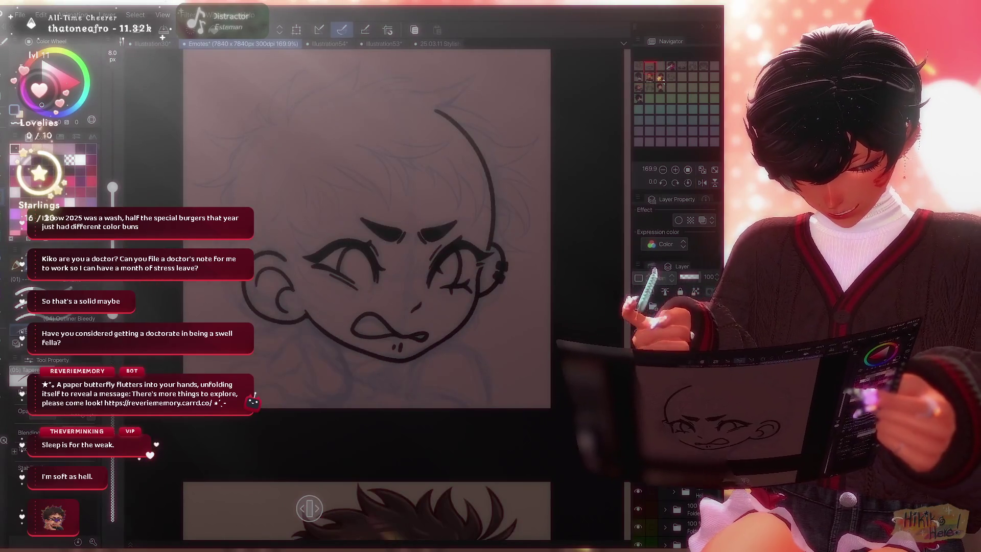
pyautogui.scroll(2, 323, 314)
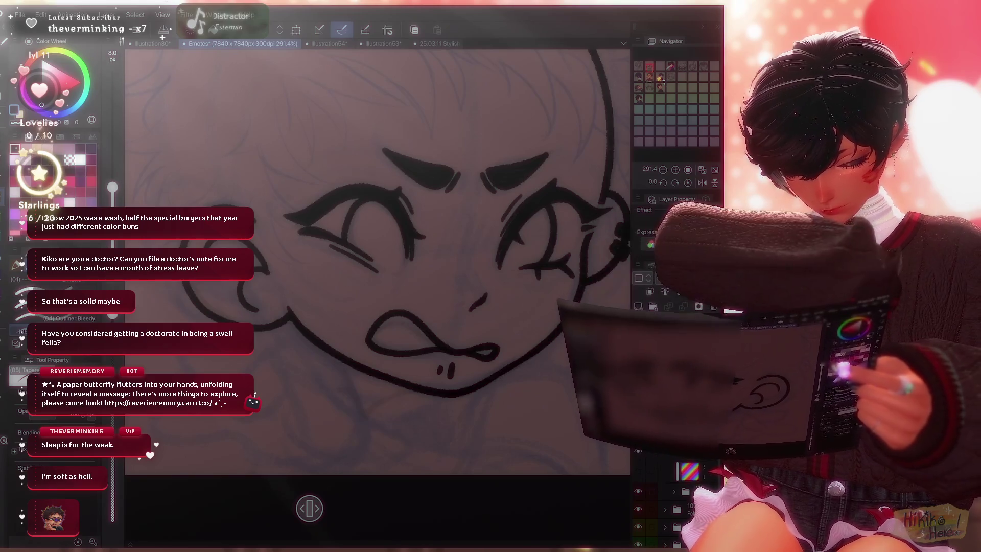
pyautogui.scroll(-5, 377, 260)
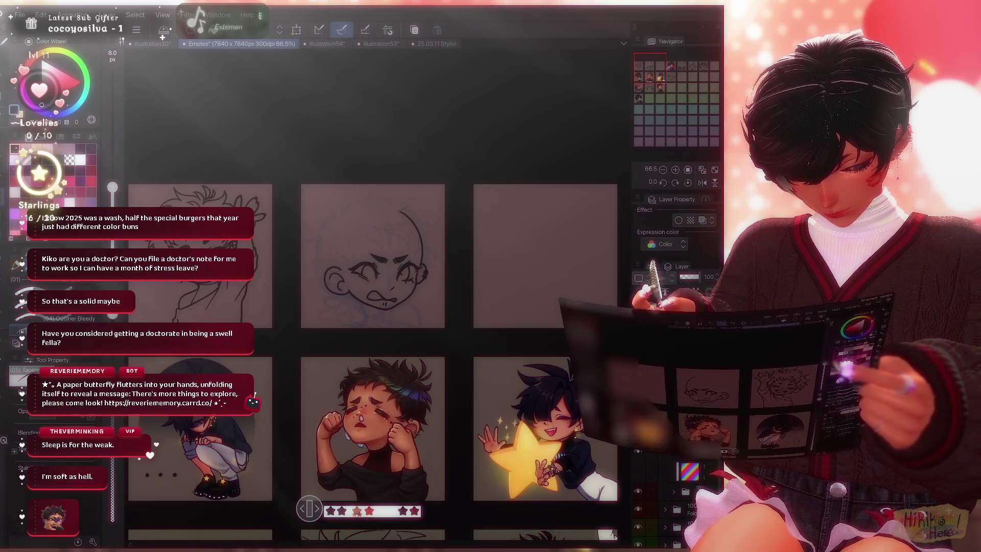
pyautogui.scroll(5, 414, 246)
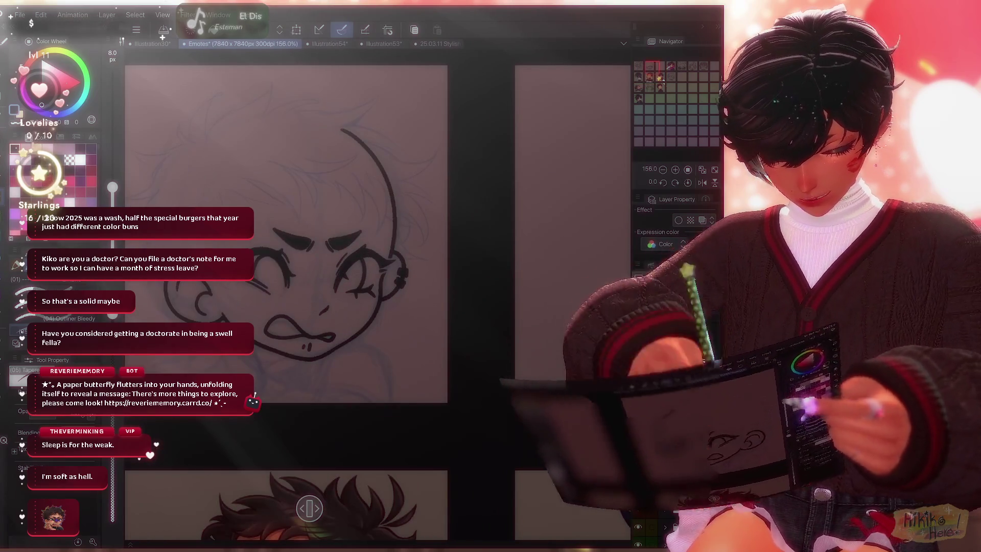
pyautogui.press('p')
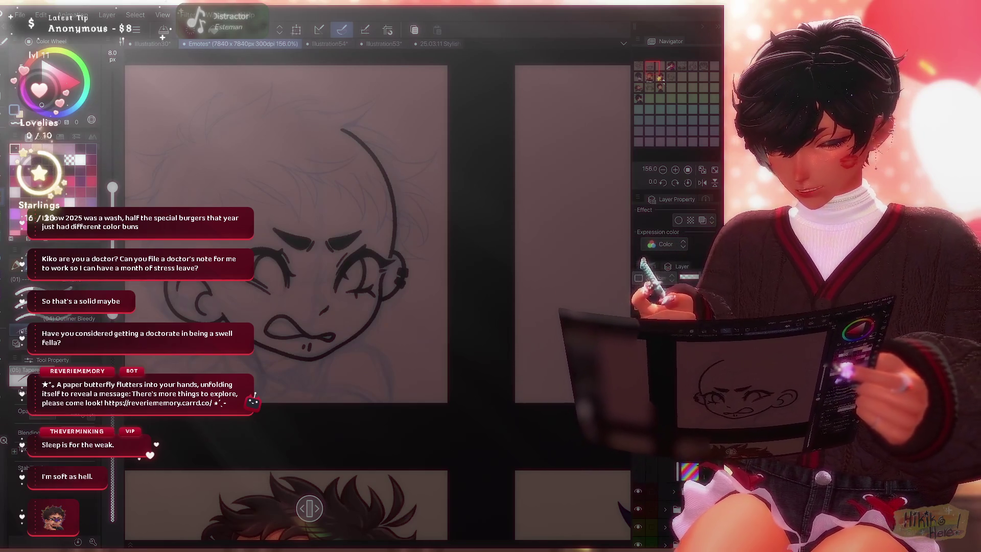
pyautogui.press('m')
pyautogui.scroll(3, 453, 256)
pyautogui.scroll(1, 414, 276)
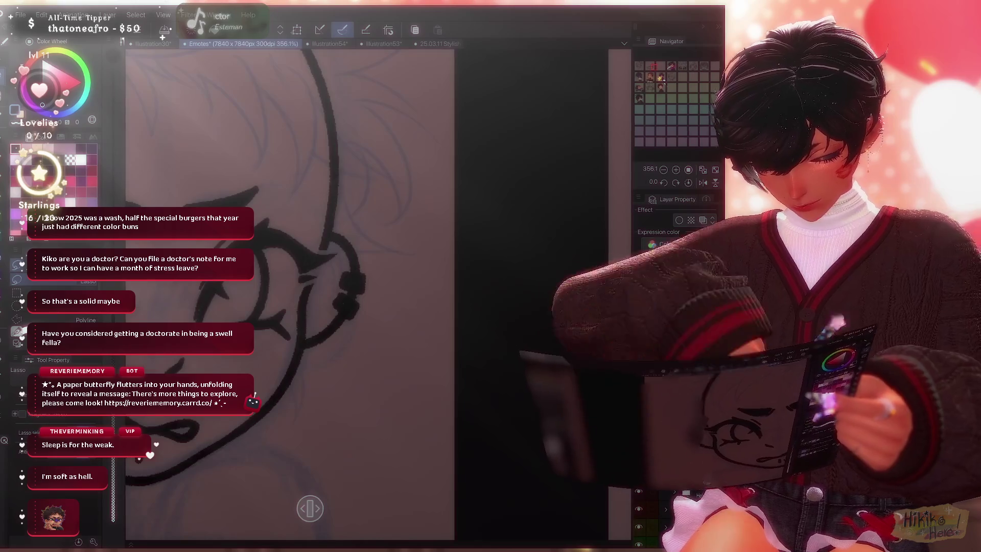
# Lasso the earring, transform it to a new spot on the ear, and apply the transformation.
pyautogui.moveTo(330, 247); pyautogui.dragTo(376, 359)
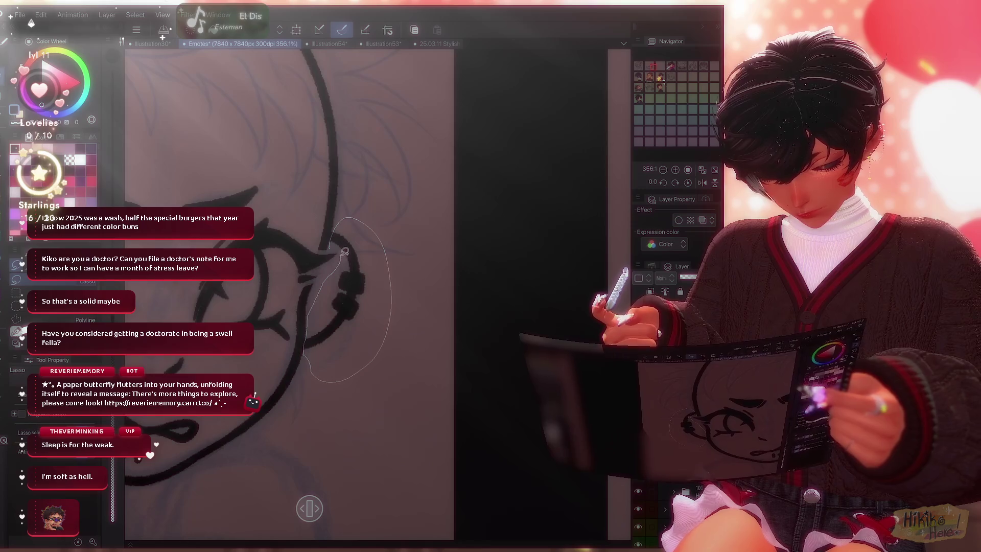
pyautogui.moveTo(345, 251); pyautogui.dragTo(343, 252)
pyautogui.hotkey('ctrl', 't')
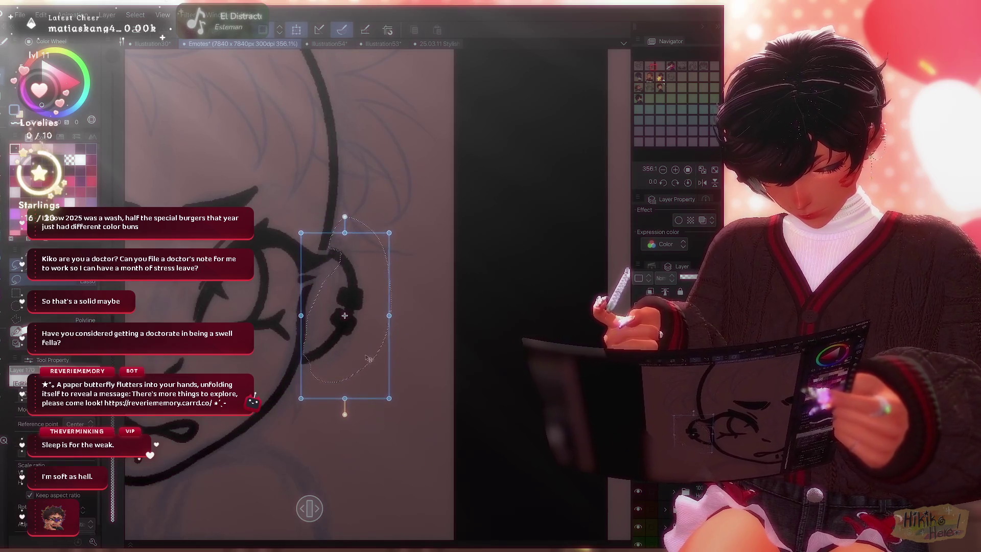
pyautogui.scroll(-2, 501, 281)
pyautogui.scroll(-2, 300, 256)
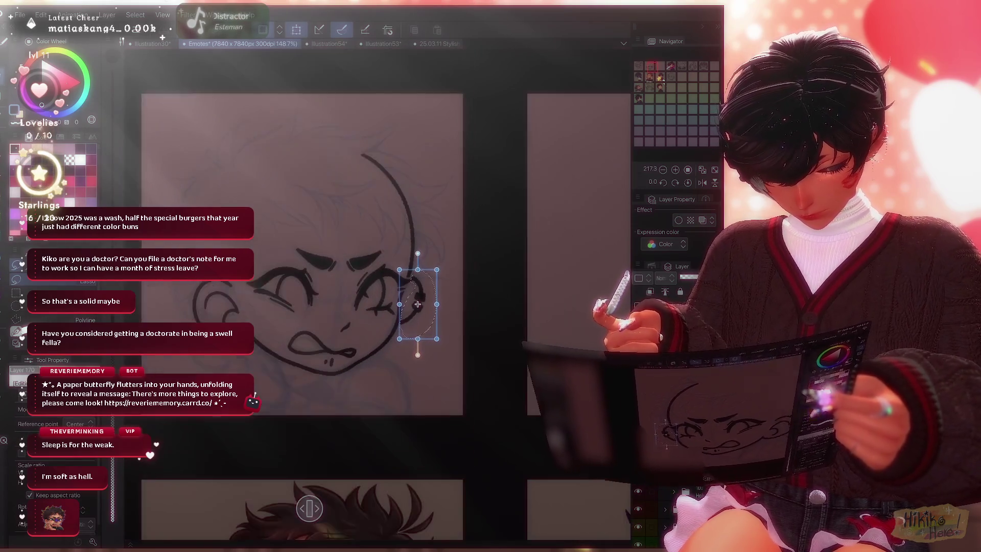
pyautogui.press('Escape')
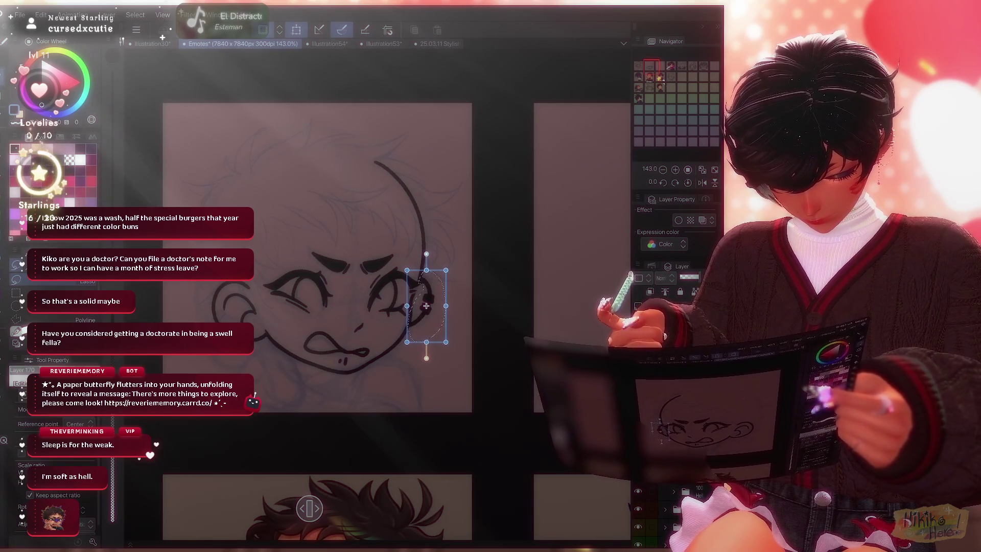
pyautogui.press('m')
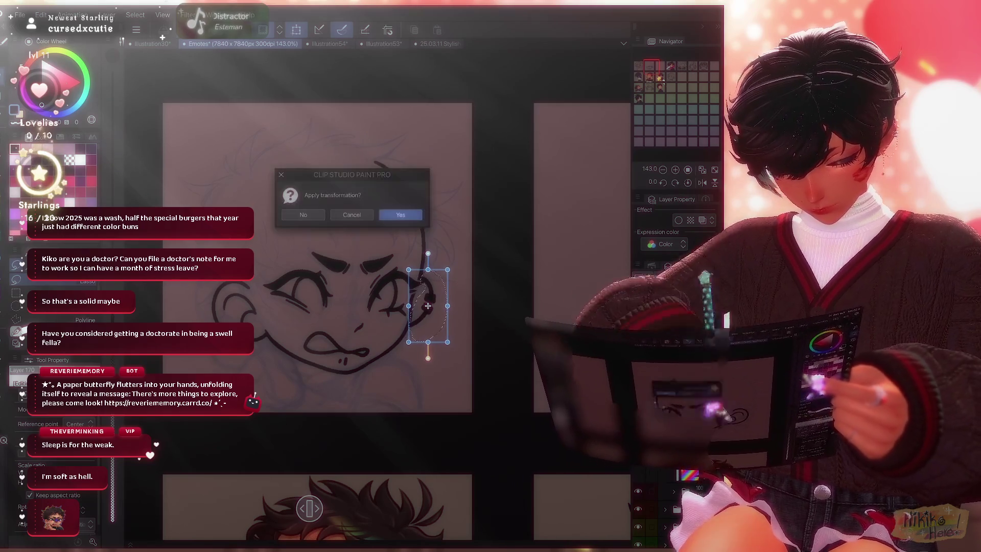
pyautogui.press('Return')
pyautogui.scroll(-5, 383, 323)
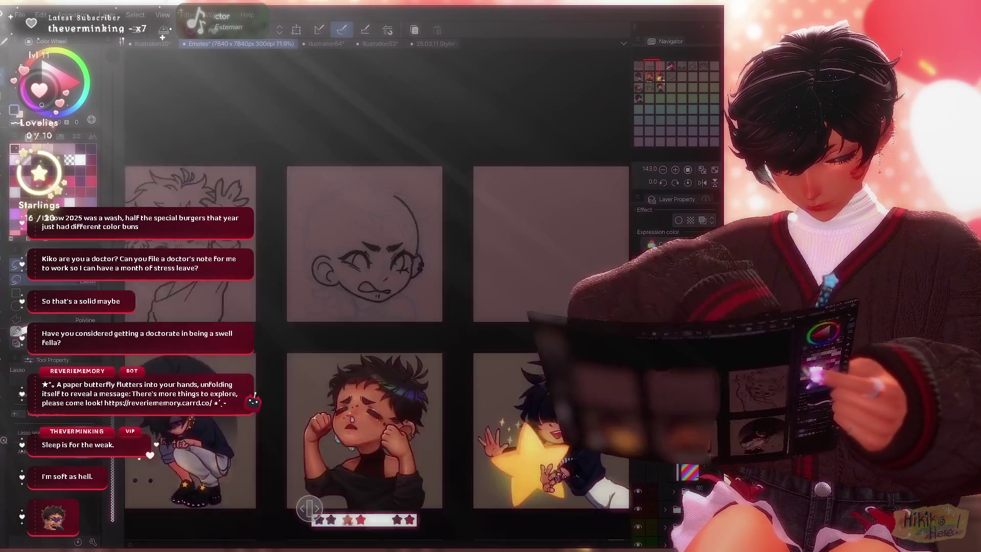
pyautogui.scroll(-1, 384, 322)
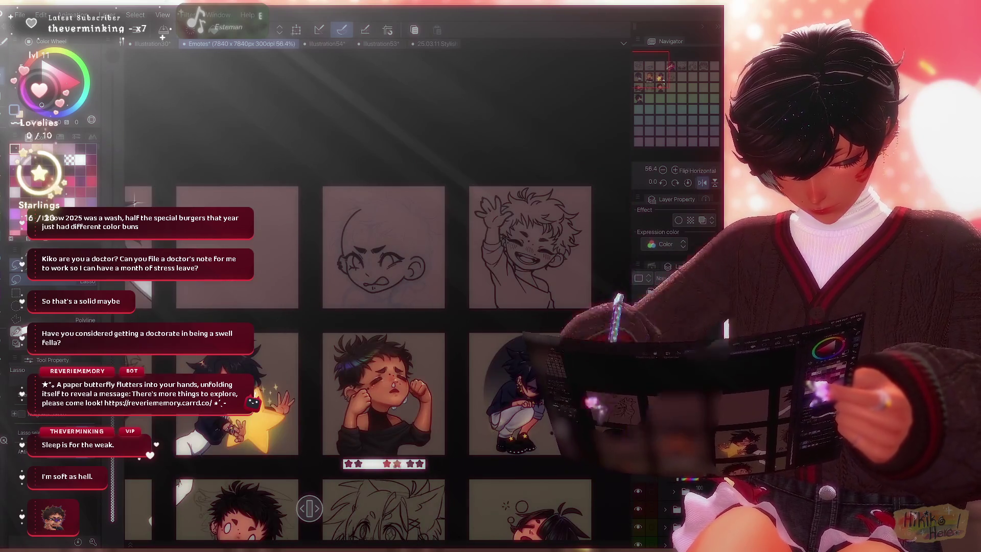
pyautogui.scroll(2, 472, 263)
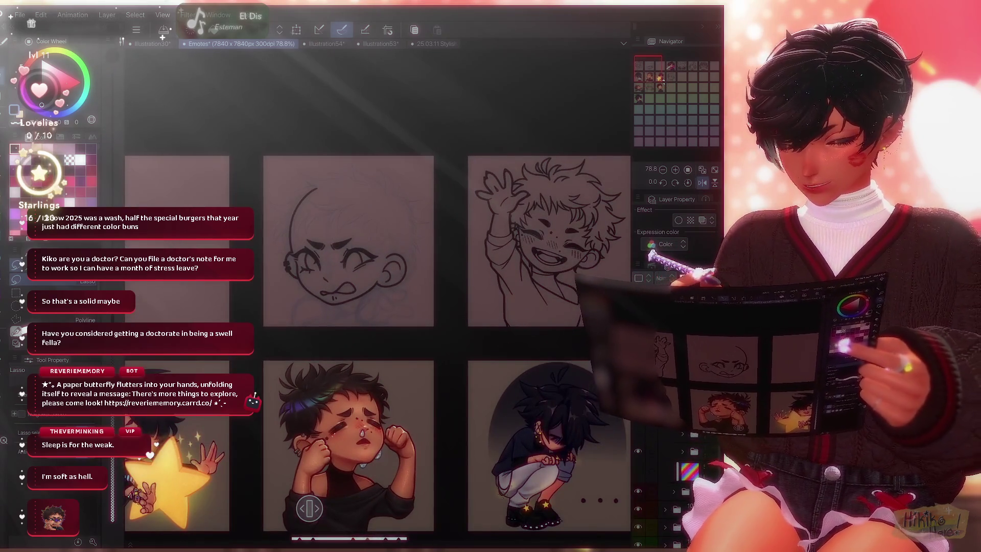
pyautogui.scroll(2, 367, 300)
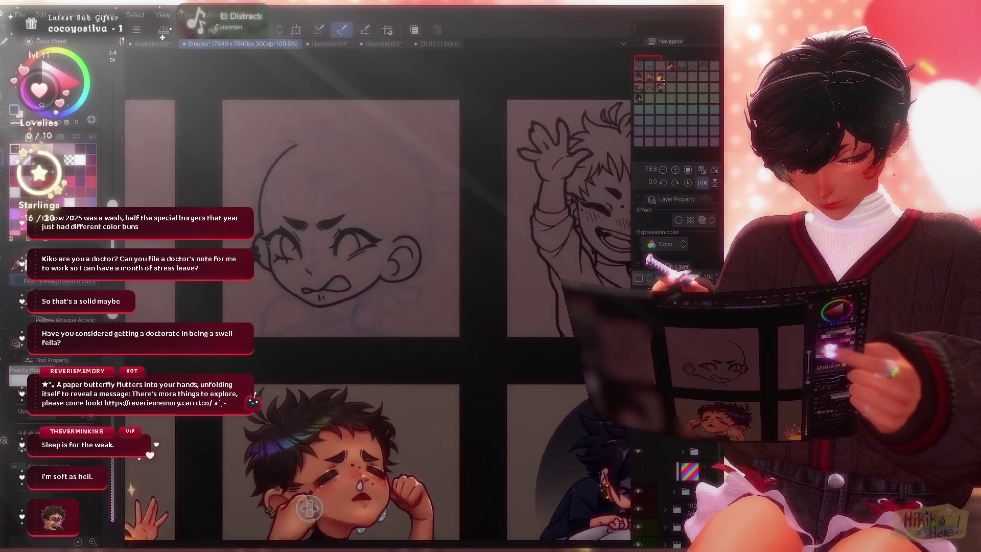
pyautogui.scroll(2, 311, 507)
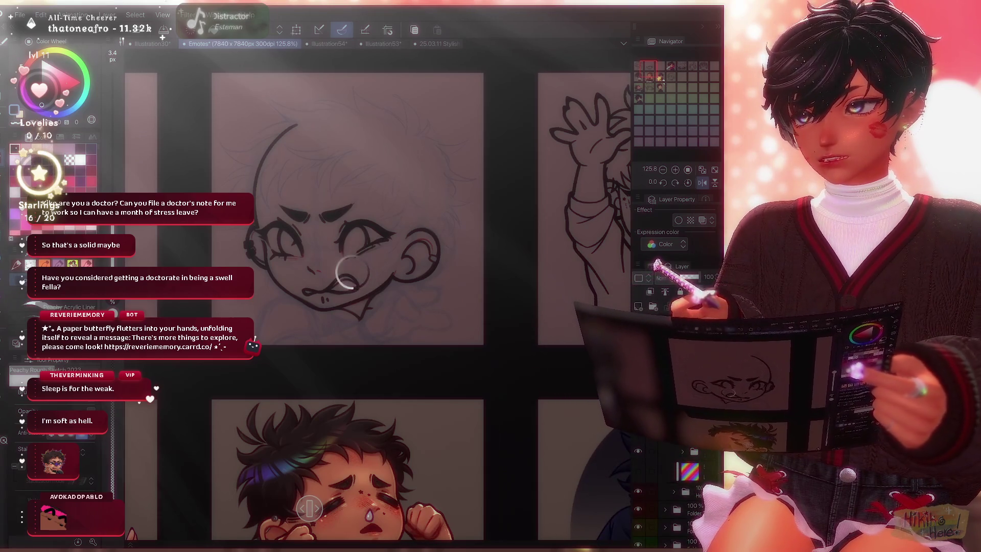
# Refine the ink lines of the tongue-out mouth.
pyautogui.moveTo(349, 269); pyautogui.dragTo(354, 290)
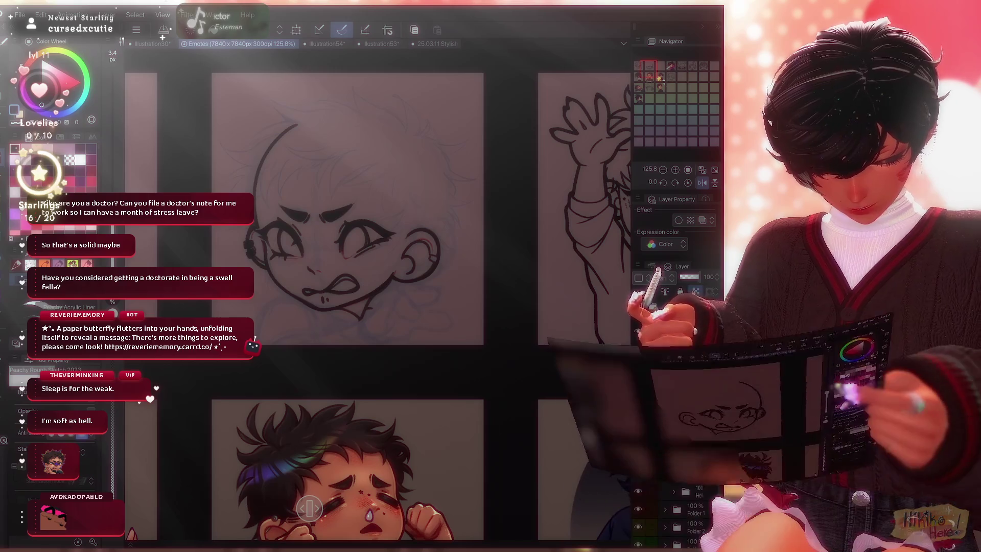